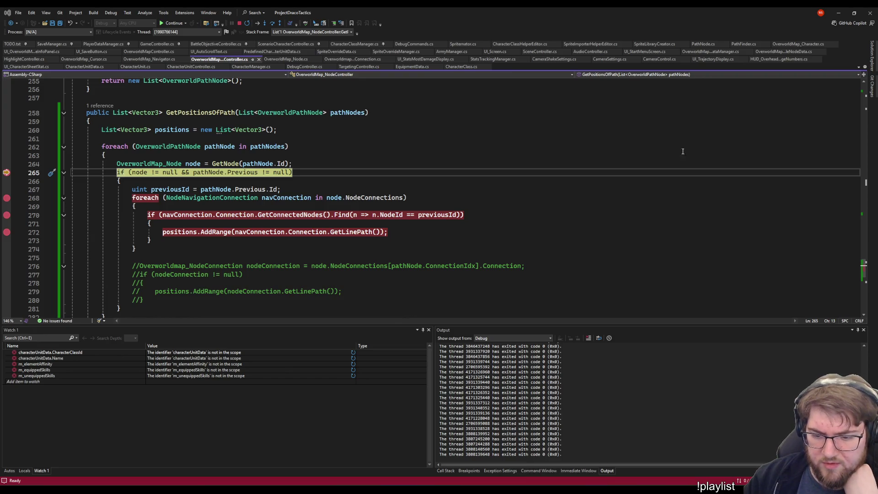
# - Check the running game, then continue past the line 268 and 270 breakpoints to stop at line 272
pyautogui.hotkey('alt', 'Tab')
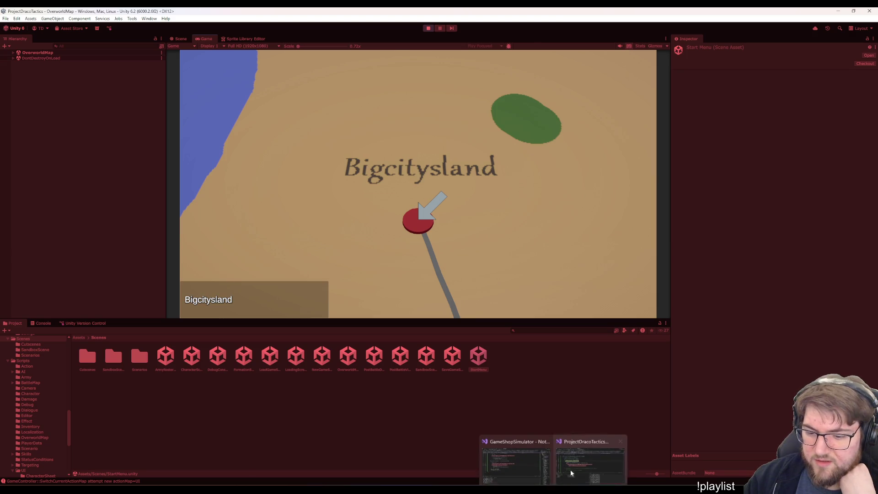
pyautogui.click(570, 469)
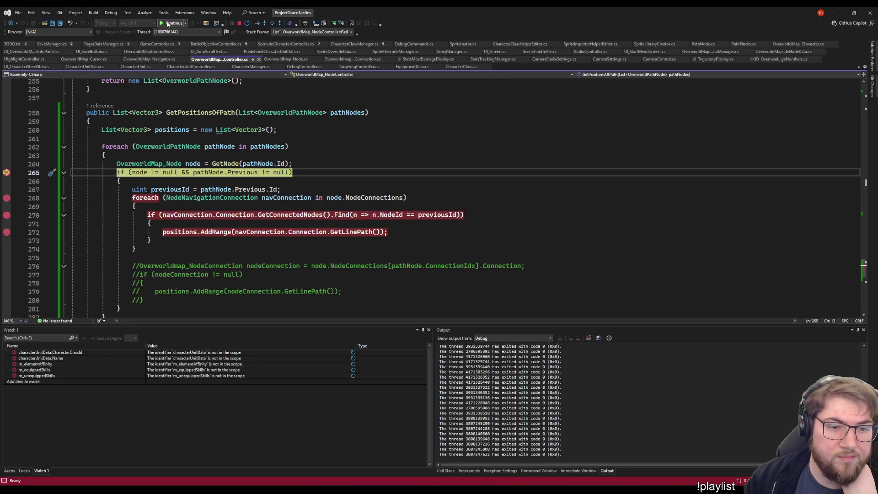
pyautogui.click(178, 25)
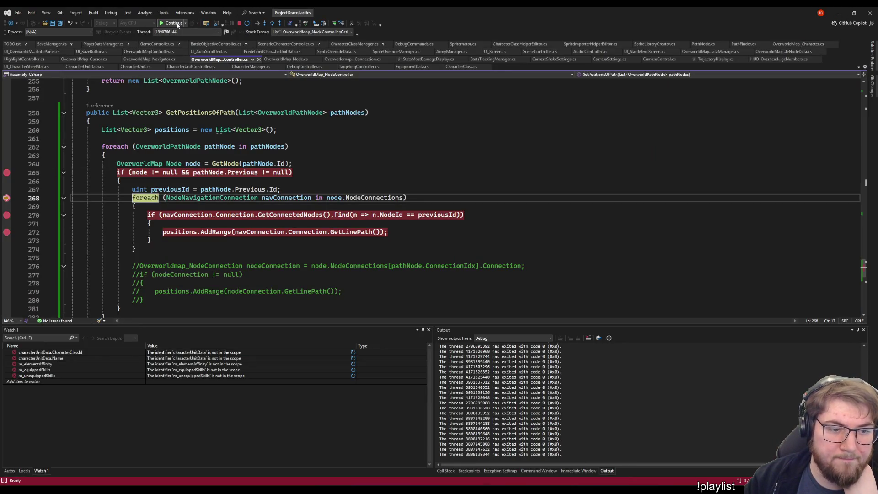
pyautogui.moveTo(169, 192)
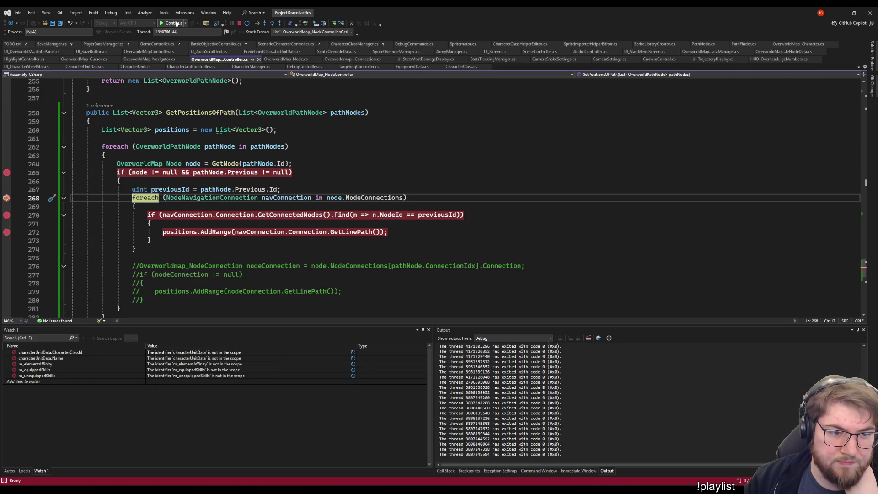
pyautogui.click(177, 24)
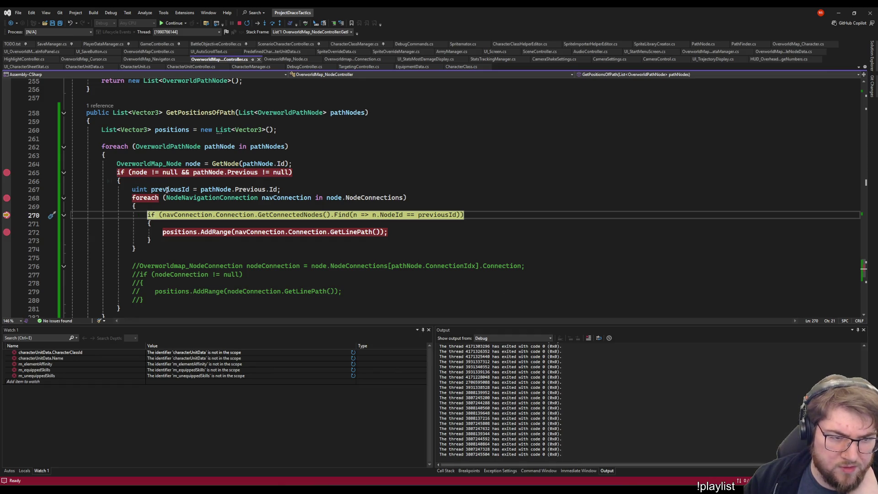
pyautogui.moveTo(216, 194)
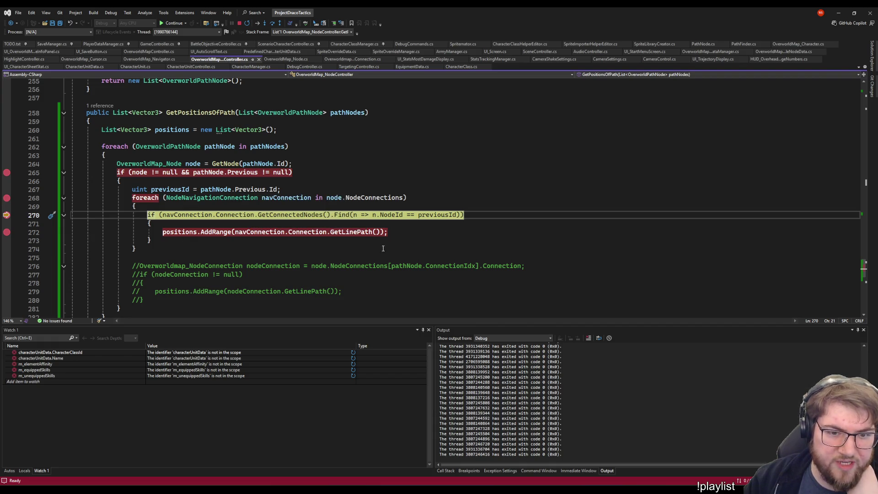
pyautogui.click(167, 23)
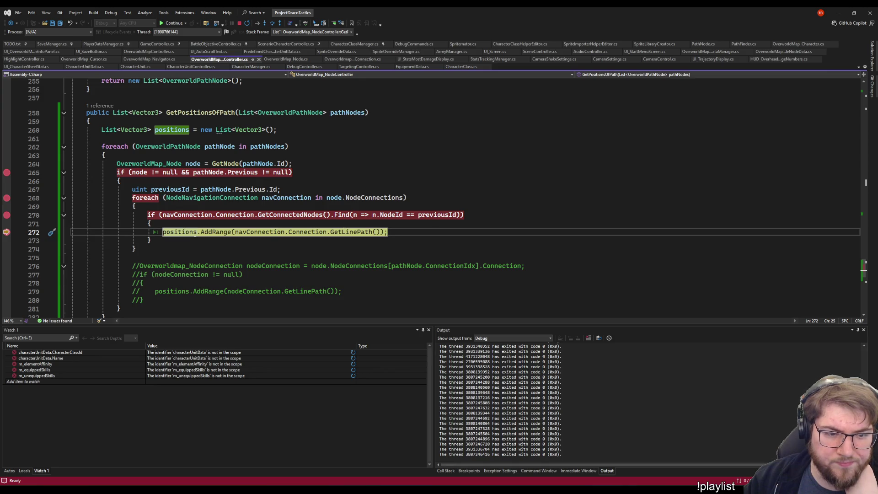
pyautogui.moveTo(196, 233)
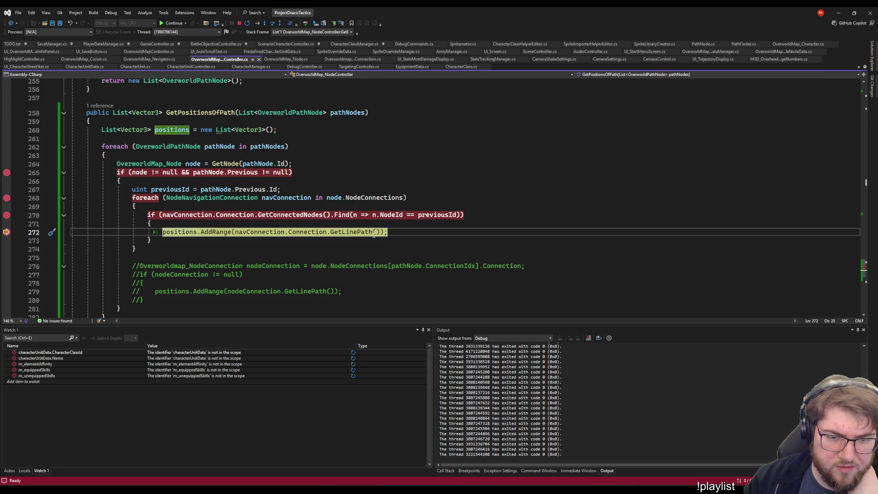
# - Add a breakpoint on line 273 and run execution to it with F5
pyautogui.moveTo(318, 234)
pyautogui.click(7, 240)
pyautogui.press('F5')
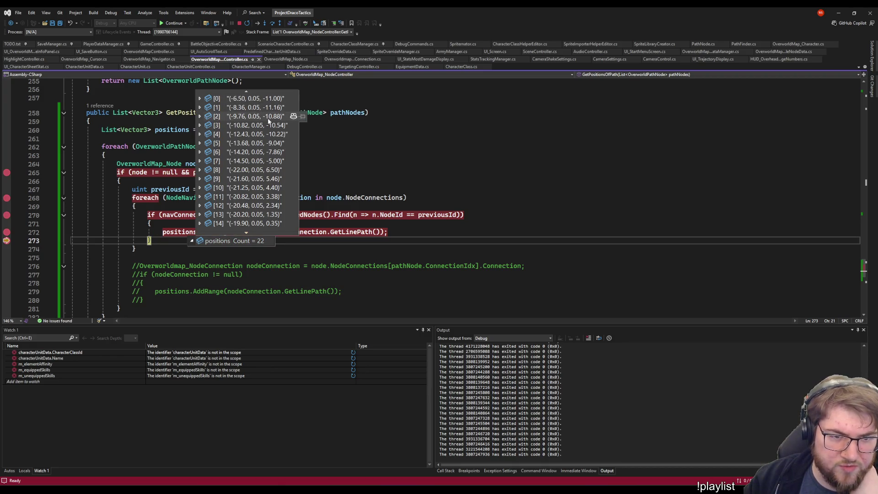
# - Scroll through the 22 points in the positions datatip, then resume execution
pyautogui.scroll(-1, 277, 174)
pyautogui.scroll(-3, 277, 174)
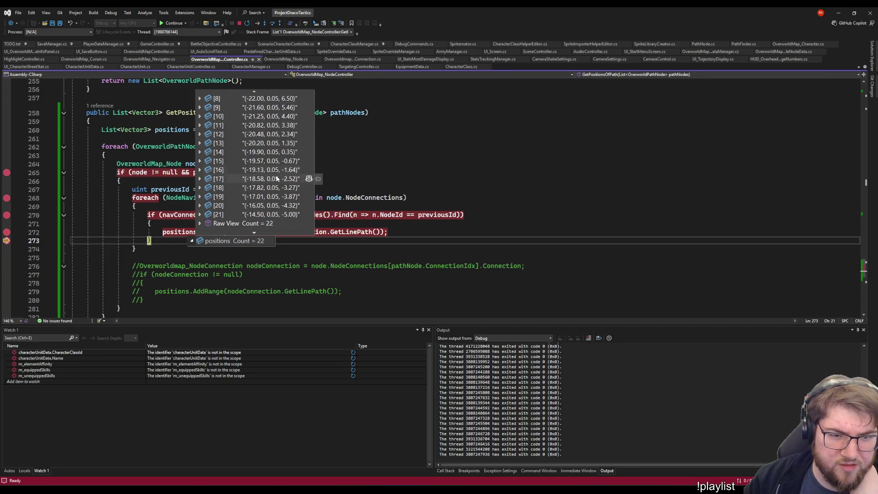
pyautogui.scroll(4, 281, 215)
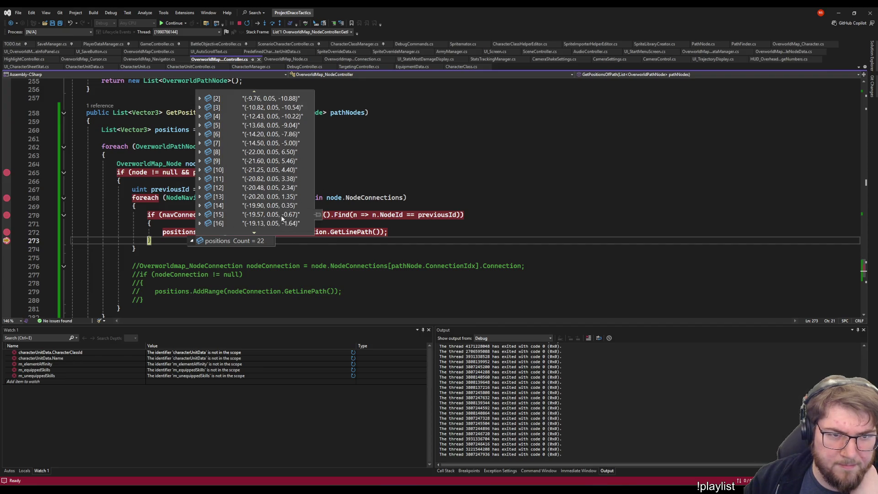
pyautogui.scroll(-4, 284, 183)
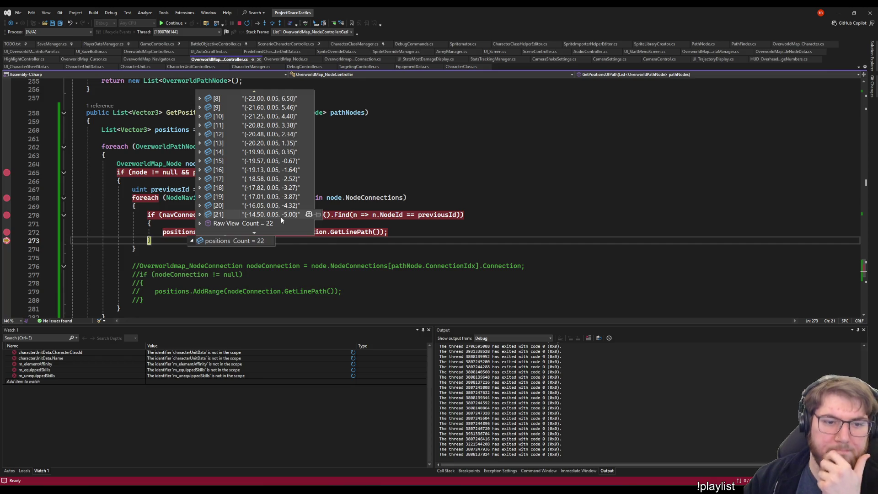
pyautogui.click(172, 23)
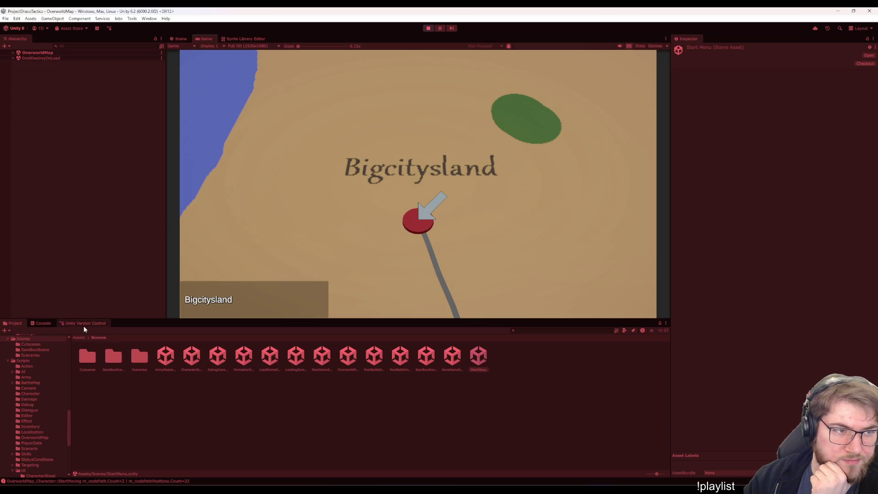
# - Expand OverworldMap and OverworldMap_NodeConnections in the Hierarchy to list the connections
pyautogui.click(13, 52)
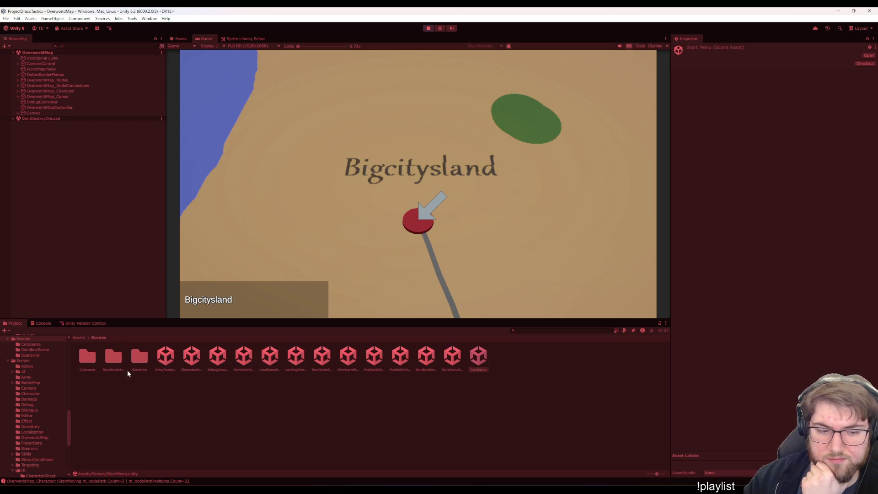
pyautogui.click(70, 85)
pyautogui.press('Right')
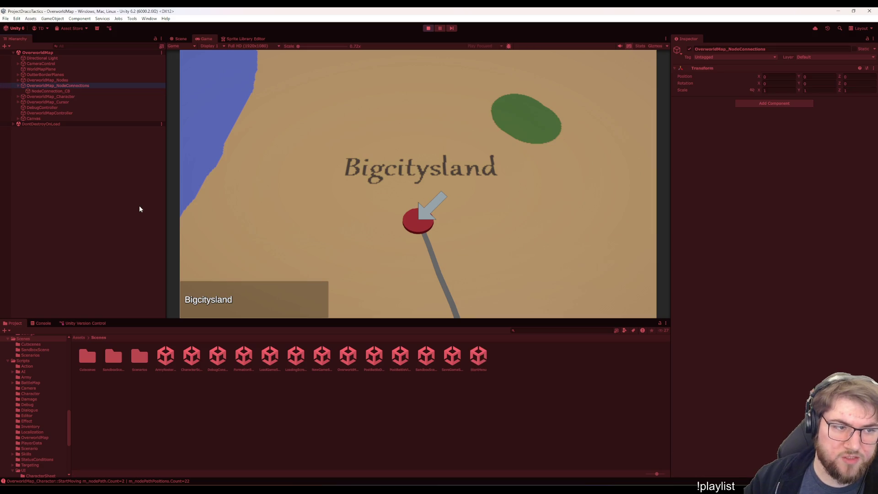
# - Compare NodeConnection_CB's 14 line positions with NodeConnection_AB's 8, ending on AB
pyautogui.press('Down')
pyautogui.press('Down')
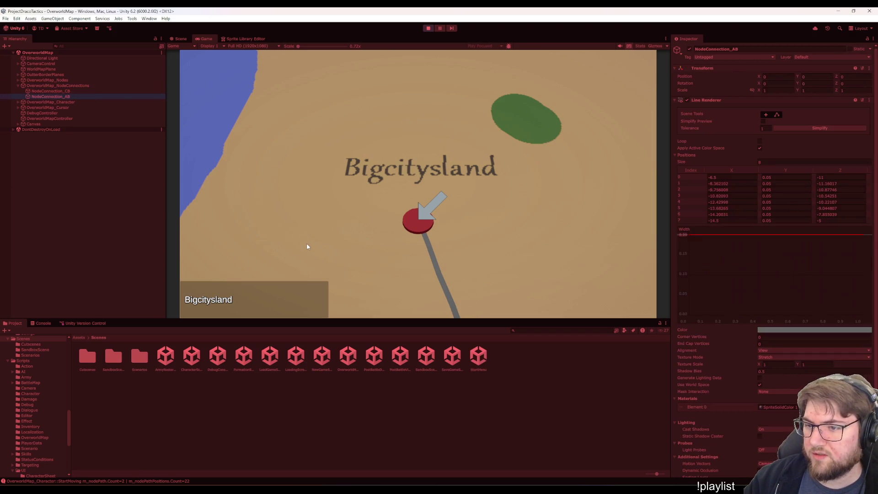
pyautogui.press('Up')
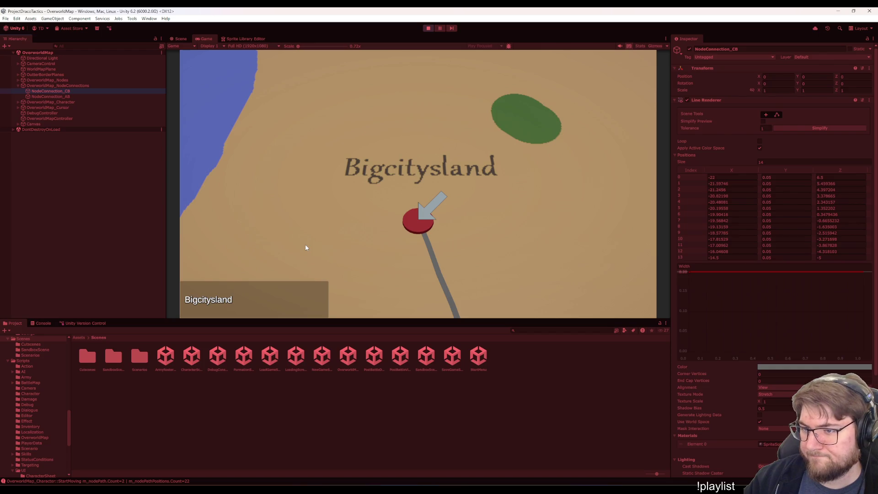
pyautogui.press('Down')
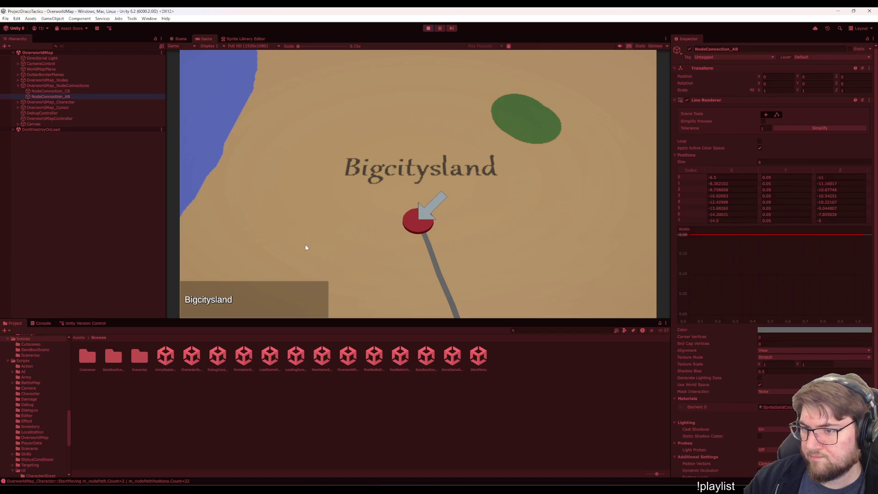
pyautogui.press('Up')
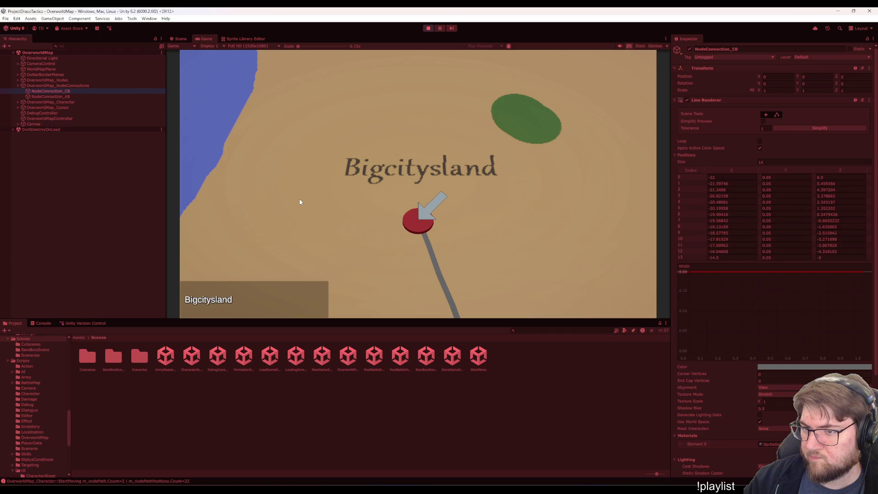
pyautogui.press('Down')
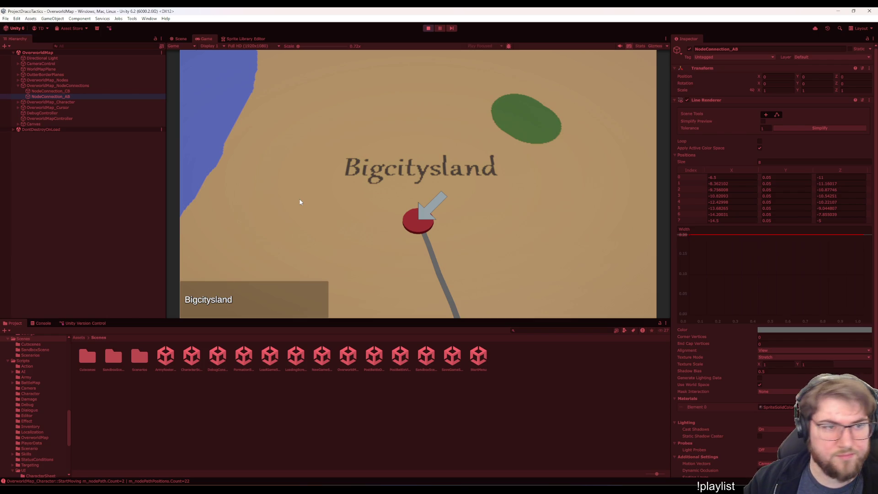
# - Expand the map nodes and check the connections on OverworldMap_NodeB and OverworldMap_NodeA
pyautogui.click(57, 80)
pyautogui.press('Right')
pyautogui.press('Down')
pyautogui.press('Down')
pyautogui.press('Up')
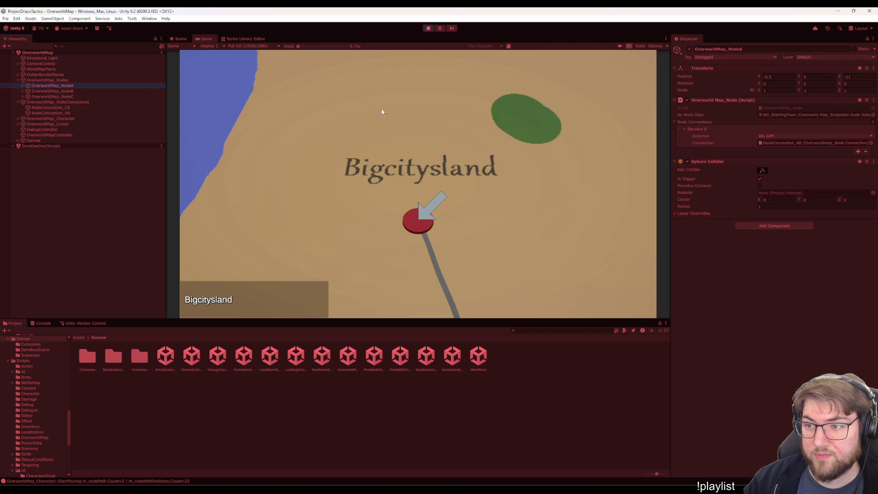
# - View the Line Renderers of NodeConnection_AB and NodeConnection_CB, then return to the game view
pyautogui.click(51, 113)
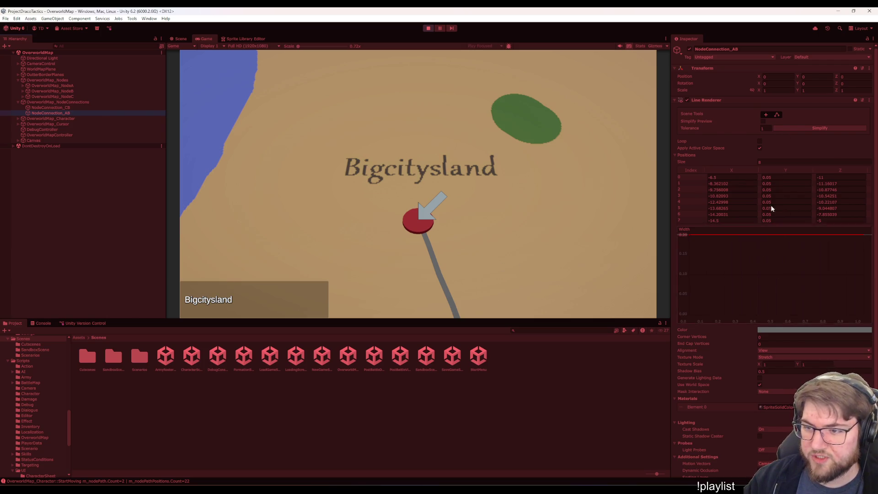
pyautogui.click(143, 108)
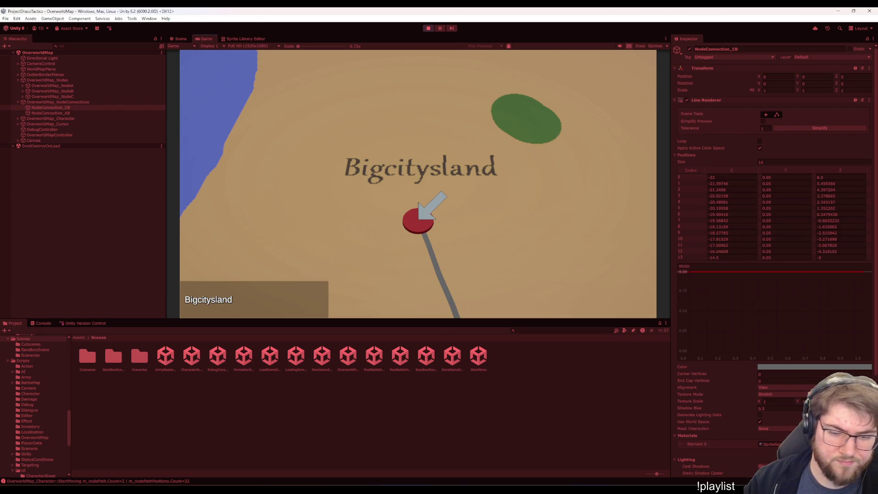
pyautogui.moveTo(554, 491)
pyautogui.click(504, 228)
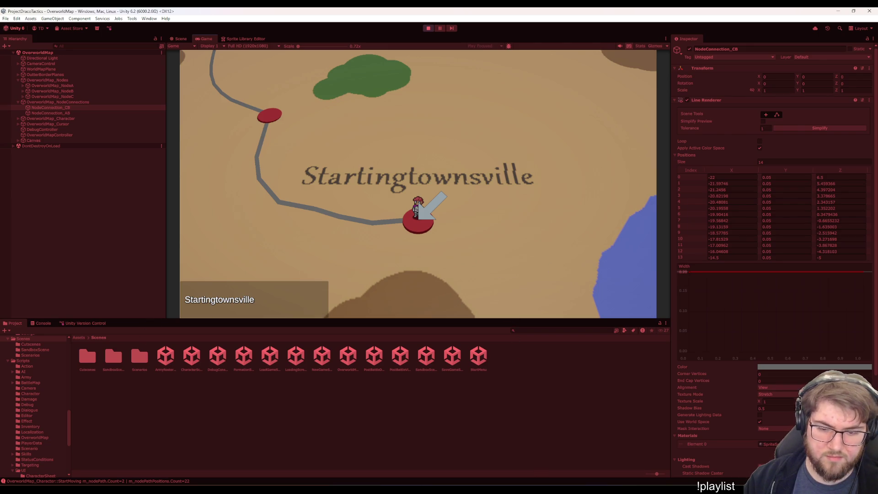
# - Bring up Visual Studio, where the debugger is paused at line 265 in GetPositionsOfPath
pyautogui.click(590, 457)
pyautogui.moveTo(245, 174)
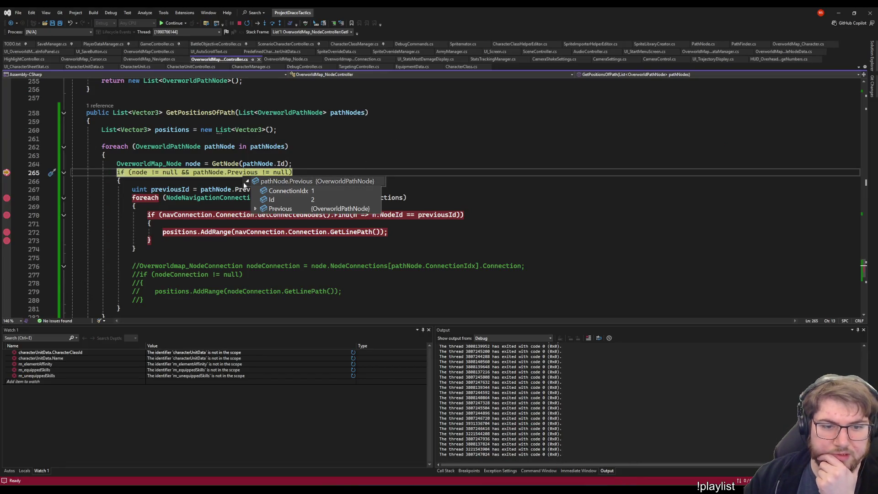
# - Continue through the line 268–272 breakpoints and step over AddRange to line 273, showing 14 positions
pyautogui.click(178, 23)
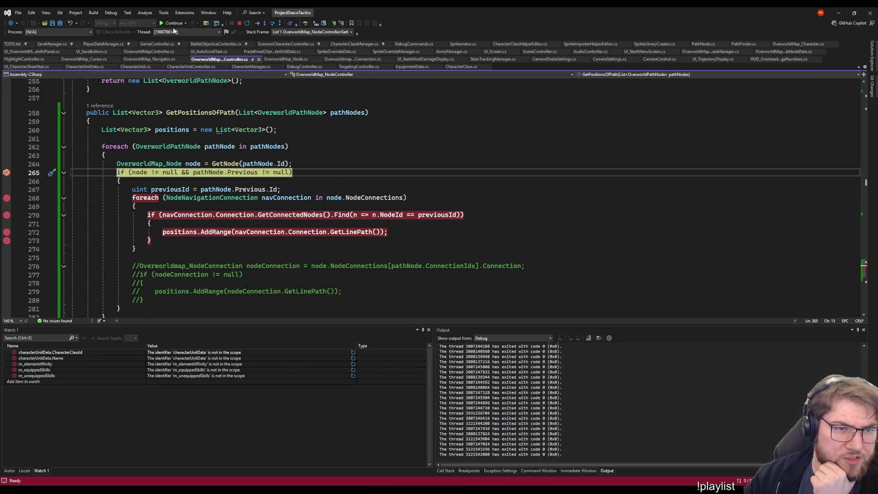
pyautogui.click(174, 24)
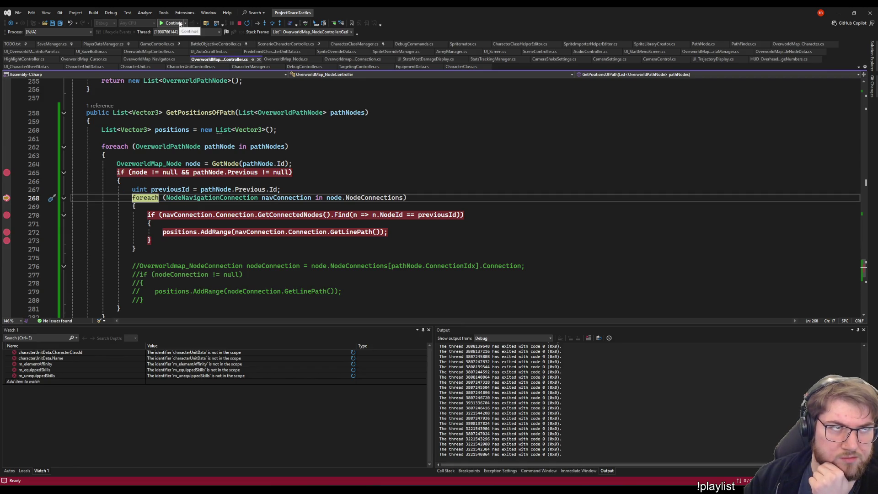
pyautogui.click(180, 24)
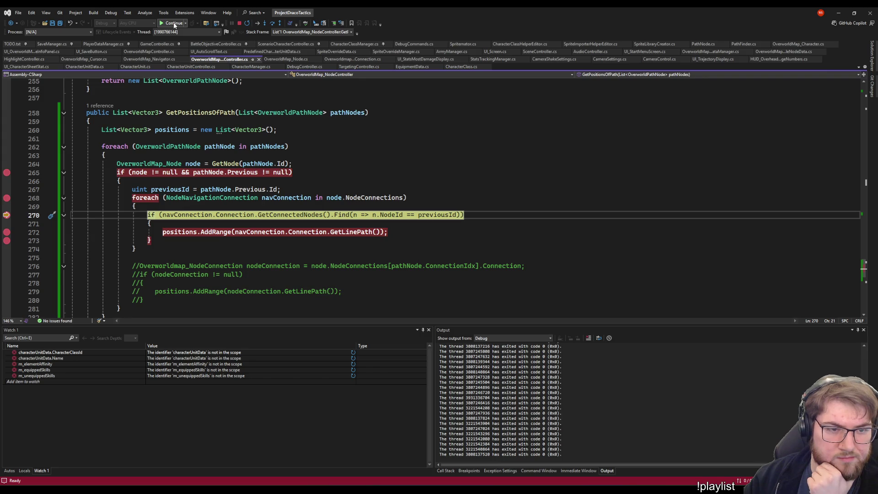
pyautogui.click(169, 27)
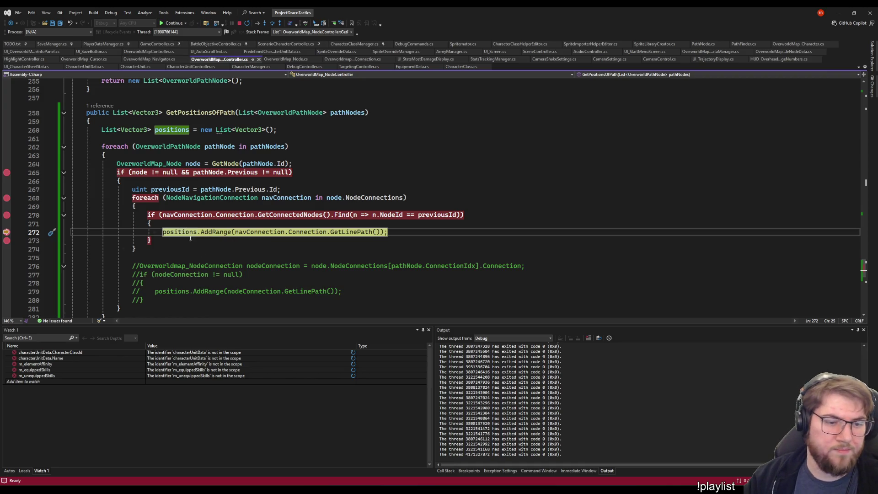
pyautogui.press('F10')
pyautogui.moveTo(181, 231)
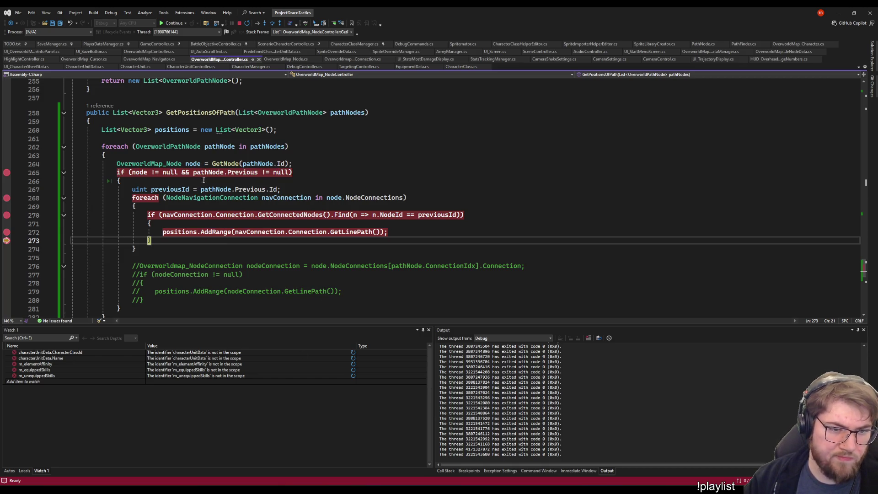
pyautogui.moveTo(194, 163)
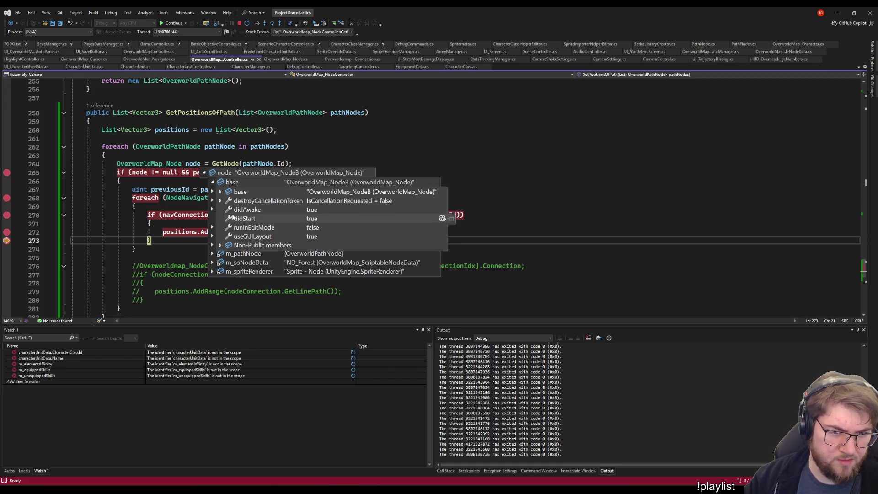
pyautogui.moveTo(221, 201)
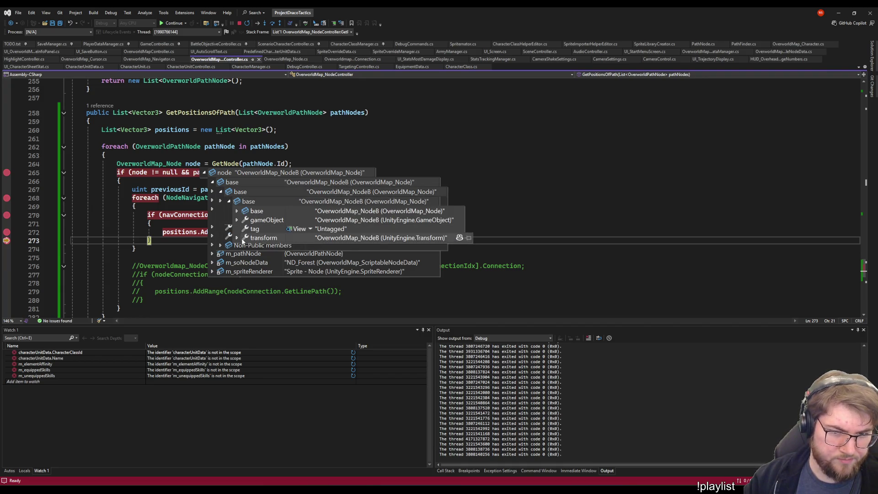
pyautogui.moveTo(238, 239)
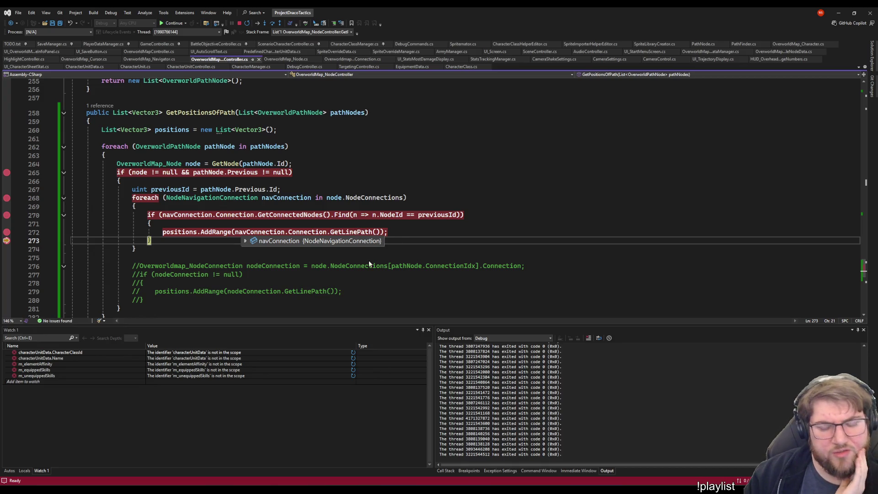
pyautogui.click(346, 232)
pyautogui.rightClick(347, 229)
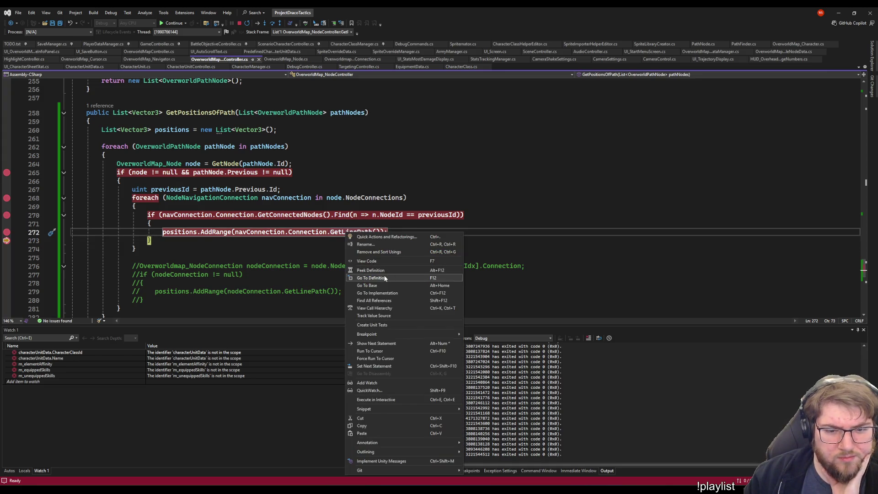
pyautogui.click(384, 278)
pyautogui.click(256, 231)
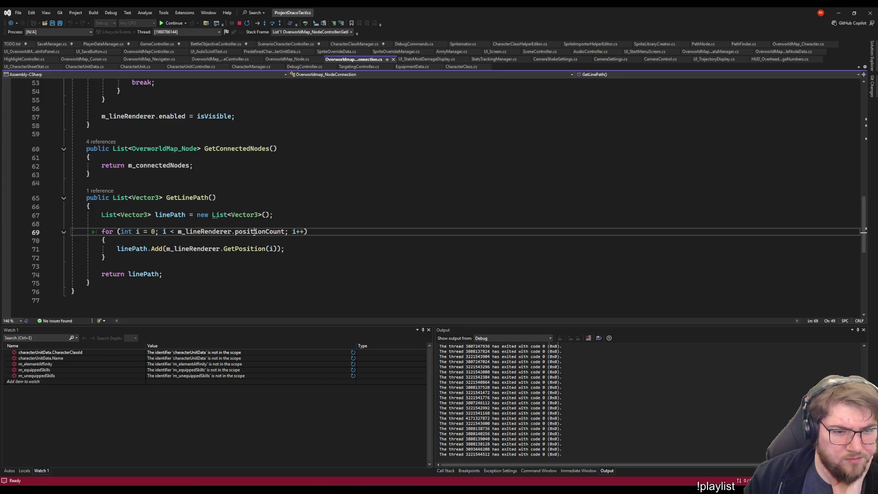
pyautogui.click(328, 246)
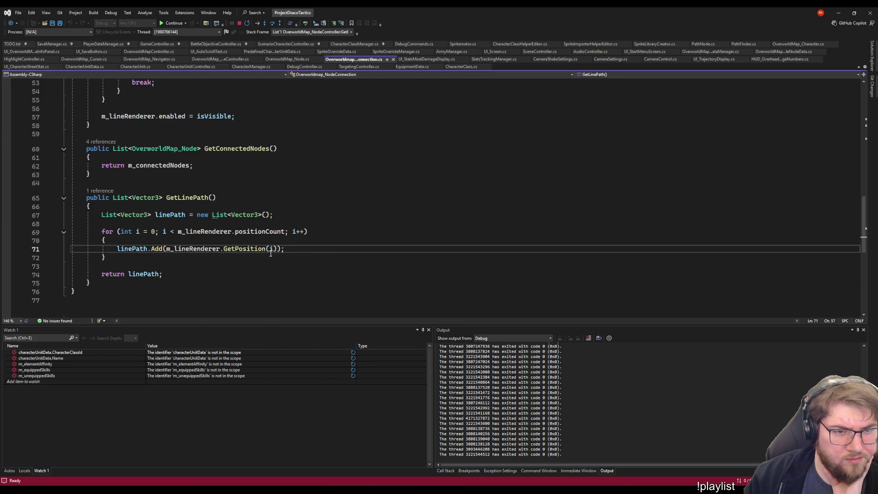
pyautogui.scroll(1, 272, 251)
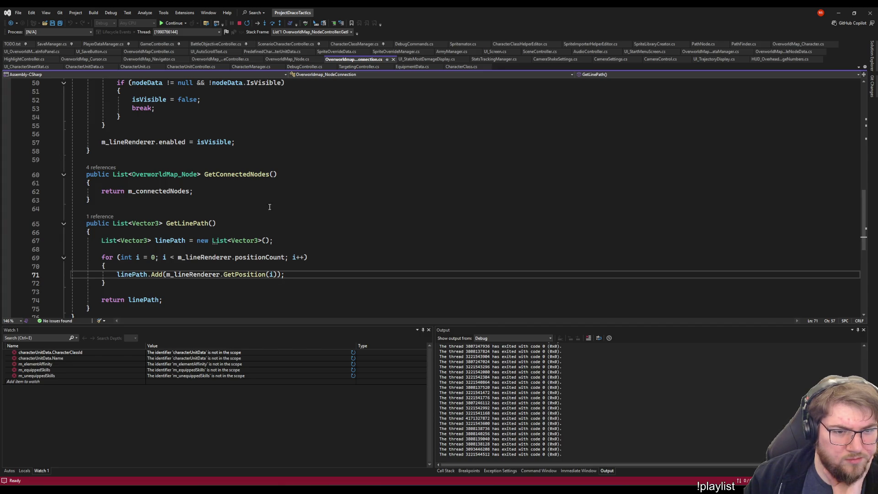
pyautogui.click(212, 174)
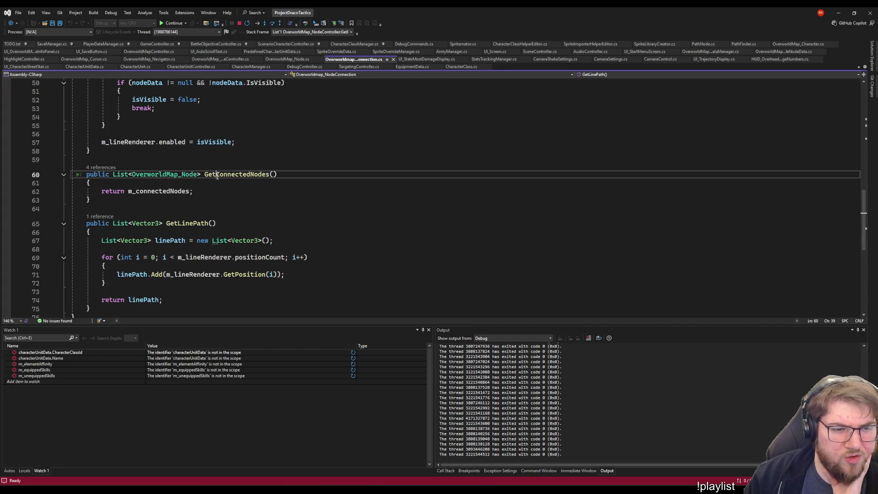
pyautogui.click(143, 191)
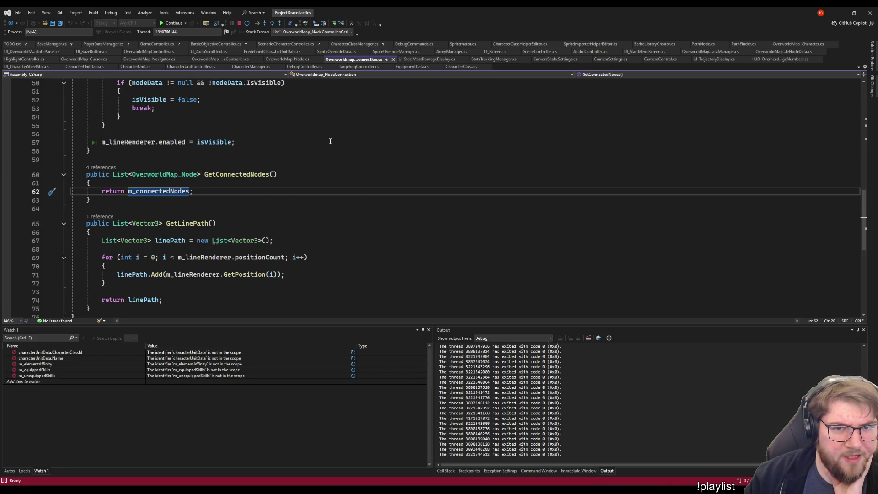
pyautogui.click(343, 151)
pyautogui.press('Down')
pyautogui.press('Down')
pyautogui.press('Down')
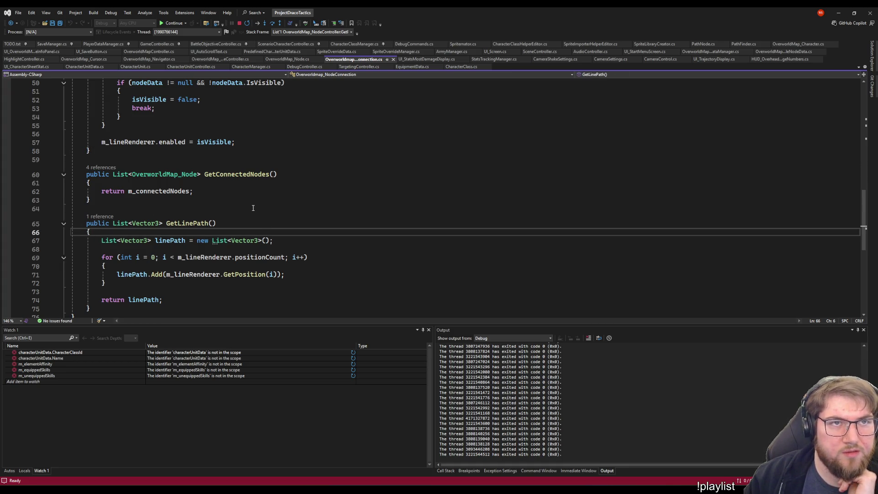
pyautogui.click(162, 191)
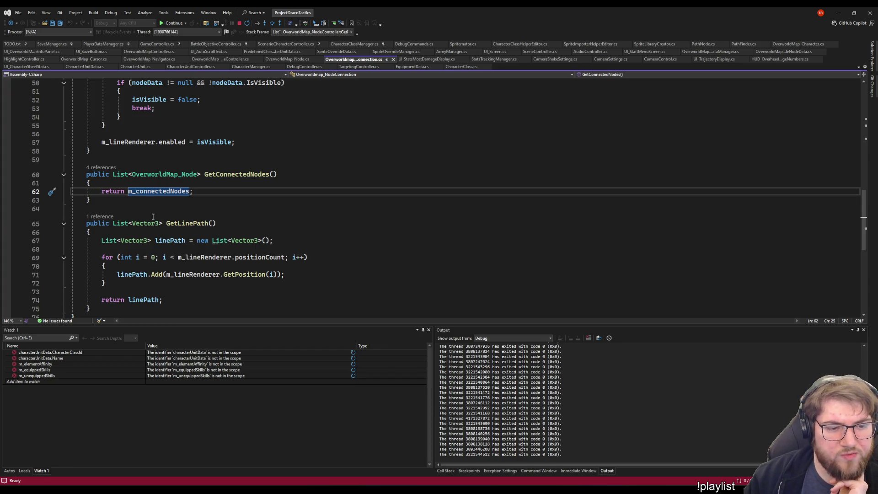
pyautogui.click(293, 274)
pyautogui.hotkey('ctrl', '-')
pyautogui.hotkey('ctrl', 'shift', '-')
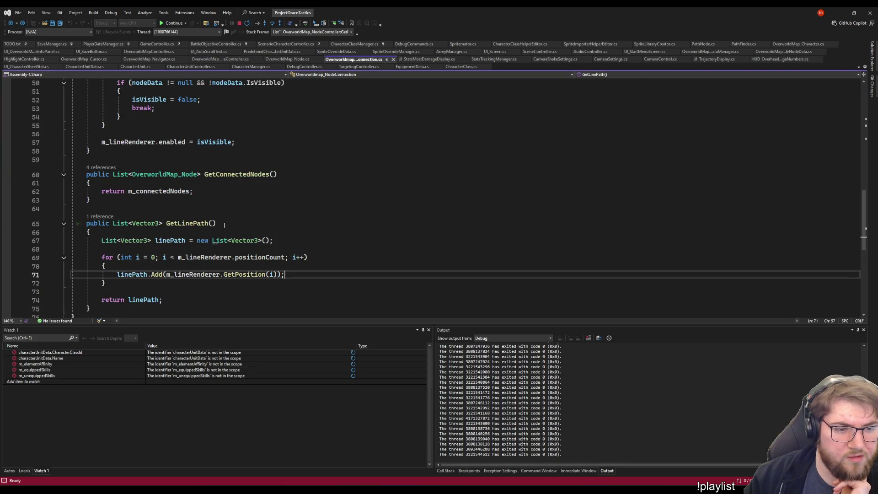
pyautogui.hotkey('ctrl', '-')
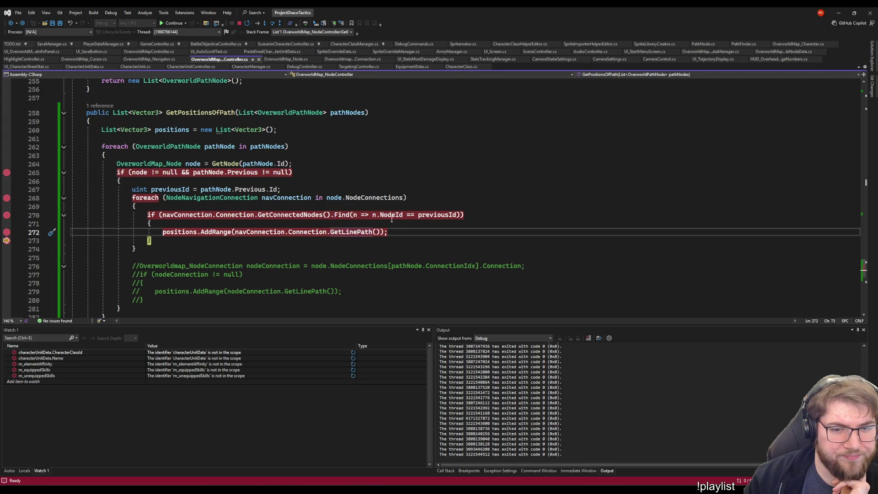
pyautogui.click(404, 220)
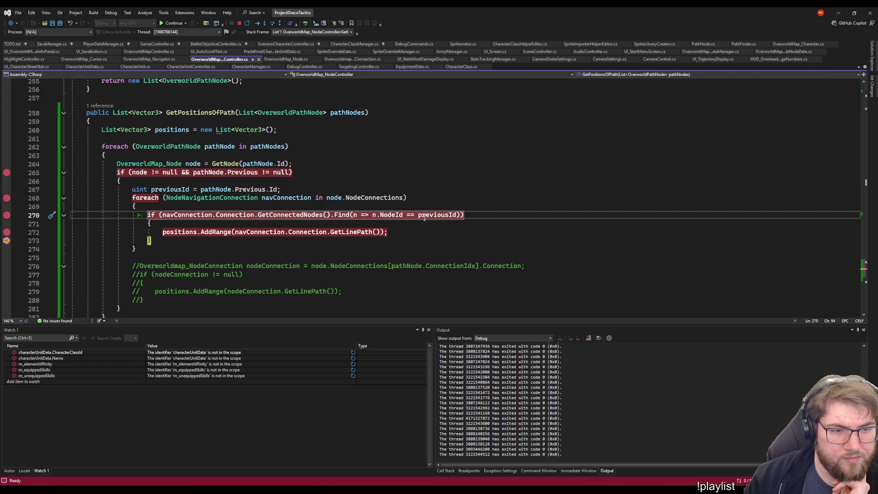
pyautogui.click(376, 232)
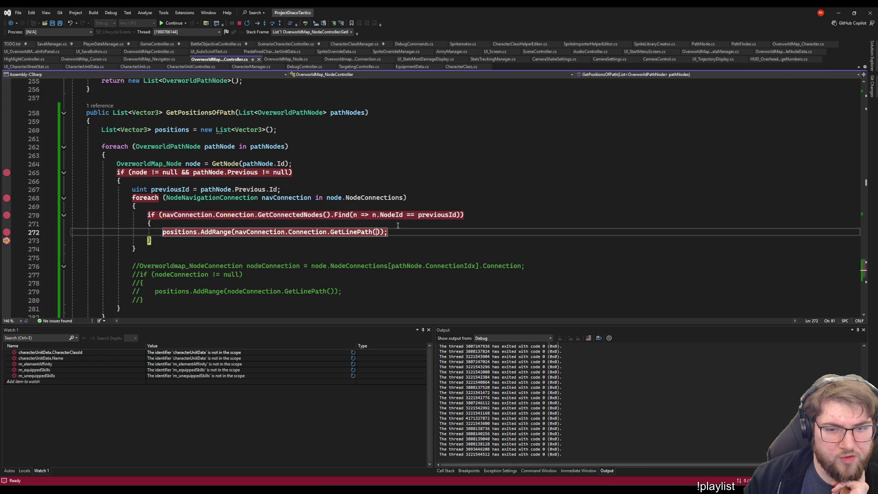
pyautogui.scroll(-8, 274, 206)
pyautogui.click(208, 198)
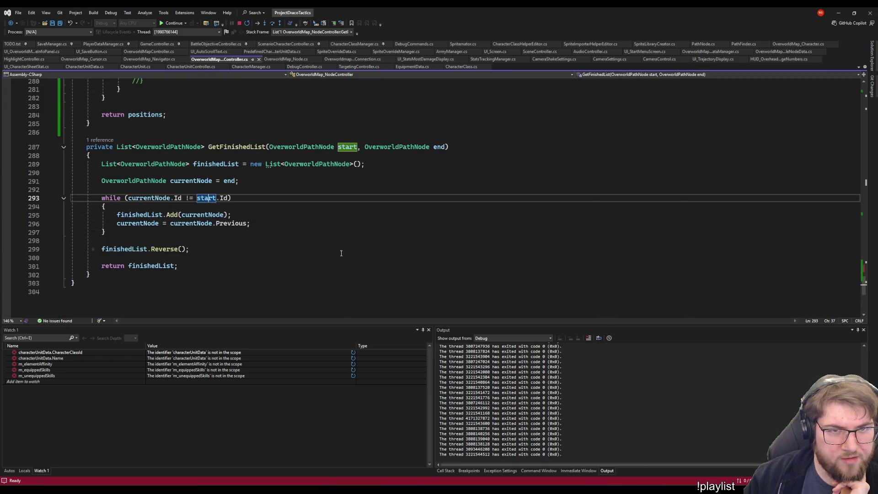
pyautogui.hotkey('ctrl', '-')
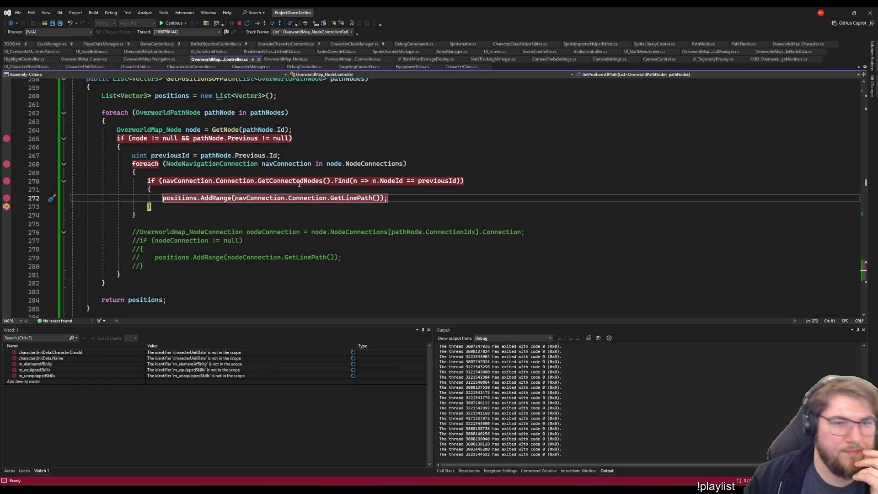
pyautogui.moveTo(222, 156)
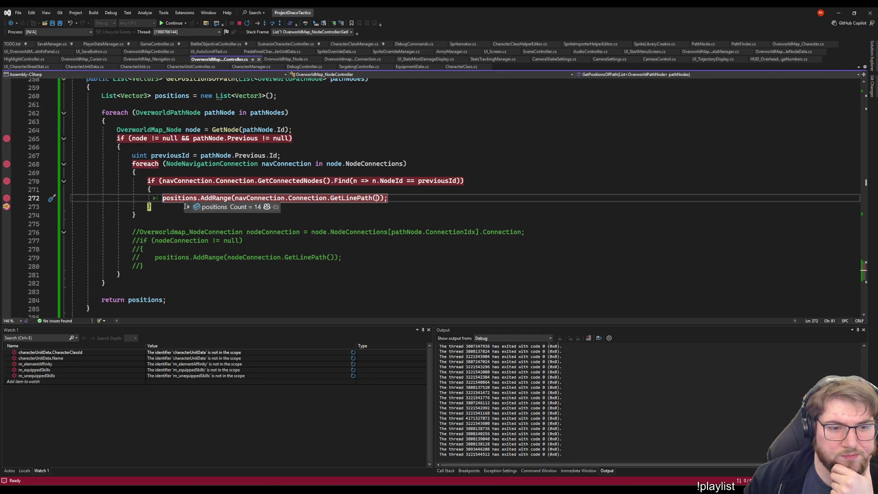
pyautogui.click(172, 24)
# - Continue through the connection loop and matching check past AddRange, then inspect positions' 22 points
pyautogui.click(170, 27)
pyautogui.click(169, 27)
pyautogui.click(169, 27)
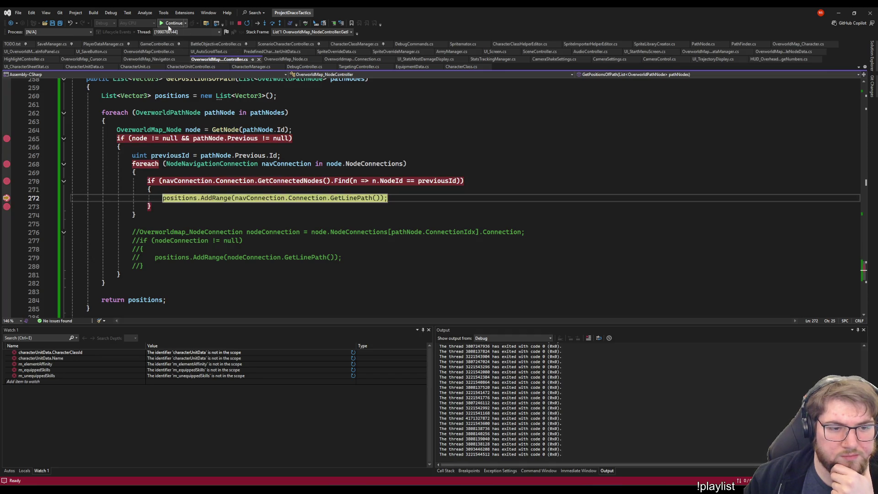
pyautogui.press('F5')
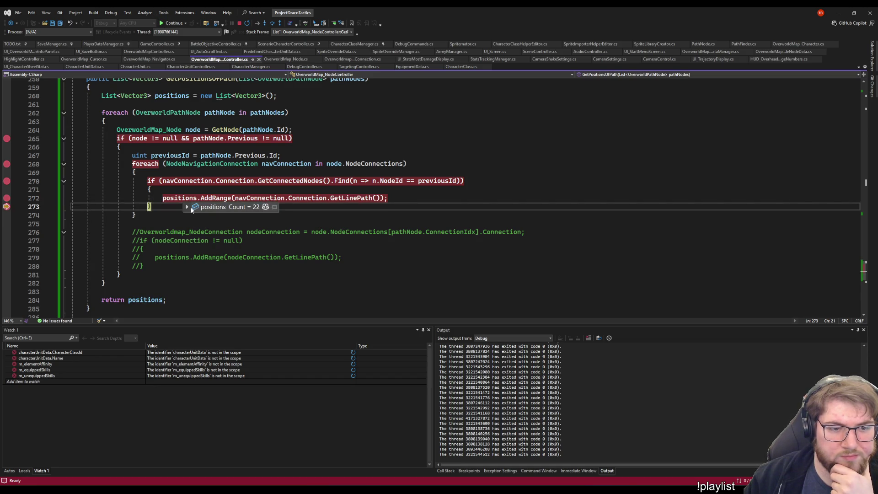
pyautogui.click(188, 207)
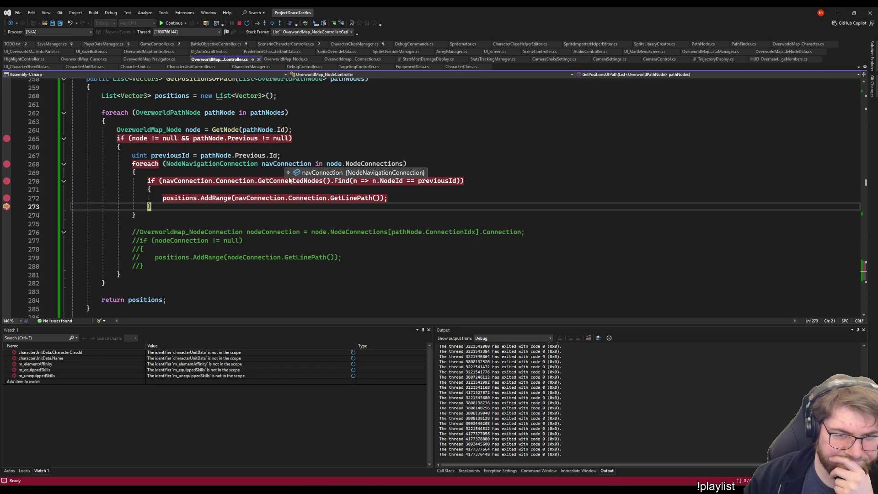
# - Expand navConnection's DataTip through Connection and m_connectedNodes to inspect the first node, NodeA
pyautogui.click(289, 173)
pyautogui.click(297, 182)
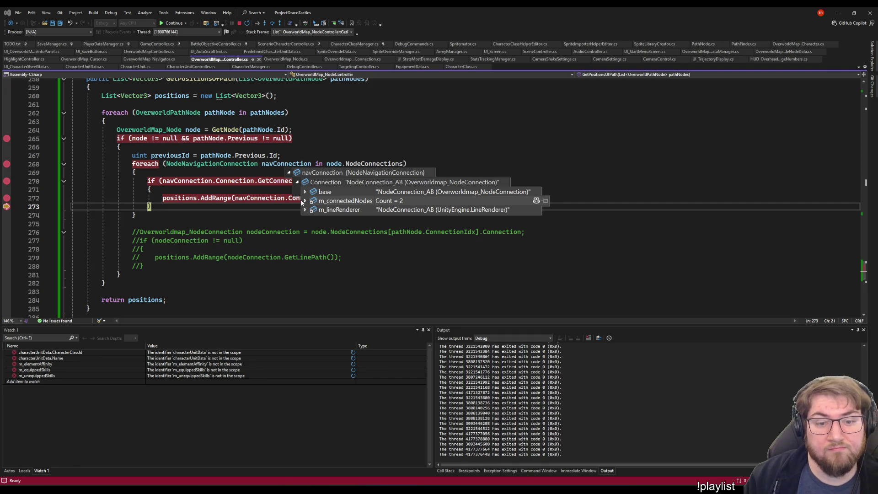
pyautogui.click(305, 201)
pyautogui.click(315, 211)
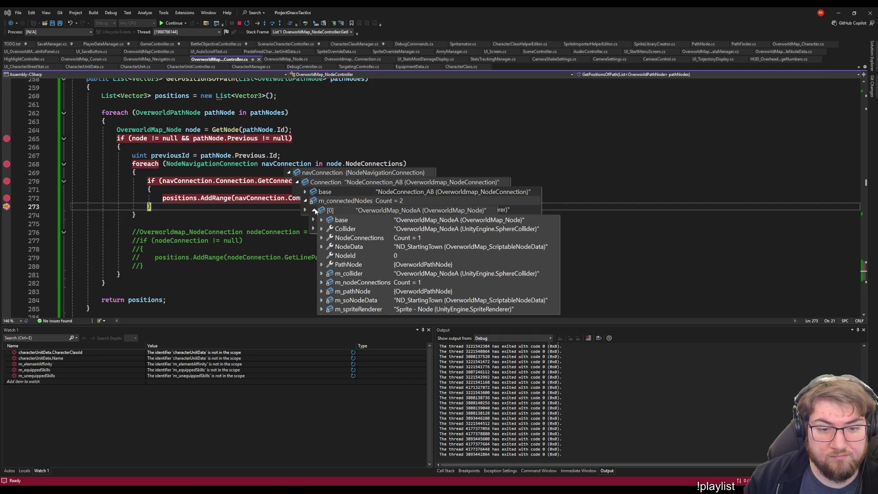
pyautogui.click(315, 210)
pyautogui.moveTo(164, 156)
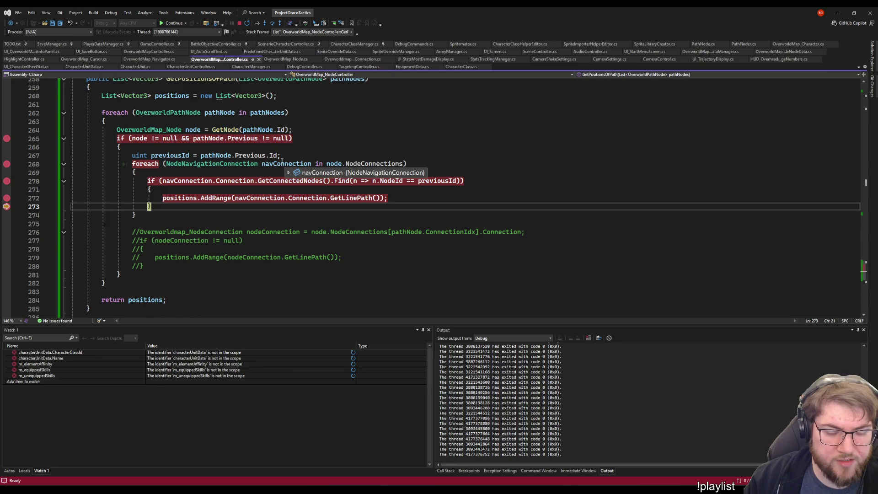
# - Re-expand navConnection to compare connected nodes NodeA and NodeB, then expand the positions list
pyautogui.click(289, 172)
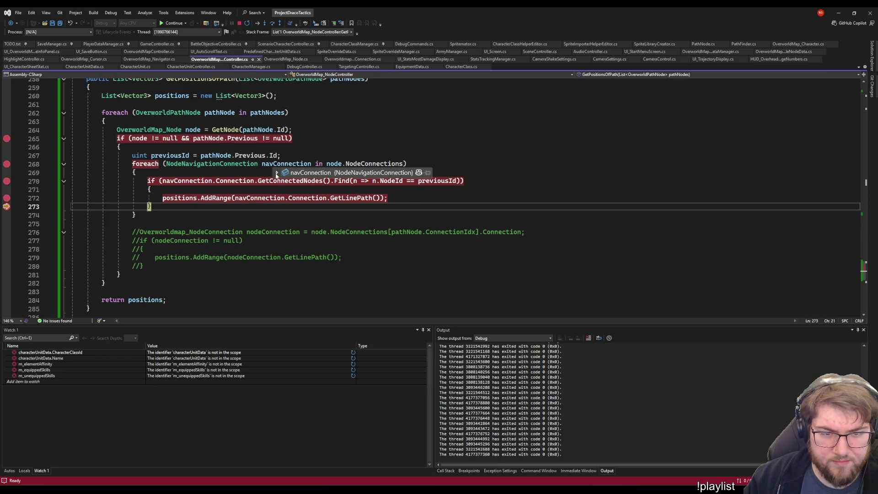
pyautogui.click(277, 173)
pyautogui.click(285, 183)
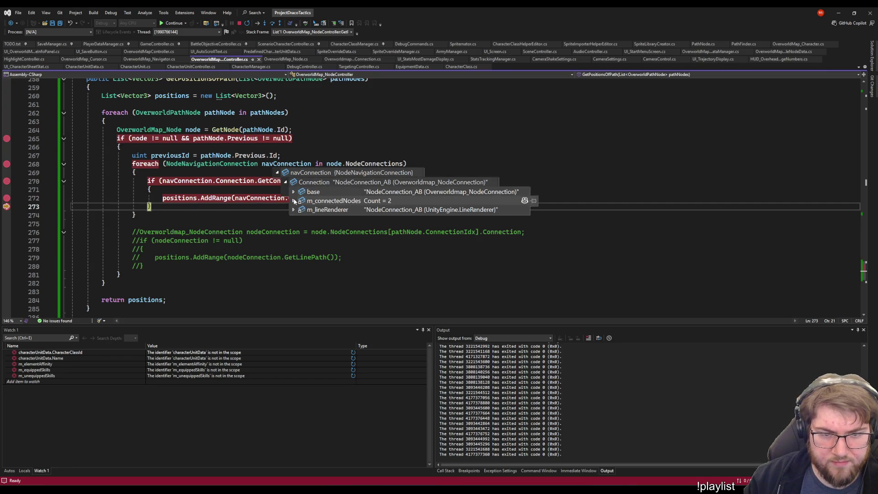
pyautogui.click(293, 201)
pyautogui.click(302, 210)
pyautogui.click(302, 210)
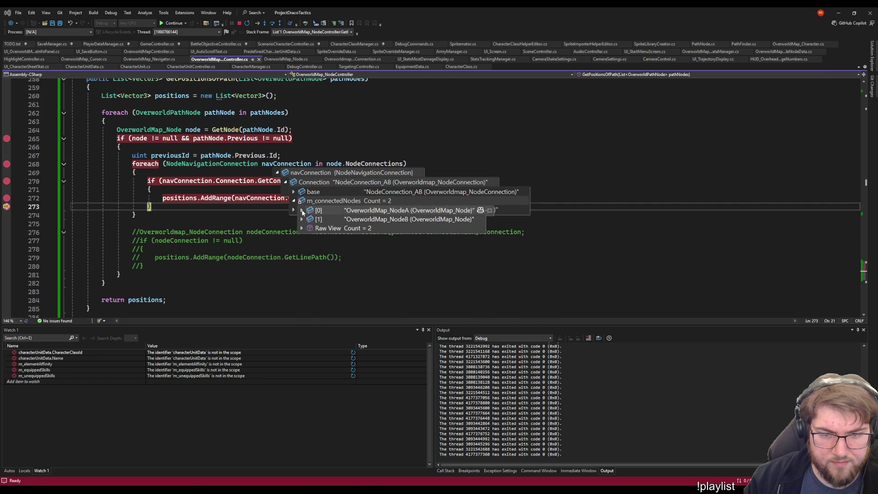
pyautogui.click(302, 219)
pyautogui.click(302, 220)
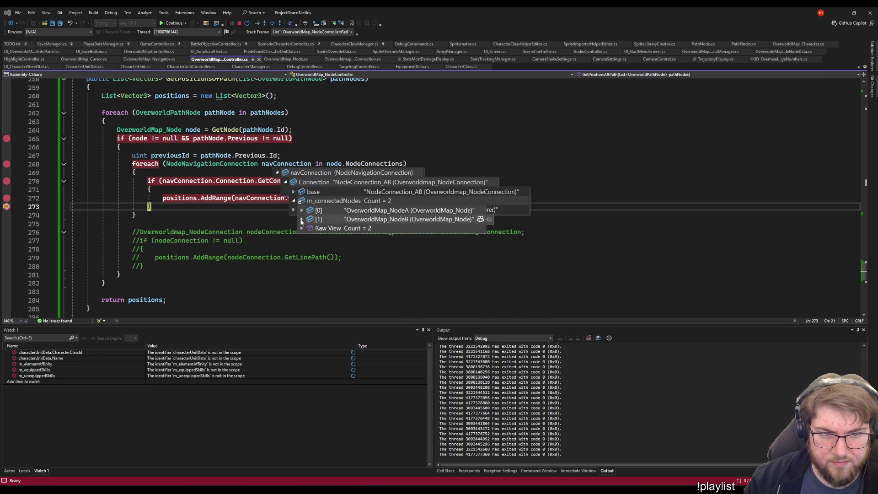
pyautogui.click(302, 210)
pyautogui.click(301, 210)
pyautogui.click(302, 210)
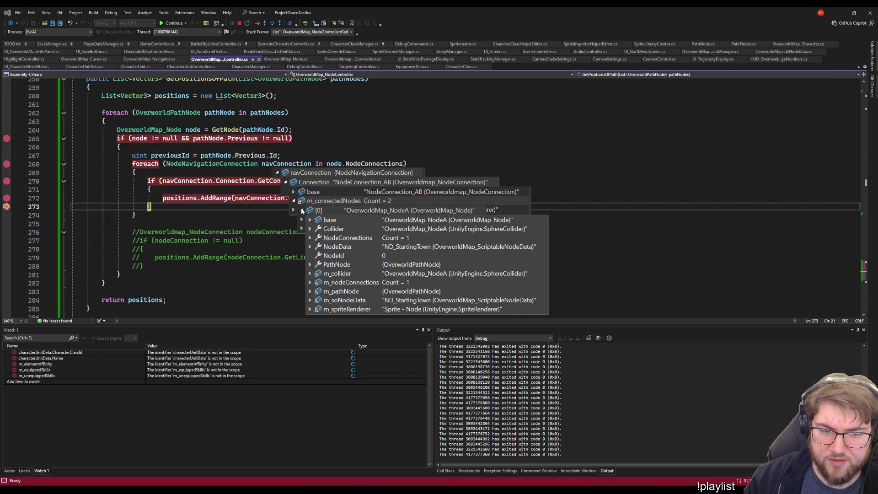
pyautogui.click(301, 210)
pyautogui.click(302, 219)
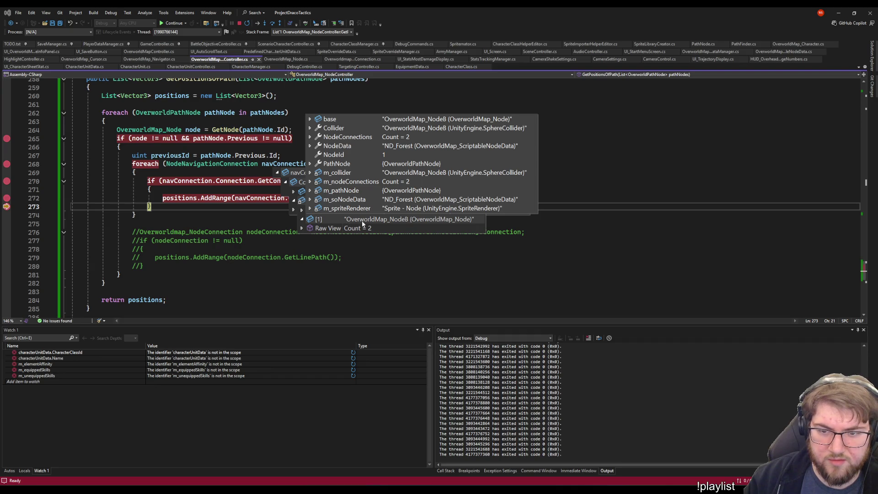
pyautogui.click(204, 205)
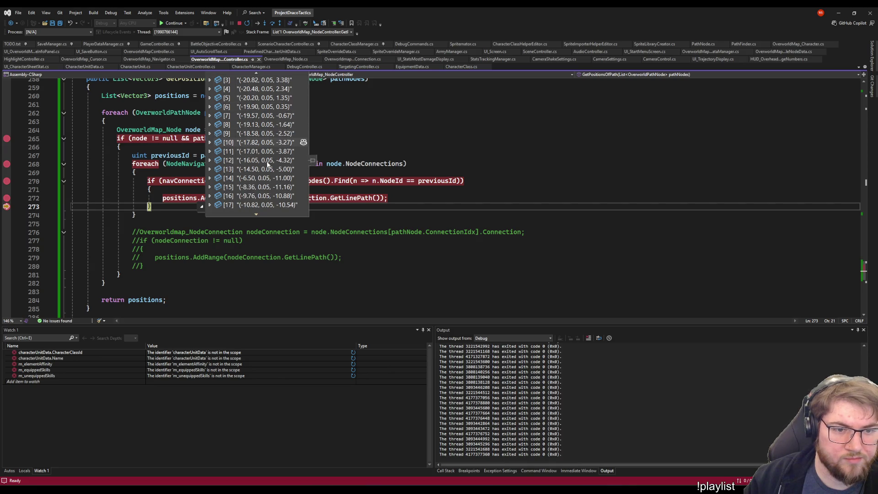
# - Scroll through the 22 Vector3 points in the positions DataTip
pyautogui.scroll(-3, 268, 165)
pyautogui.scroll(3, 265, 183)
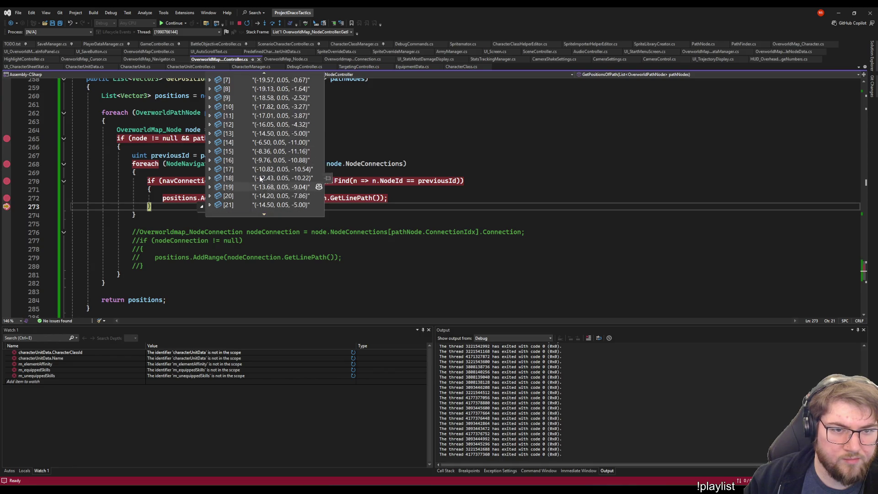
pyautogui.scroll(-1, 265, 173)
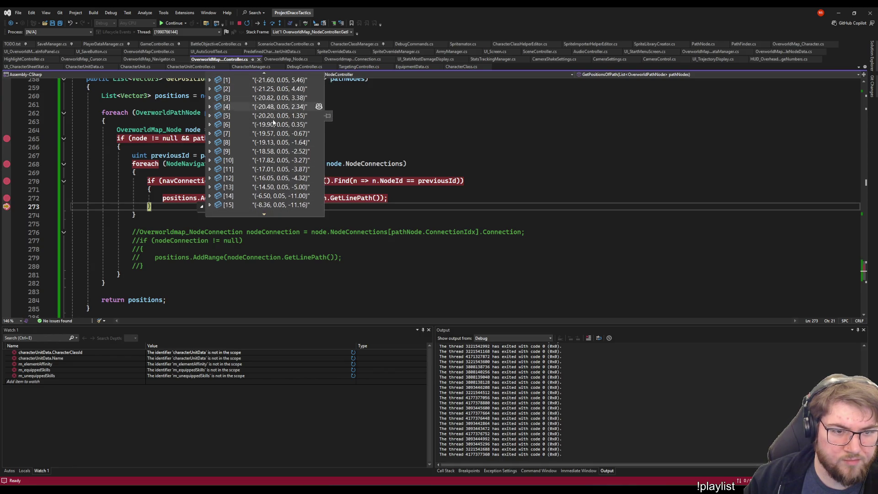
pyautogui.scroll(-1, 274, 169)
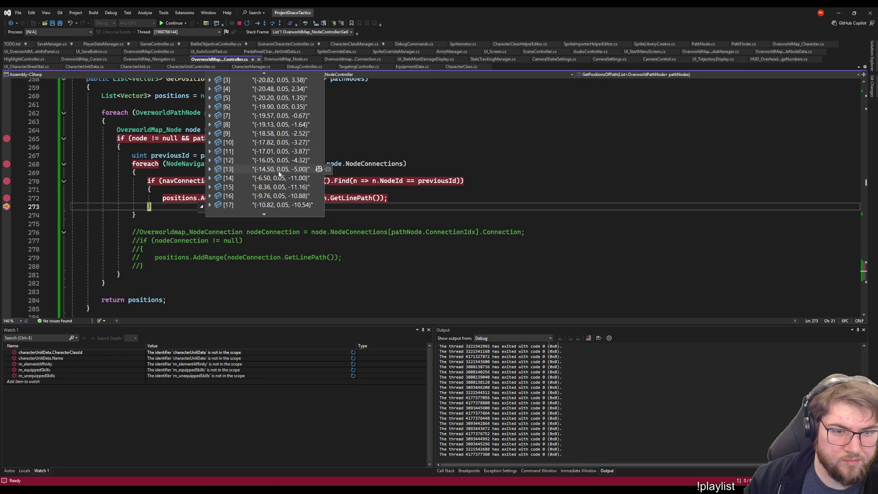
pyautogui.scroll(-1, 284, 178)
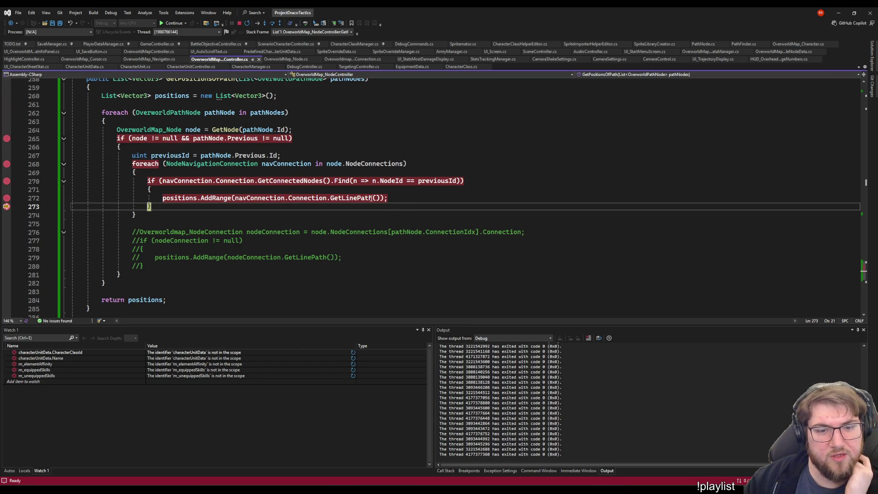
# - Select the GetLinePath call on line 272 and resume the paused game
pyautogui.click(369, 198)
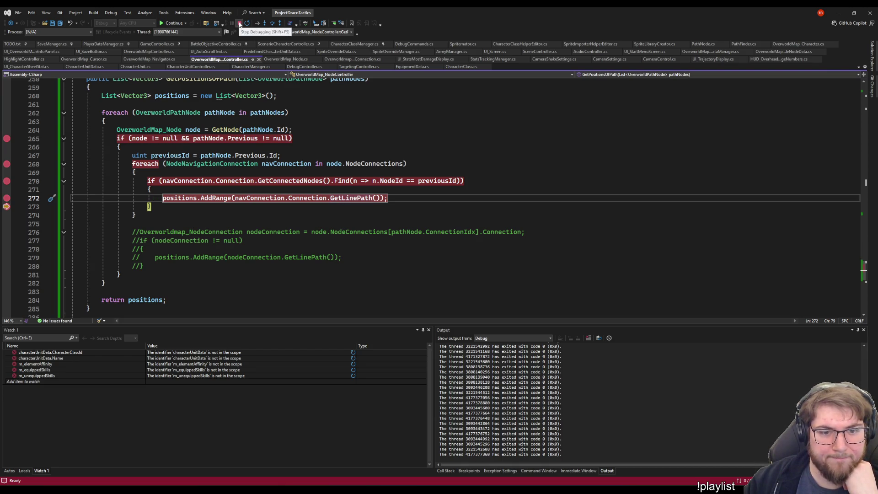
pyautogui.moveTo(567, 493)
pyautogui.click(173, 23)
# - Switch back to the Unity editor and scroll the Hierarchy to the map connections
pyautogui.hotkey('alt', 'Tab')
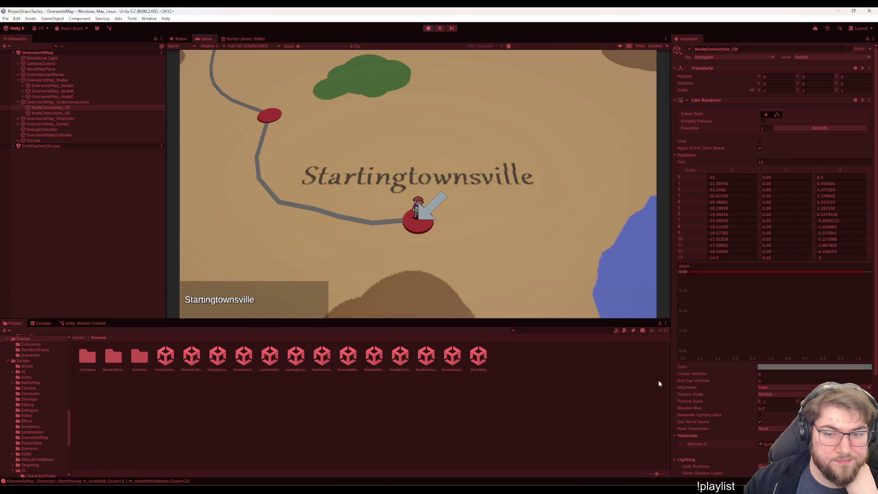
pyautogui.scroll(-5, 718, 380)
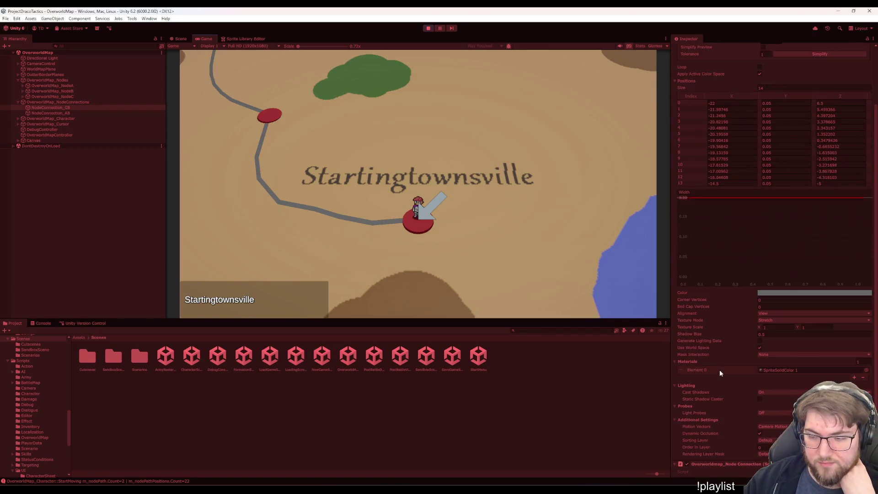
pyautogui.scroll(5, 717, 440)
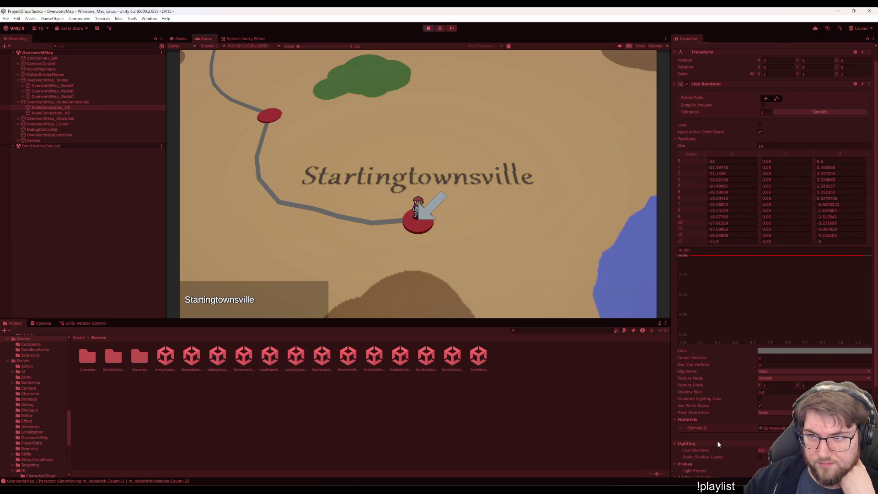
pyautogui.scroll(-5, 718, 443)
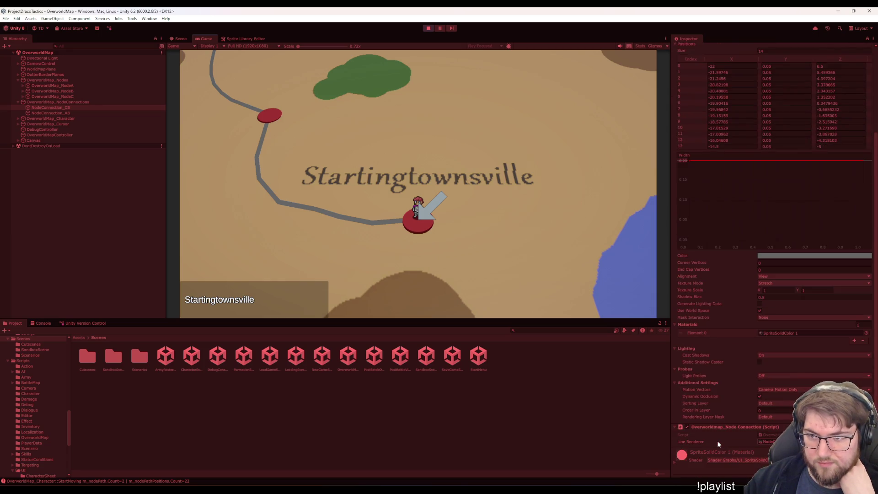
# - Review NodeConnection_CB's Line Renderer positions, then select OverworldMap_NodeC to see its connection
pyautogui.click(74, 108)
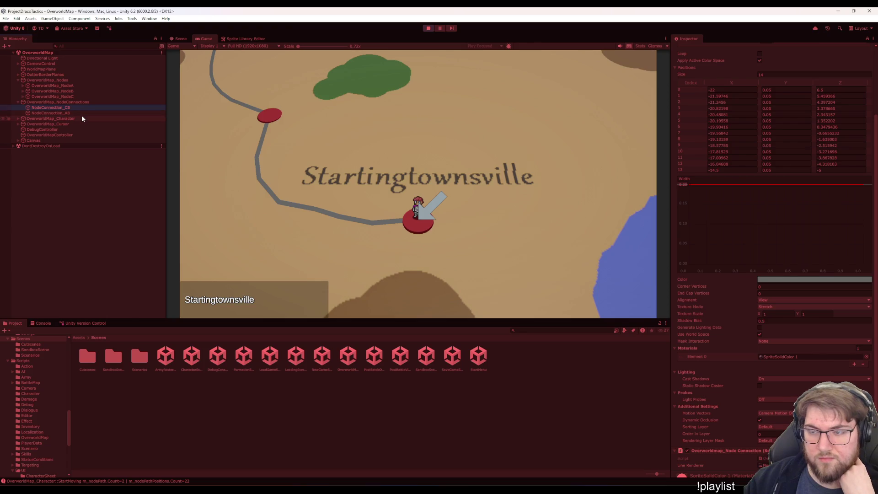
pyautogui.scroll(-2, 737, 339)
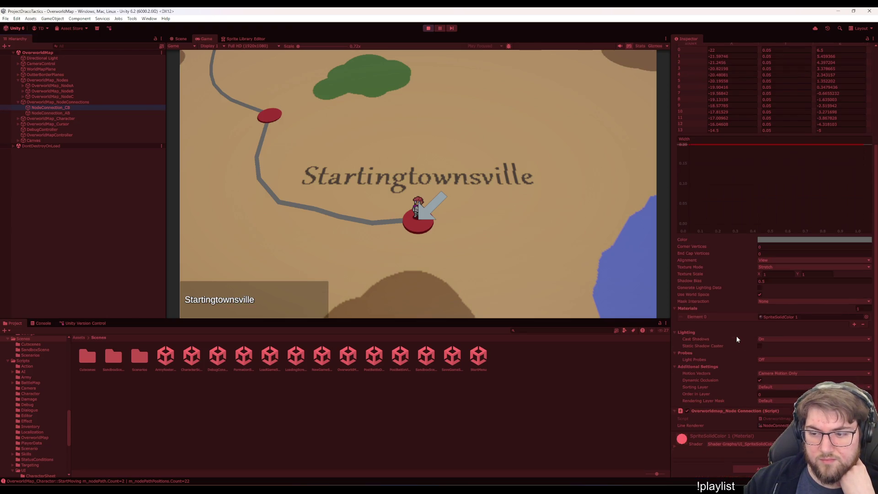
pyautogui.scroll(5, 740, 333)
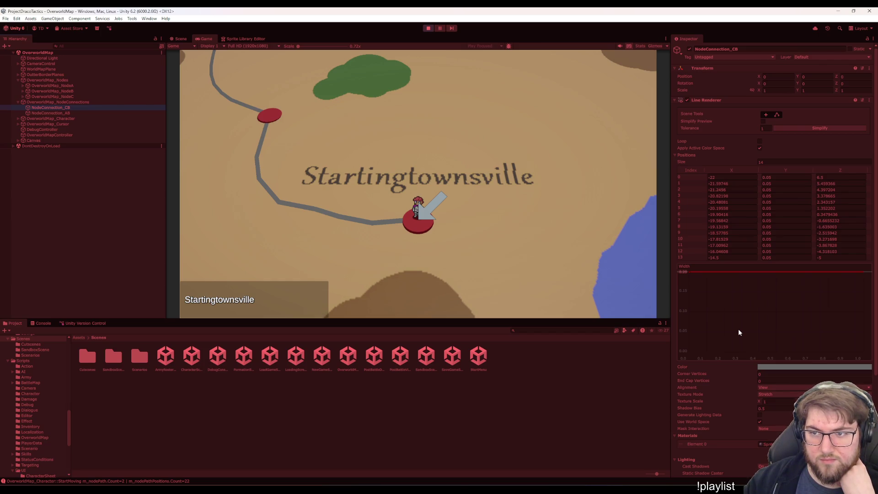
pyautogui.scroll(-3, 738, 332)
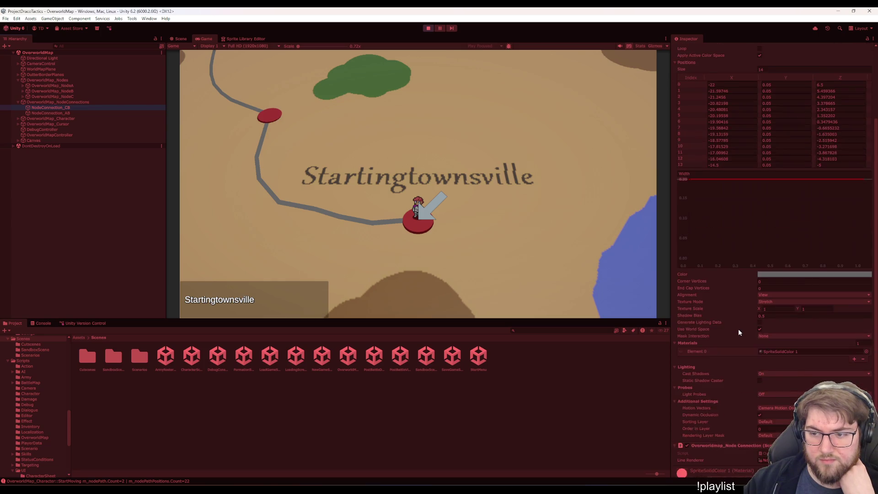
pyautogui.scroll(-4, 738, 332)
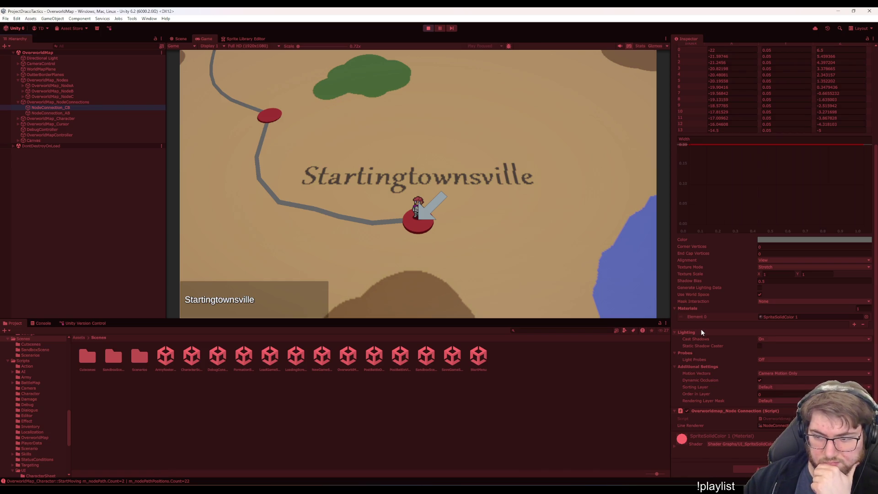
pyautogui.click(60, 96)
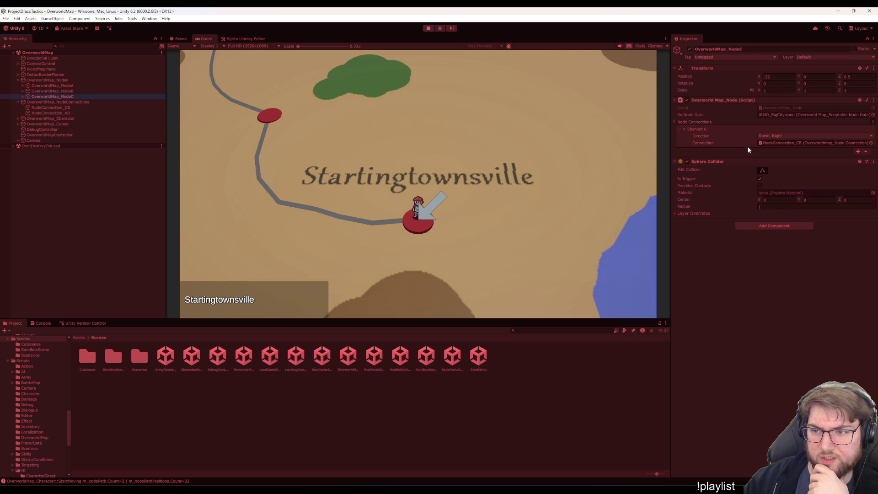
# - Check map nodes A, B and C, then select NodeConnection_CB to show its 14 line positions
pyautogui.click(61, 108)
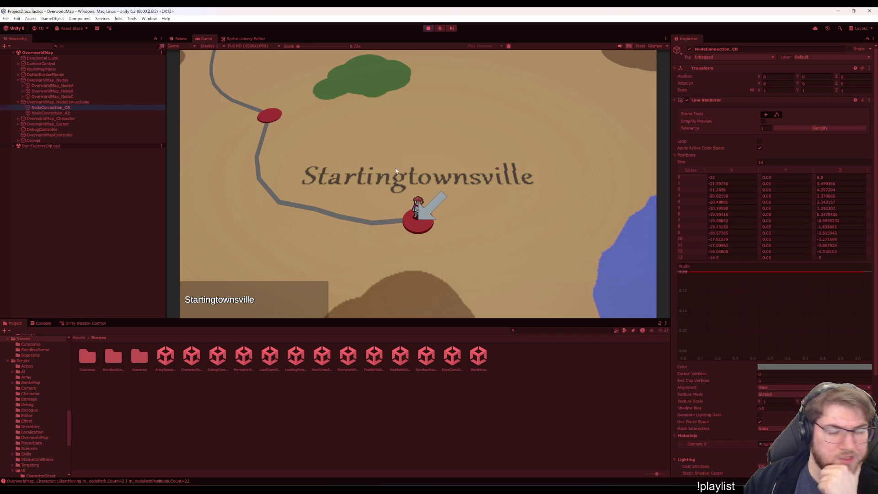
pyautogui.scroll(-5, 731, 344)
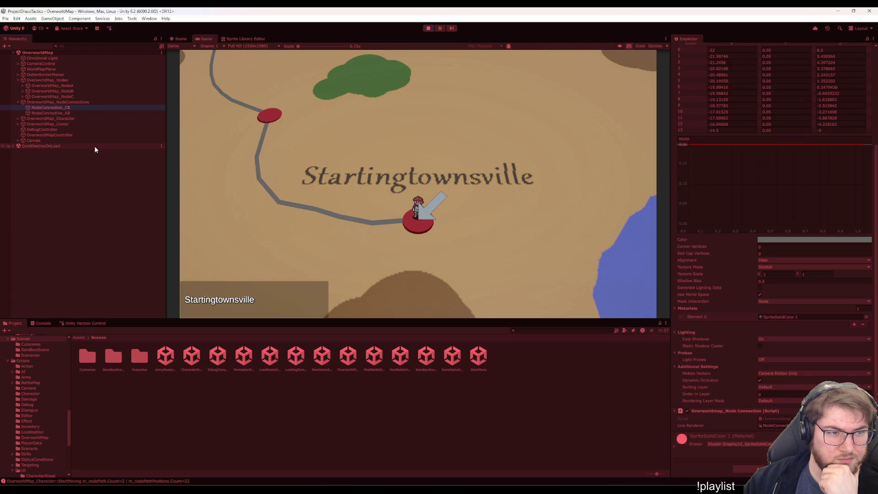
pyautogui.click(67, 86)
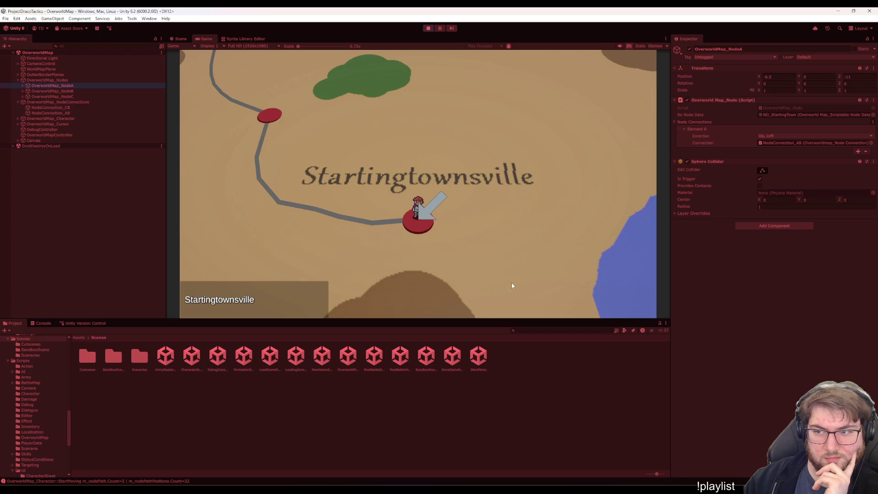
pyautogui.click(71, 91)
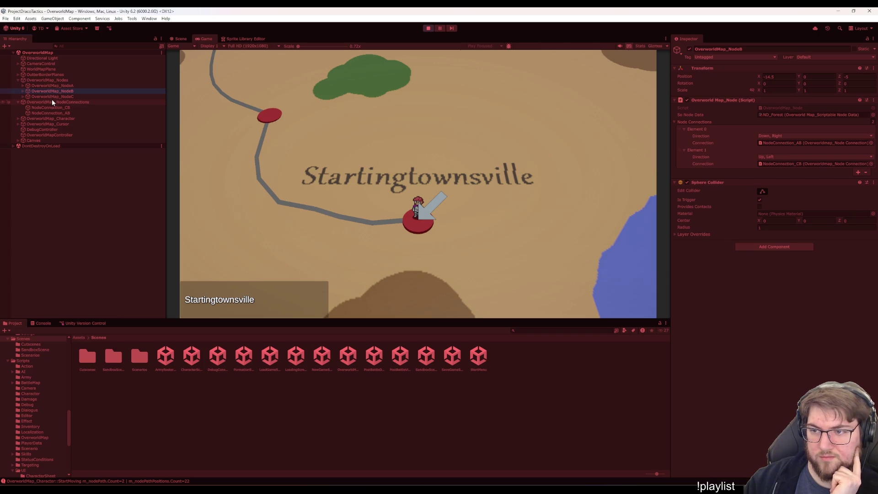
pyautogui.click(80, 97)
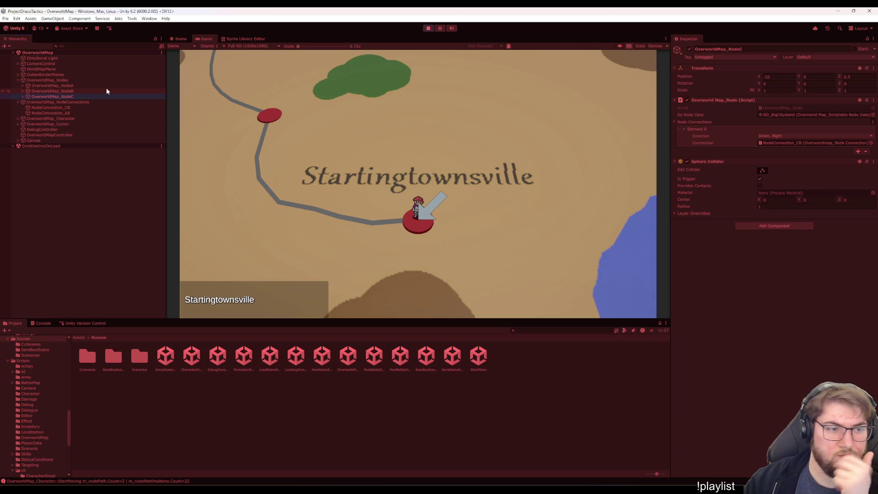
pyautogui.click(107, 91)
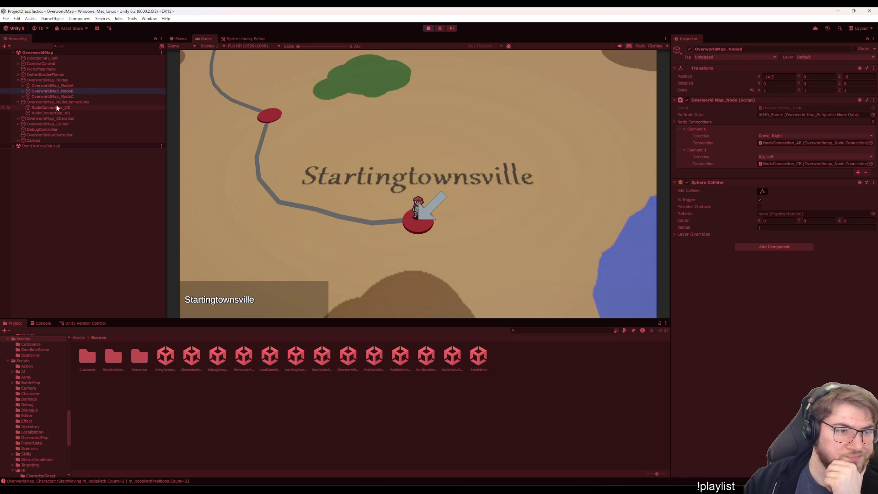
pyautogui.click(81, 109)
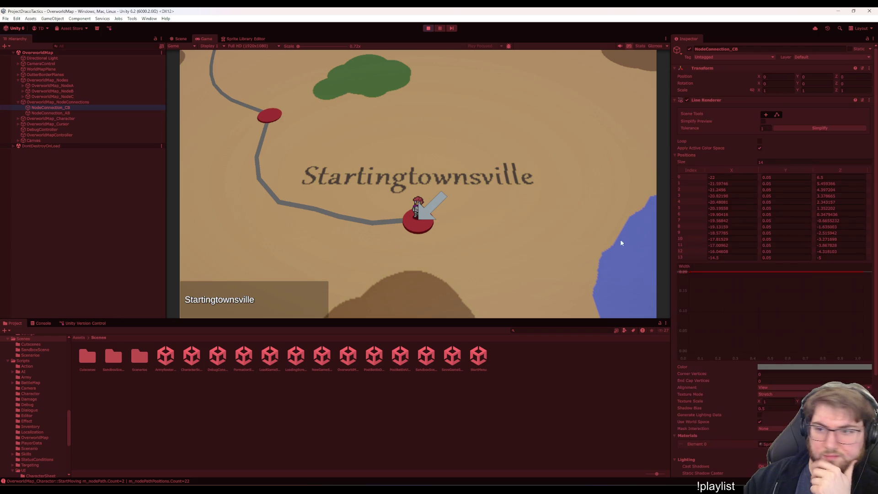
# - Compare NodeConnection_CB's 14 line positions with NodeConnection_AB's 8, then clear the selection
pyautogui.scroll(-5, 710, 354)
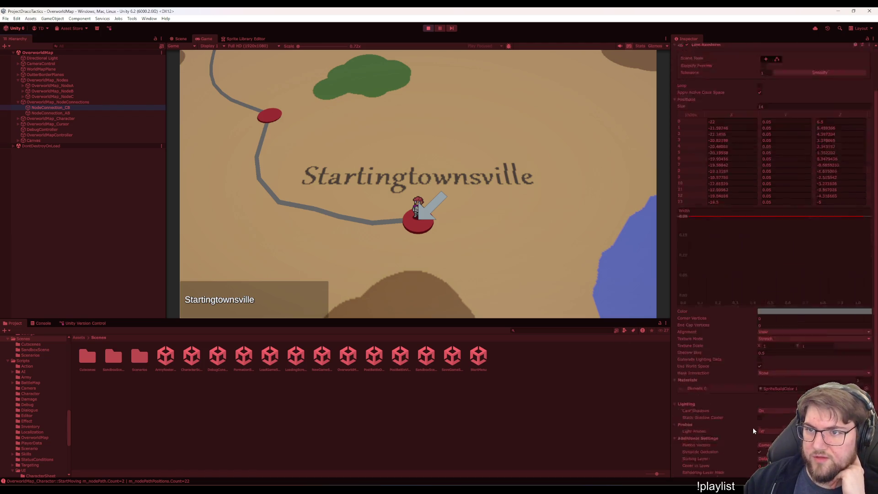
pyautogui.scroll(5, 731, 393)
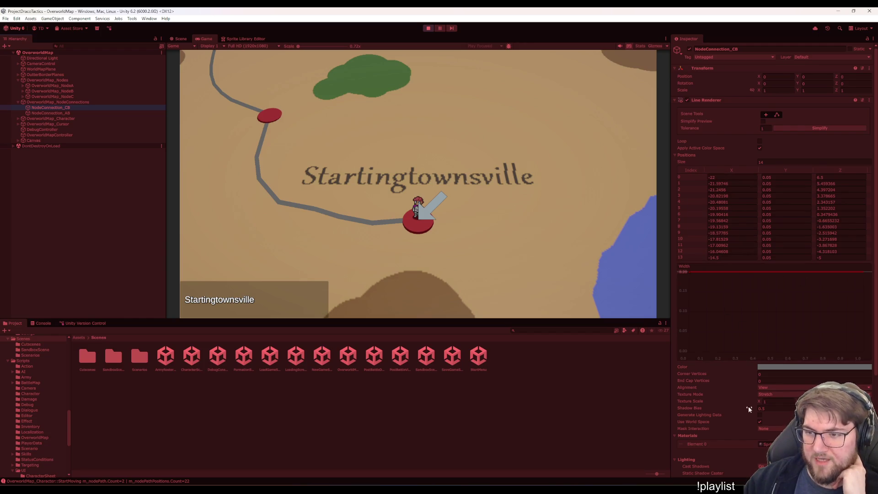
pyautogui.click(75, 114)
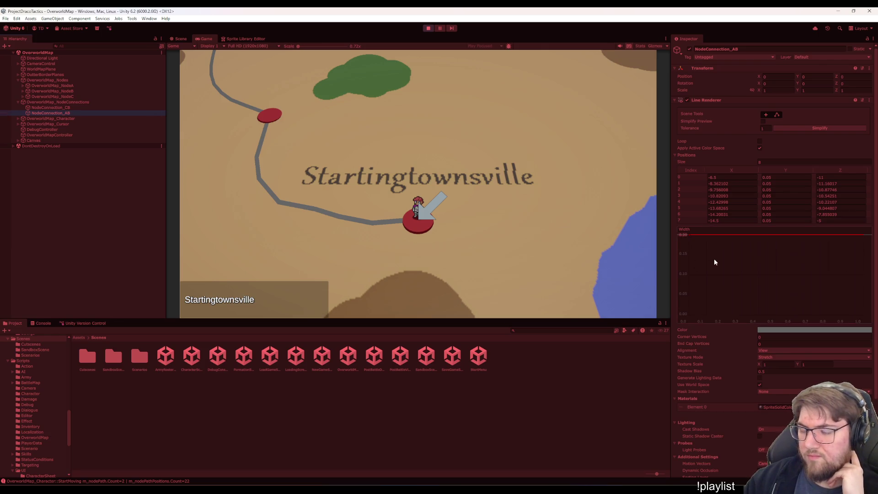
pyautogui.scroll(-2, 714, 259)
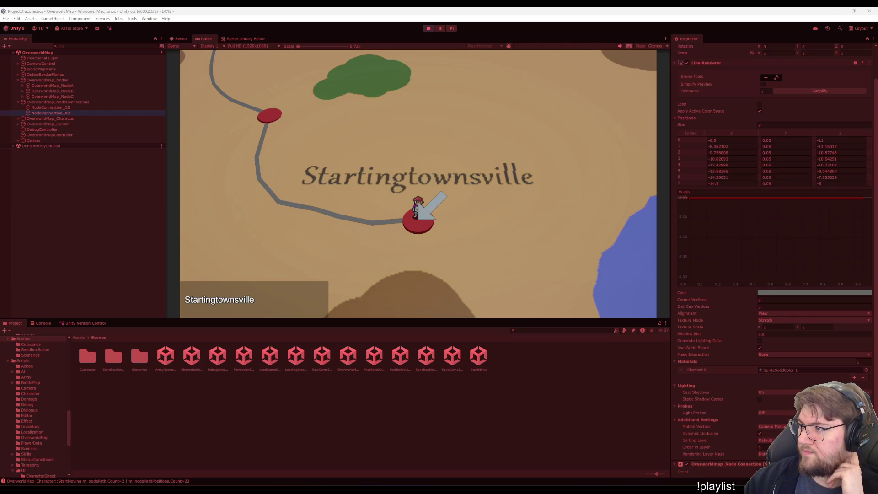
pyautogui.click(379, 430)
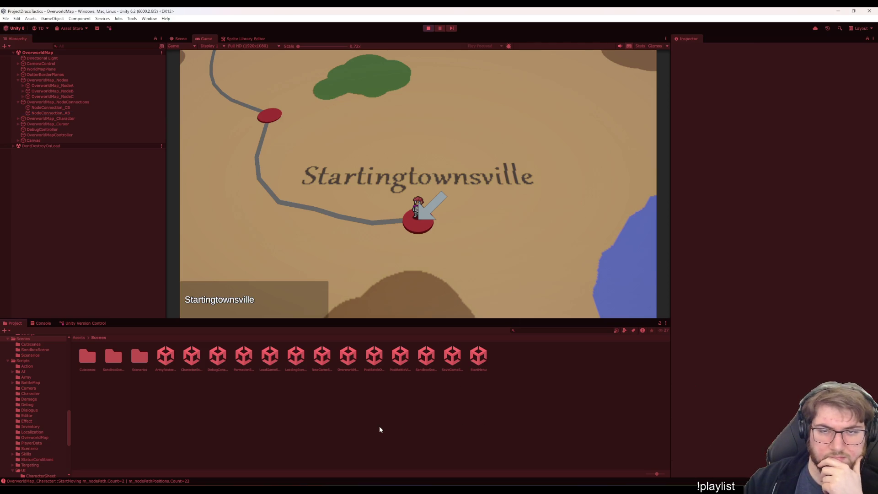
# - Stop play mode and the Visual Studio debug session, then reopen the OverworldMap scene
pyautogui.click(425, 29)
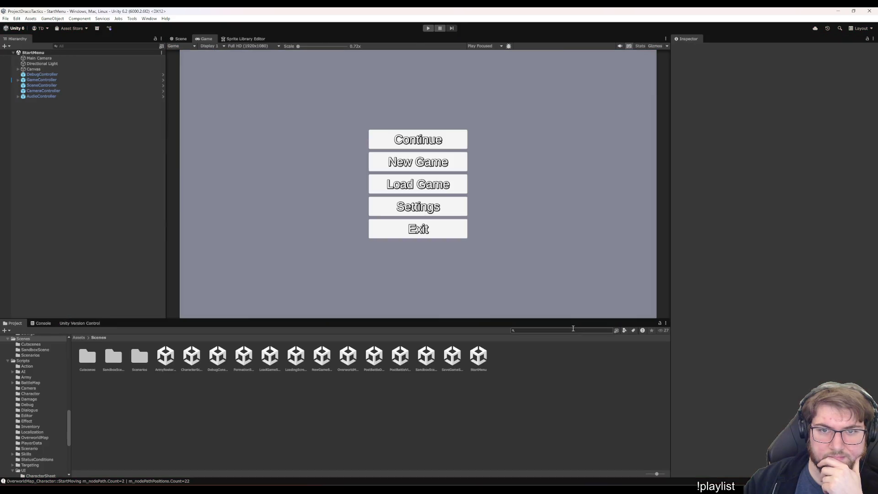
pyautogui.moveTo(565, 485)
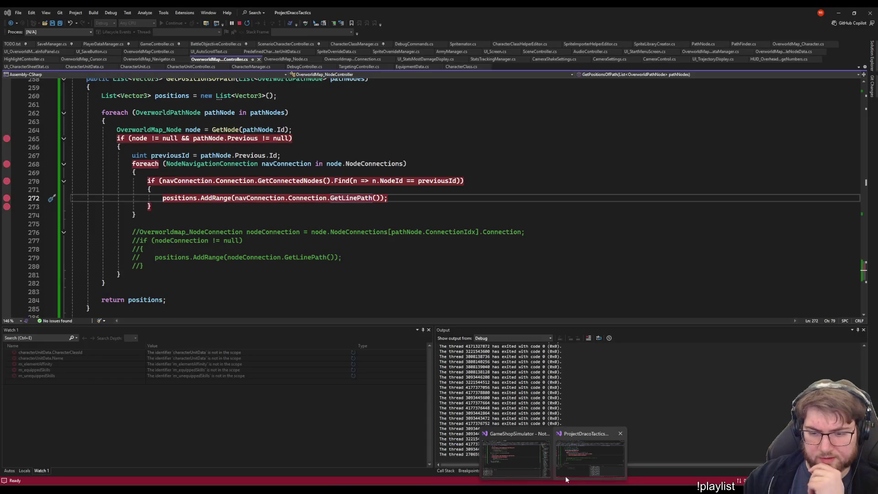
pyautogui.click(584, 441)
pyautogui.click(121, 275)
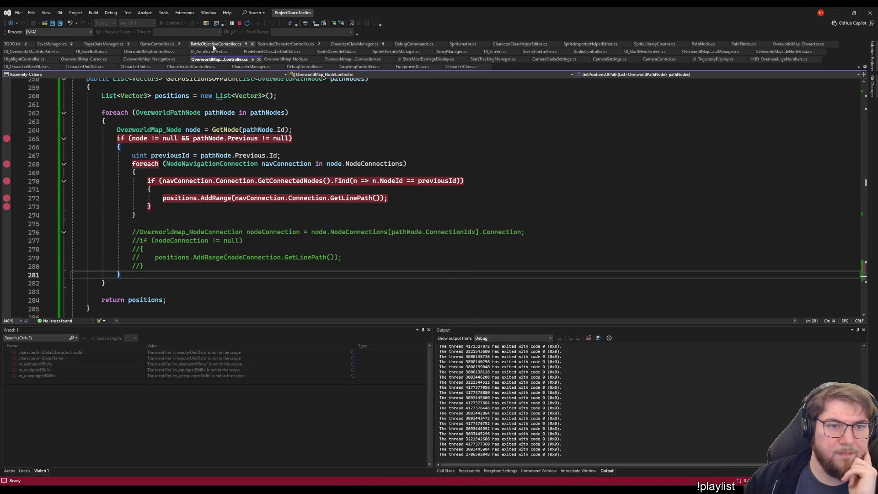
pyautogui.click(240, 22)
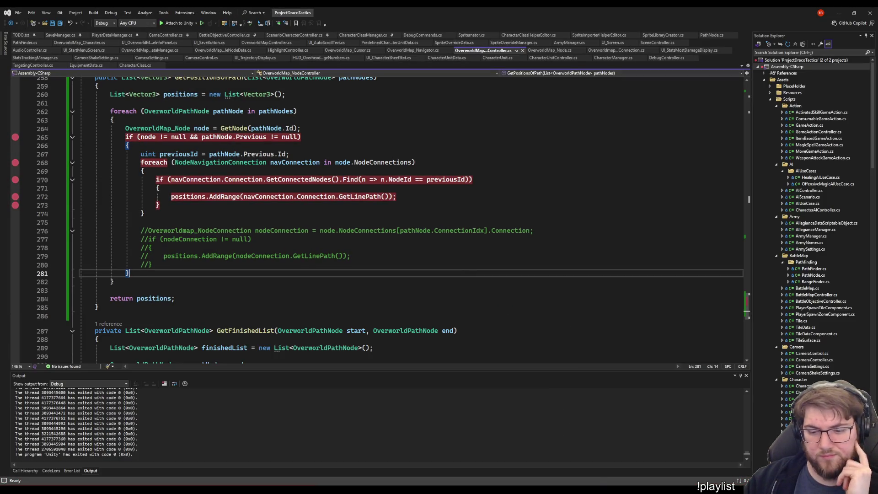
pyautogui.hotkey('alt', 'Tab')
pyautogui.doubleClick(347, 357)
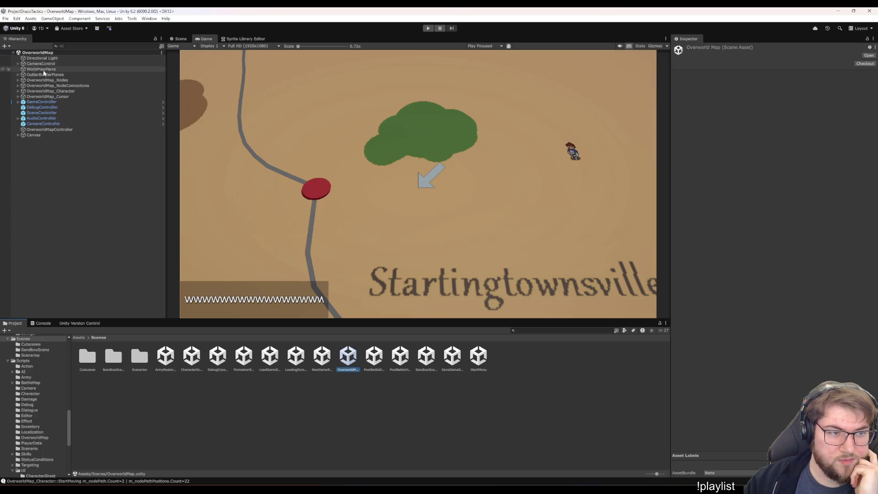
# - Expand the connection and node groups and step through NodeConnection_CB and NodeConnection_AB's 8 positions
pyautogui.click(50, 86)
pyautogui.press('Right')
pyautogui.press('Down')
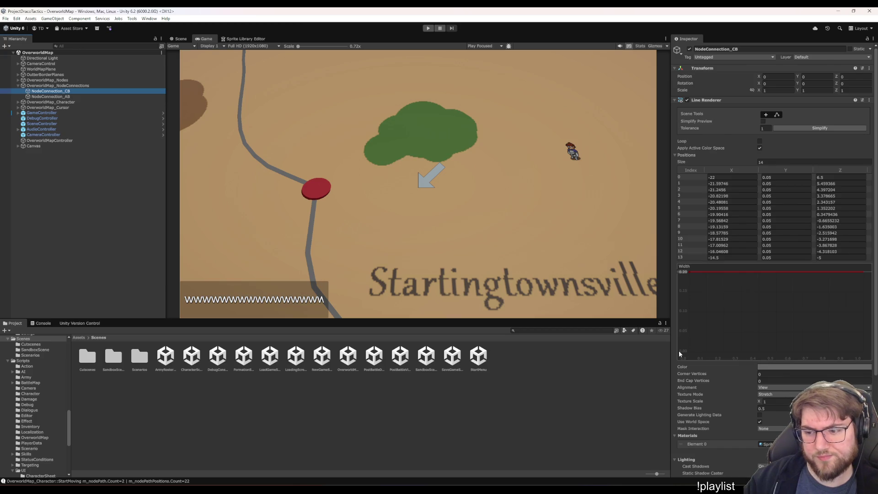
pyautogui.press('Down')
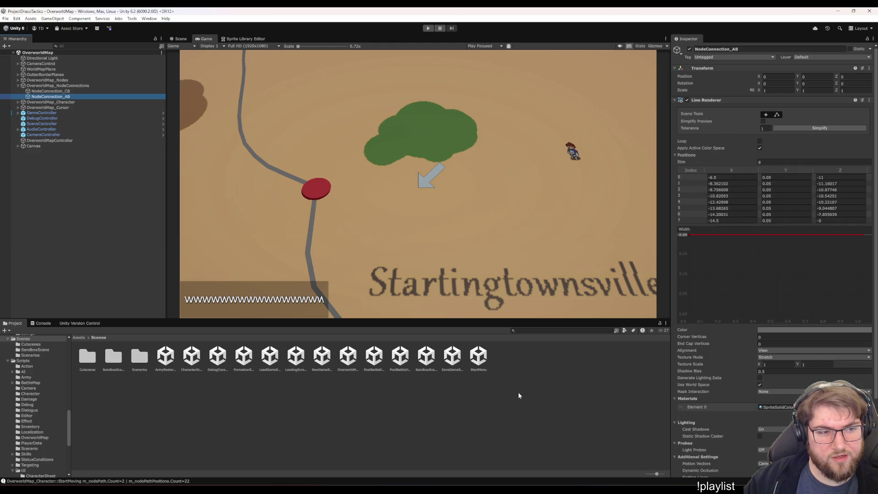
pyautogui.press('Up')
pyautogui.press('Up')
pyautogui.press('Up')
pyautogui.press('Down')
pyautogui.press('Down')
pyautogui.press('Down')
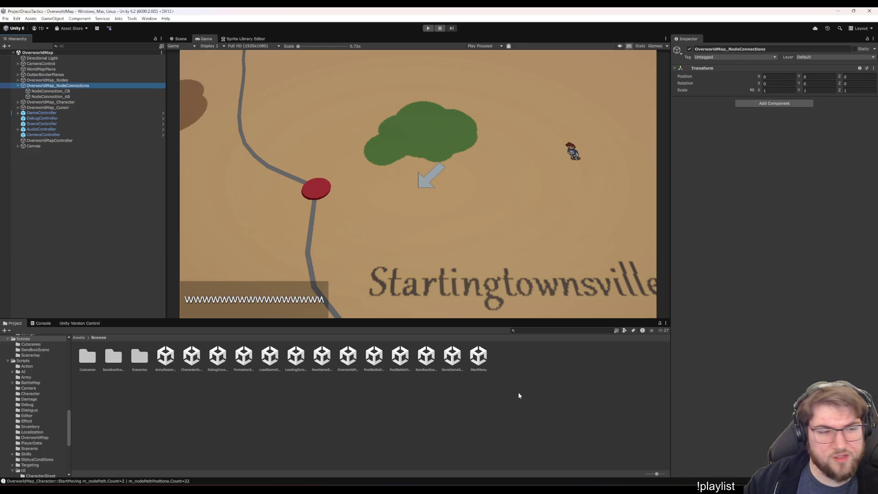
pyautogui.press('Up')
pyautogui.press('Up')
pyautogui.press('Up')
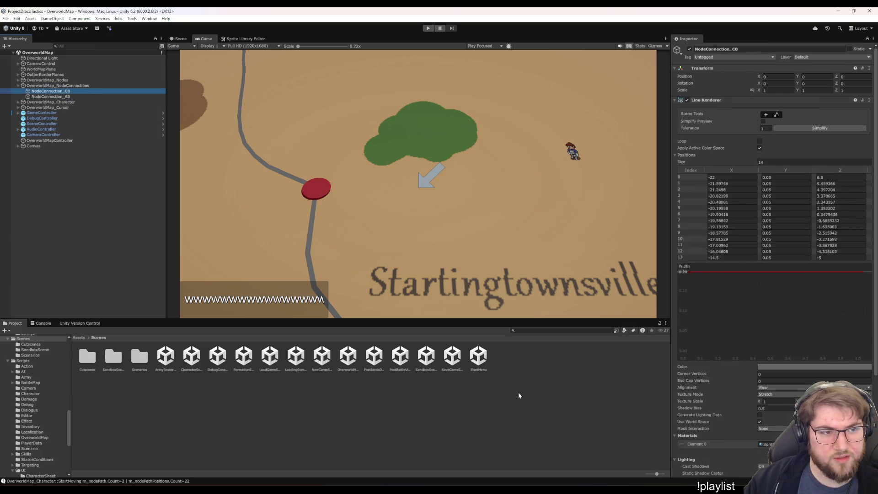
pyautogui.press('Right')
pyautogui.press('Down')
pyautogui.press('Down')
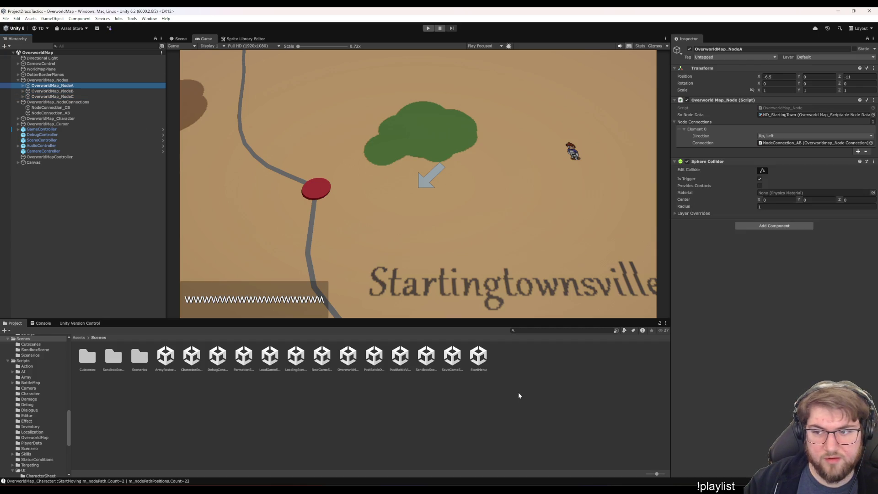
pyautogui.press('Down')
pyautogui.press('Down')
pyautogui.press('Down')
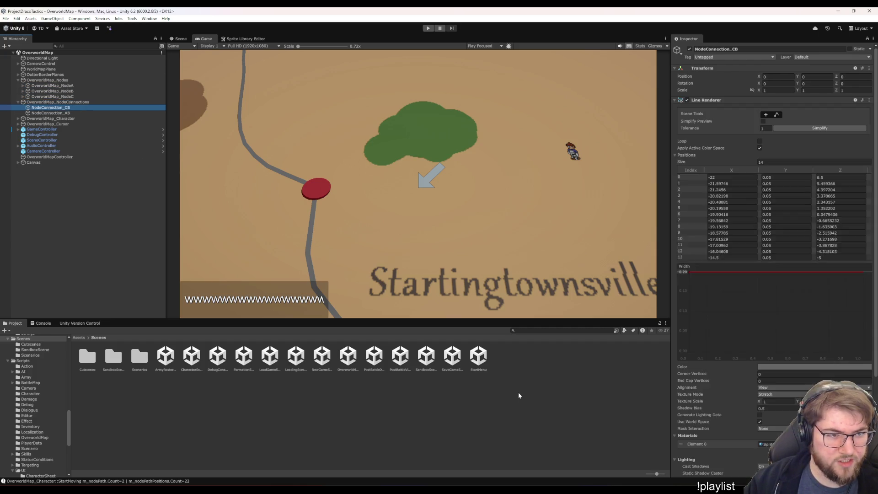
pyautogui.press('Down')
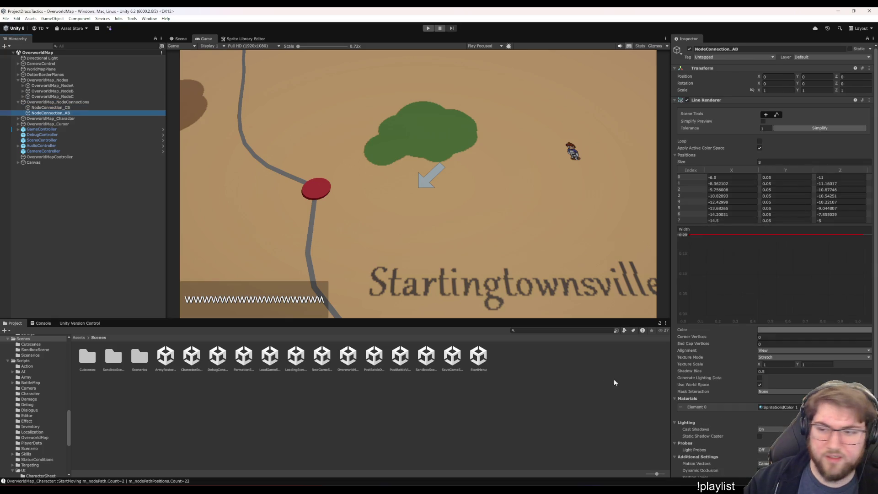
pyautogui.scroll(-5, 702, 352)
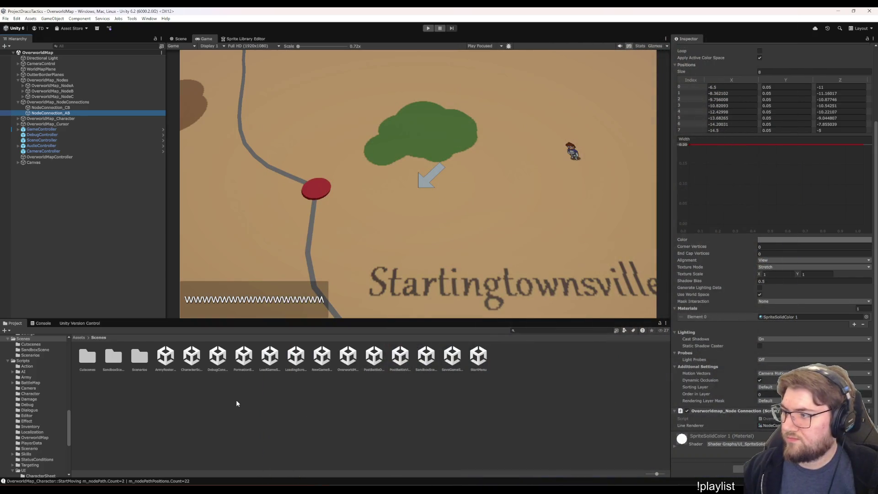
# - Deselect NodeConnection_AB to stop inspecting its line renderer
pyautogui.click(254, 435)
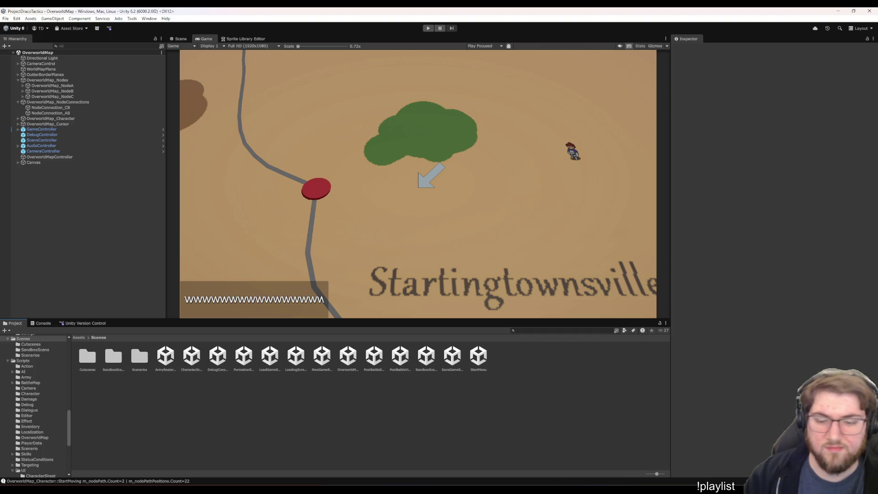
# - Bring Visual Studio forward at the GetPositionsOfPath connection-matching loop
pyautogui.click(587, 456)
pyautogui.click(558, 223)
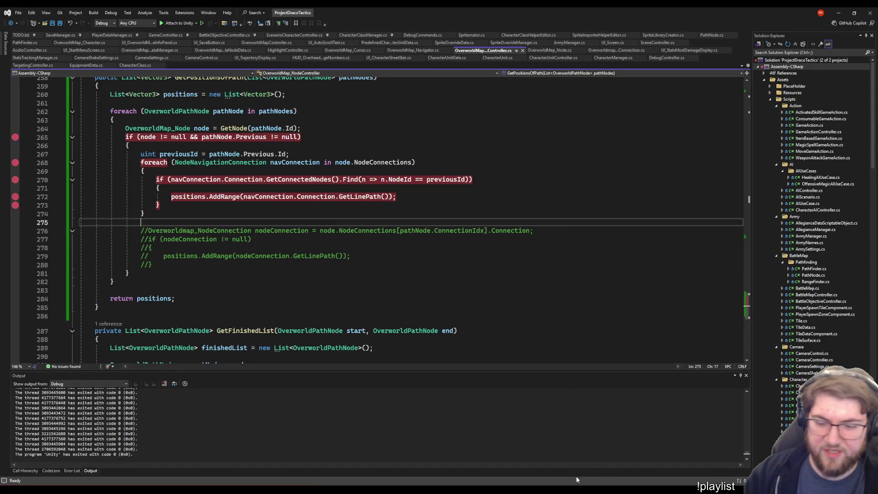
# - Go to the definition of GetLinePath from its call on line 272
pyautogui.click(333, 201)
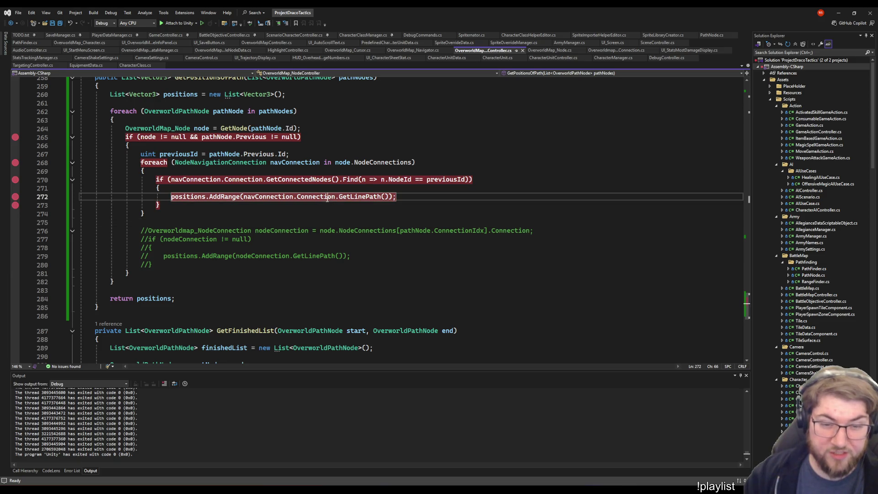
pyautogui.rightClick(362, 200)
pyautogui.click(413, 246)
pyautogui.scroll(16, 413, 245)
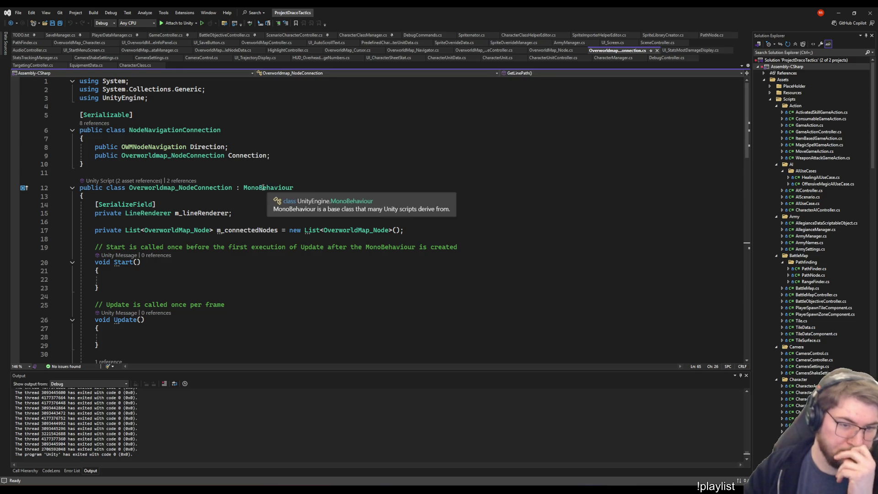
# - Review the m_lineRenderer and m_connectedNodes fields, then list AddNode's references
pyautogui.click(266, 221)
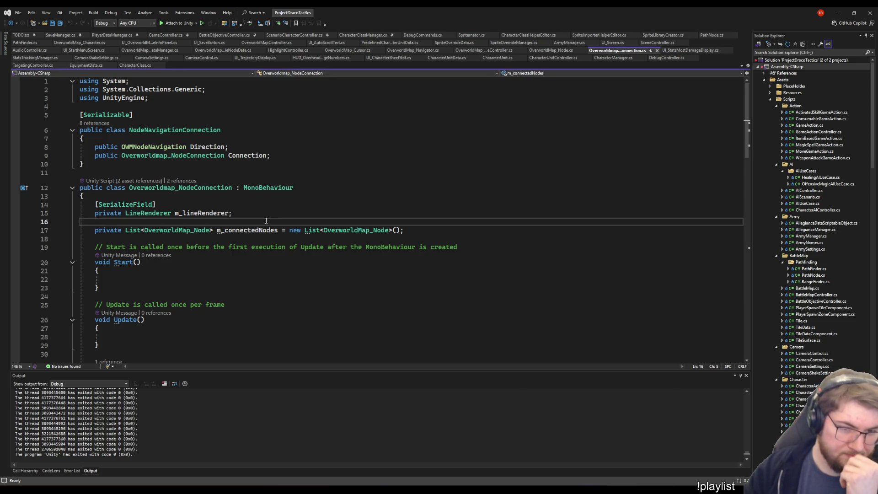
pyautogui.click(254, 229)
pyautogui.click(417, 230)
pyautogui.click(248, 214)
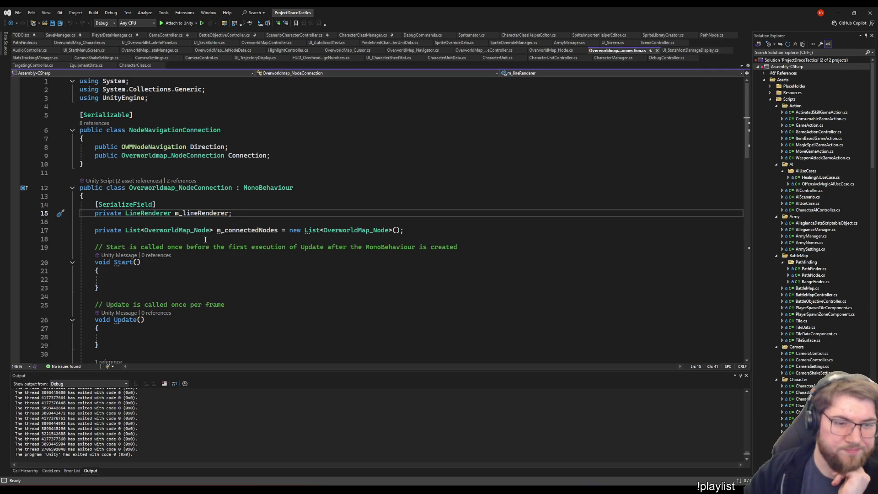
pyautogui.click(434, 233)
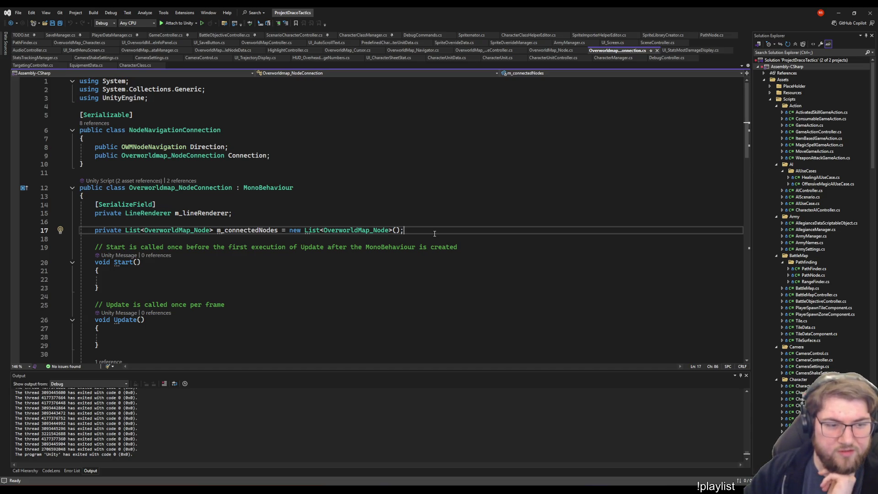
pyautogui.scroll(-2, 434, 234)
pyautogui.scroll(-3, 433, 236)
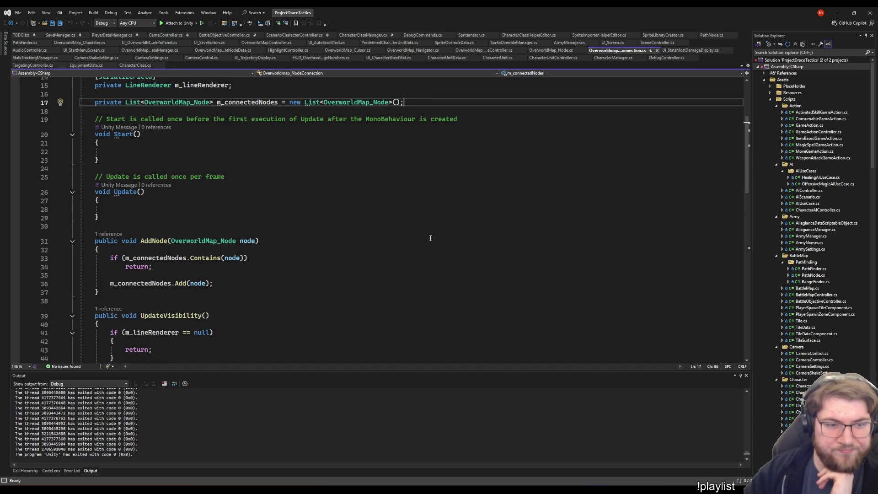
pyautogui.click(109, 234)
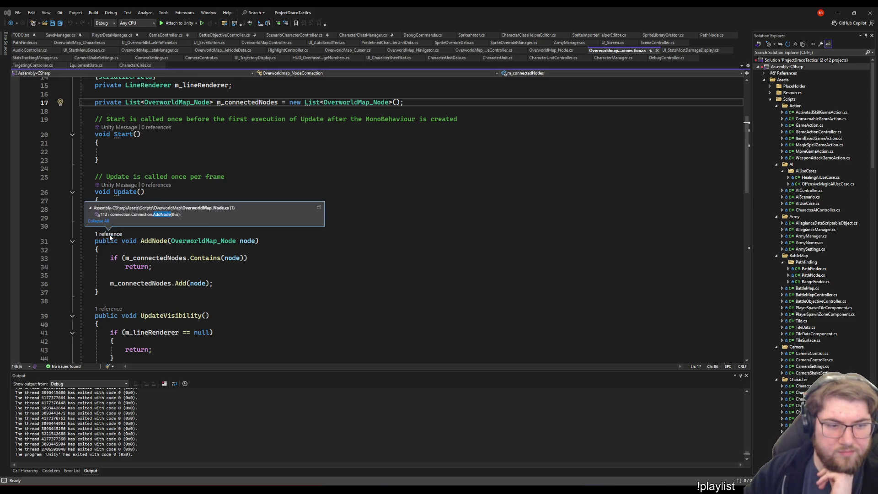
# - Jump to the AddNode call in OverworldMap_Node.cs, delete its foreach loop, then restore it
pyautogui.doubleClick(270, 226)
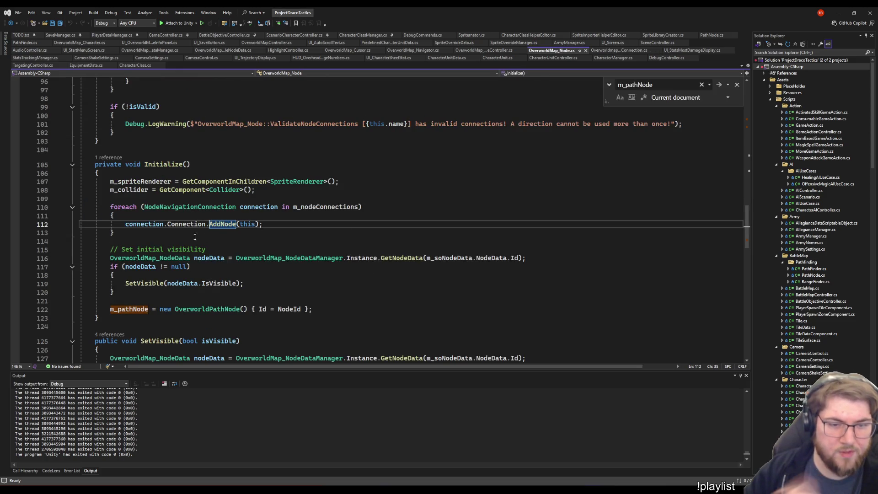
pyautogui.click(118, 242)
pyautogui.keyDown('shift'); pyautogui.click(146, 202); pyautogui.keyUp('shift')
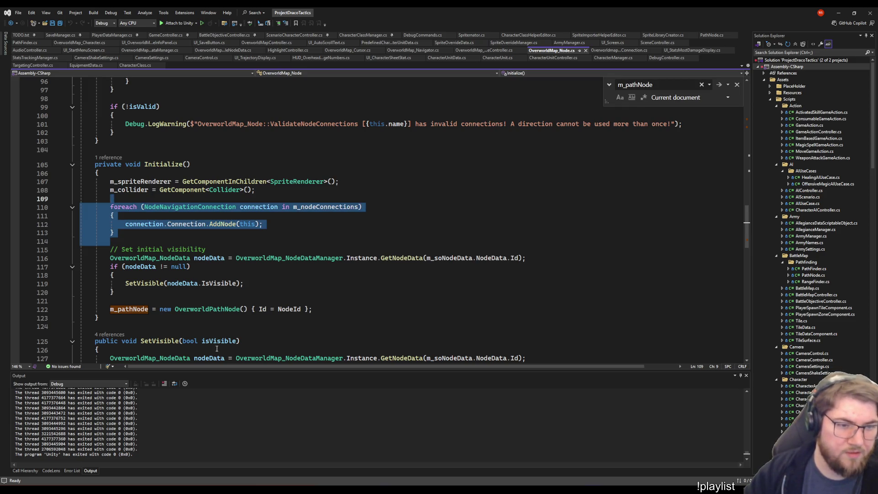
pyautogui.press('Delete')
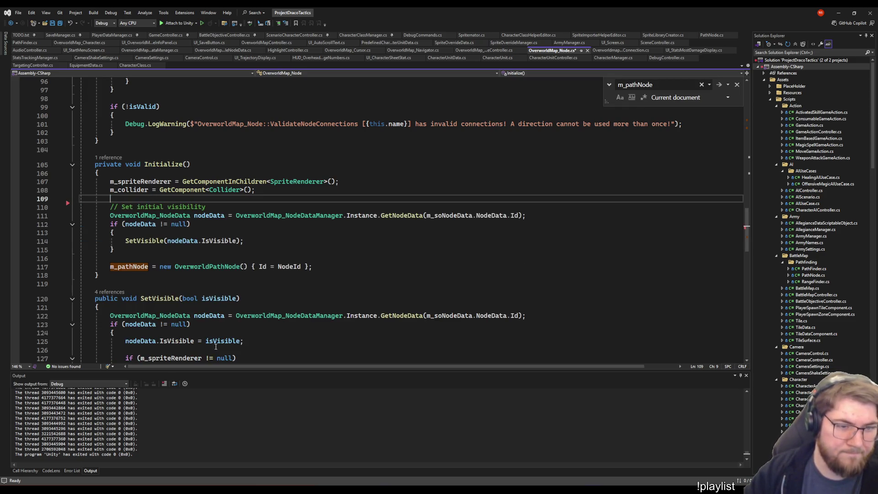
pyautogui.hotkey('ctrl', 's')
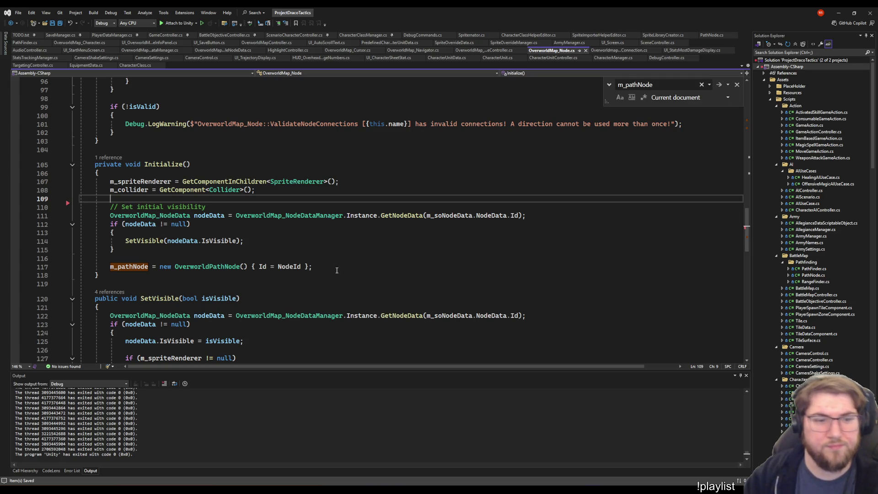
pyautogui.hotkey('ctrl', 'Tab')
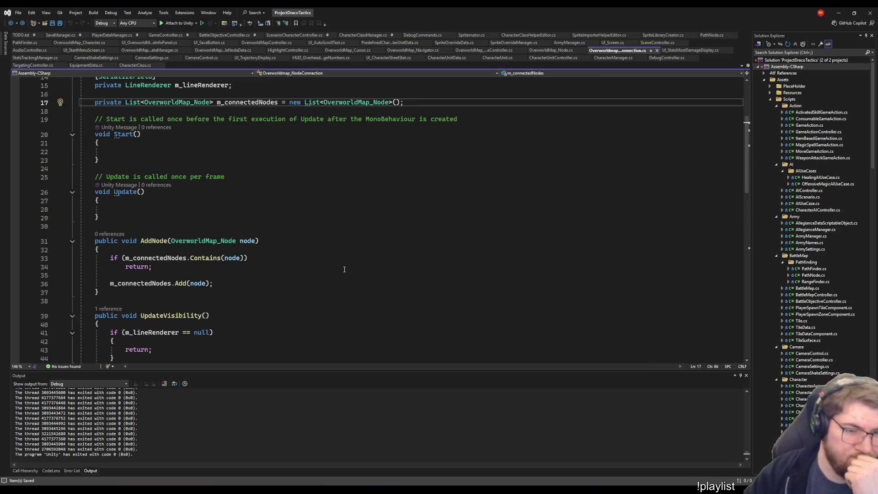
pyautogui.hotkey('ctrl', 'Tab')
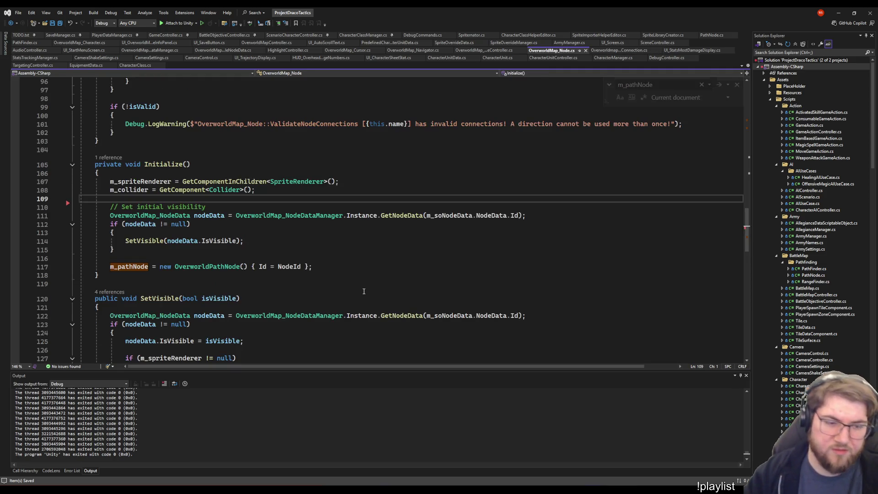
pyautogui.hotkey('ctrl', 'shift', 't')
pyautogui.press('Escape')
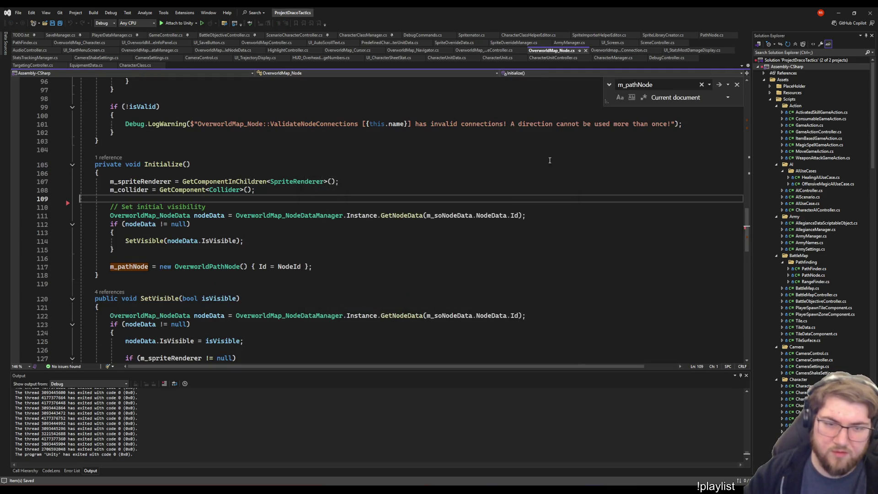
pyautogui.hotkey('ctrl', 'z')
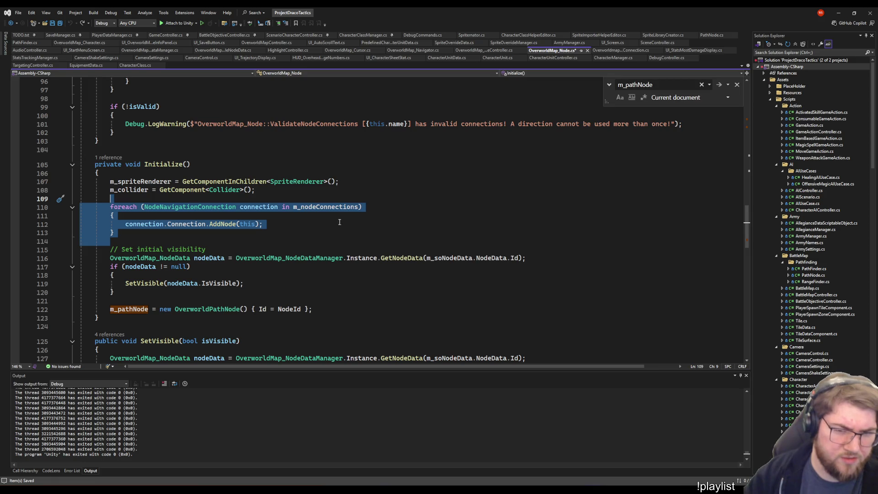
# - Comment out the foreach AddNode loop using a column caret and '//'
pyautogui.click(319, 208)
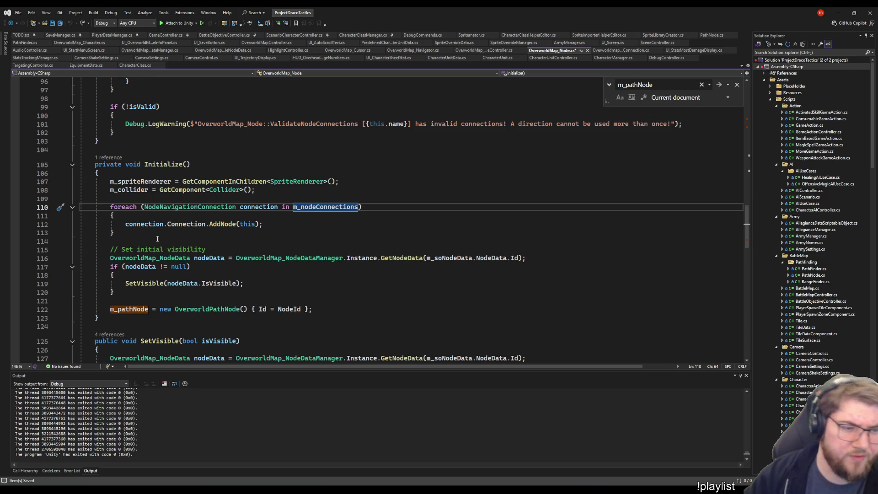
pyautogui.moveTo(157, 239); pyautogui.dragTo(112, 198)
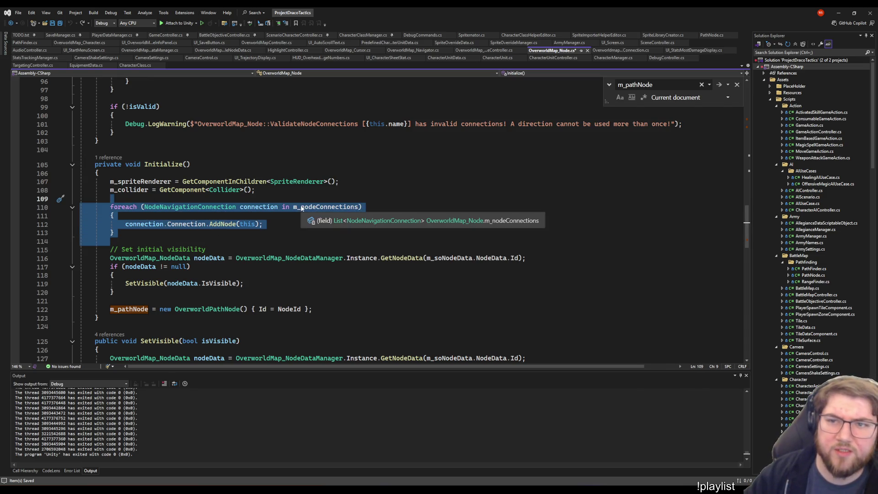
pyautogui.click(108, 239)
pyautogui.click(131, 236)
pyautogui.hotkey('shift', 'alt', 'Up')
pyautogui.hotkey('shift', 'alt', 'Up')
pyautogui.hotkey('shift', 'alt', 'Up')
pyautogui.hotkey('shift', 'alt', 'Left')
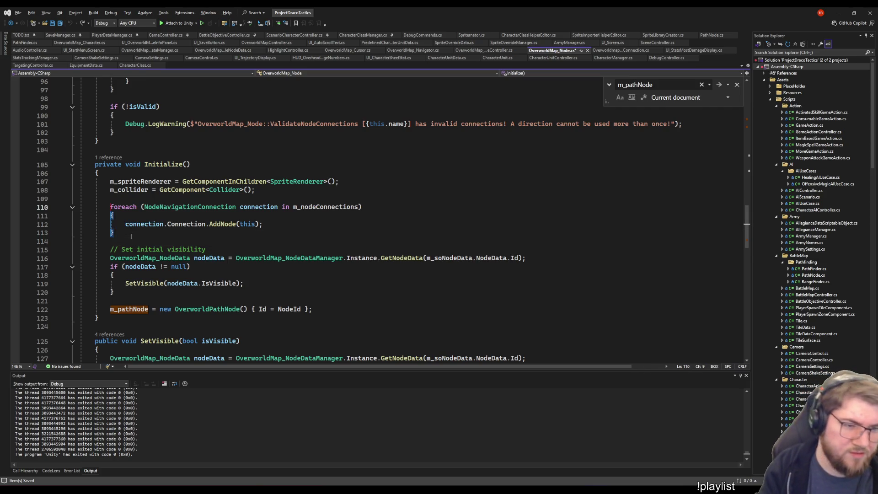
pyautogui.write('//')
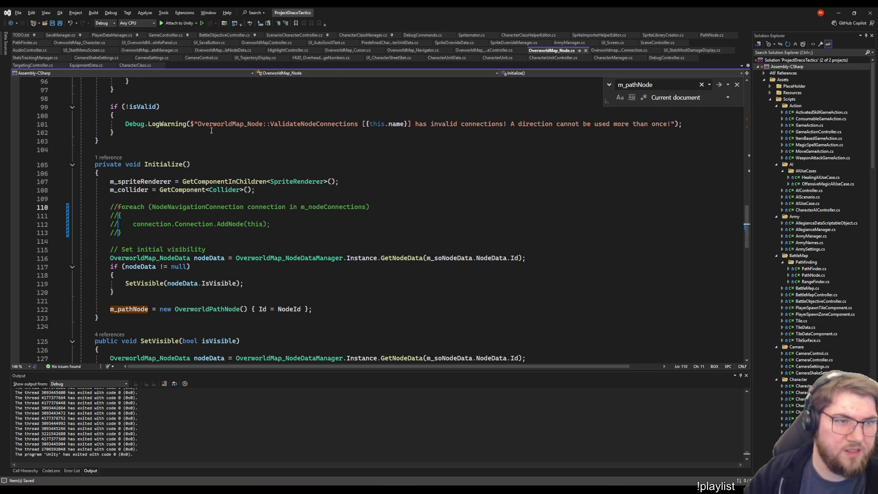
# - Close the StatsTrackingManager, CameraShakeSettings, CameraSettings, HUD, UI_CharacterSheetStat and TargetingController tabs
pyautogui.middleClick(36, 58)
pyautogui.middleClick(36, 58)
pyautogui.middleClick(41, 59)
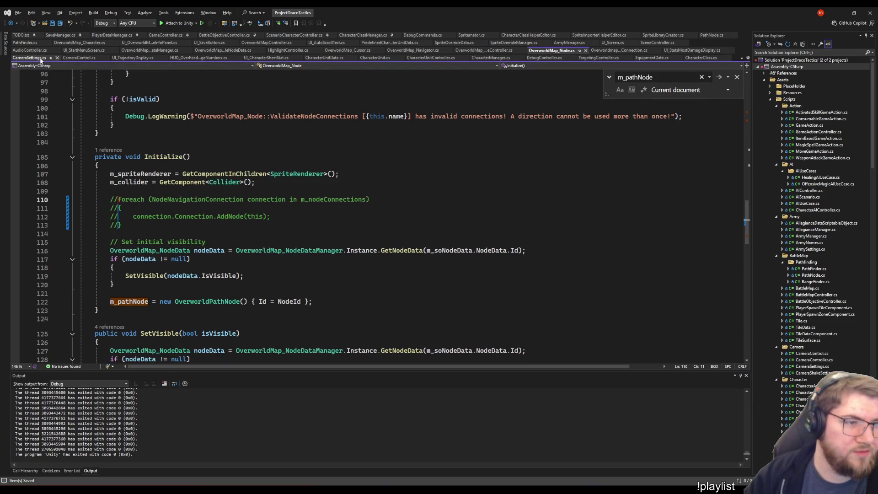
pyautogui.middleClick(143, 59)
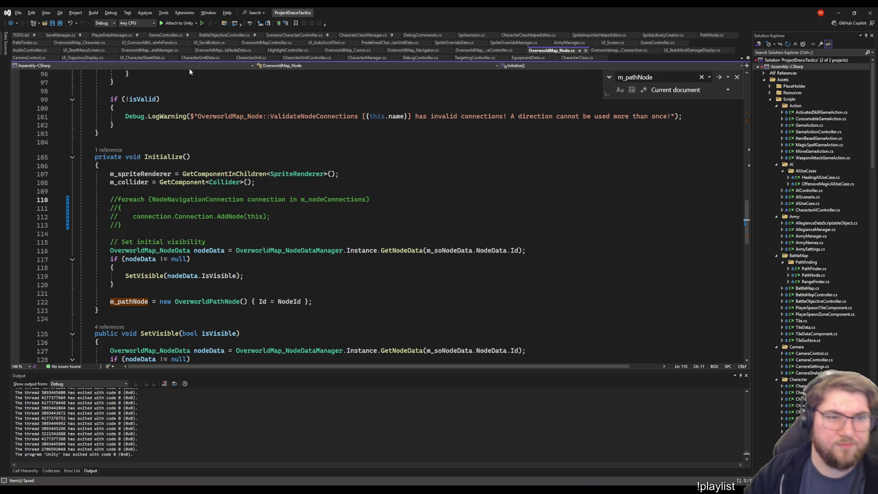
pyautogui.middleClick(146, 59)
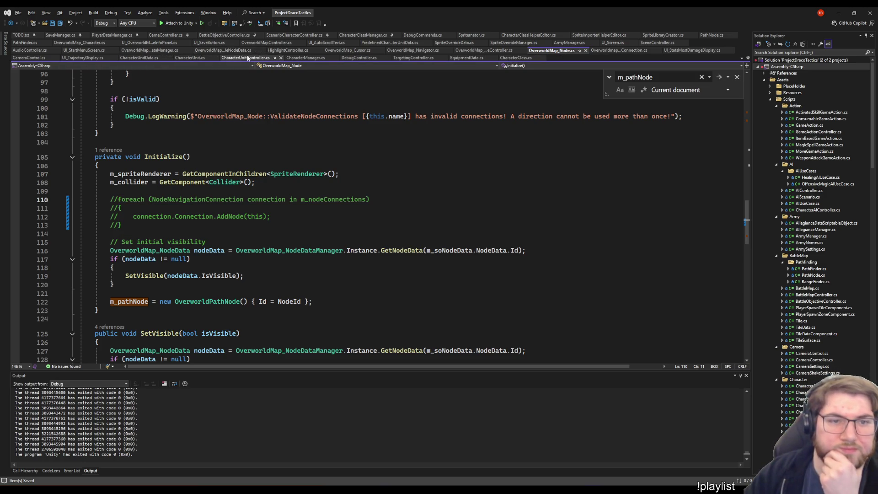
pyautogui.middleClick(419, 58)
# - Move to the m_connectedNodes field in the node connection script
pyautogui.click(618, 50)
pyautogui.click(323, 187)
pyautogui.press('Up')
pyautogui.press('Up')
pyautogui.press('Up')
pyautogui.scroll(3, 365, 180)
# - In the running game, move the character between Startingtownsville, Forest and Bigcitysland
pyautogui.hotkey('alt', 'Tab')
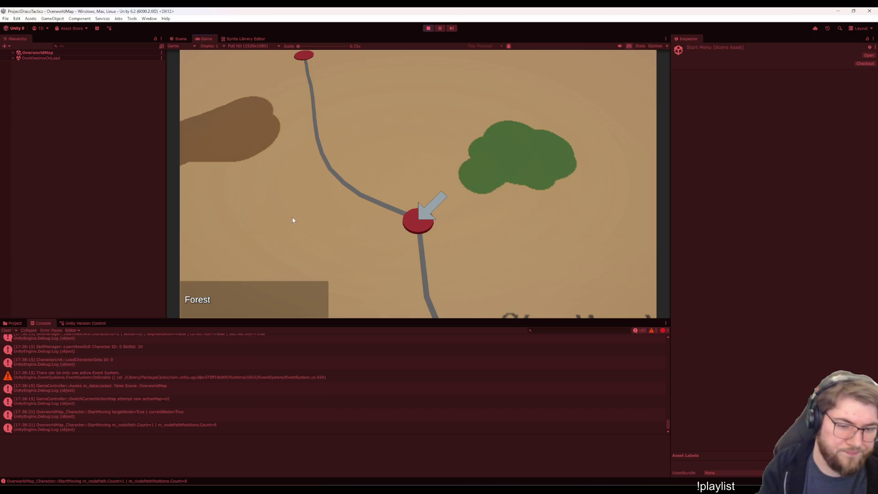
pyautogui.press('Return')
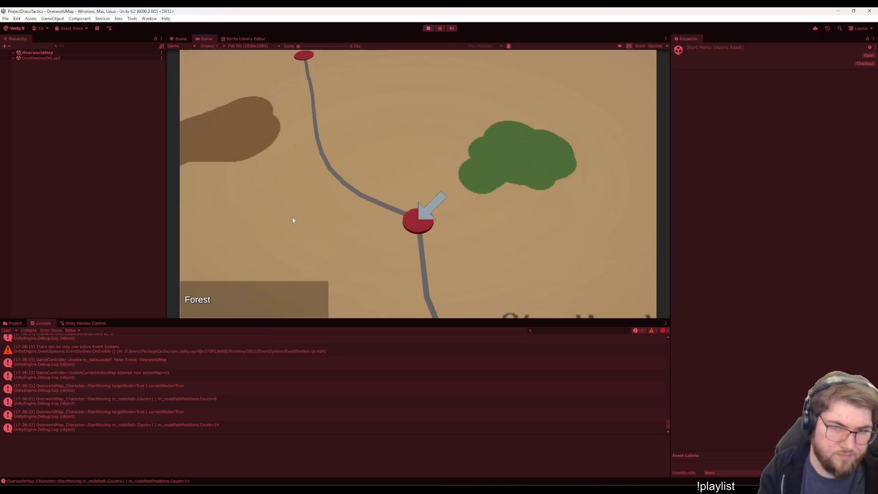
pyautogui.press('Up')
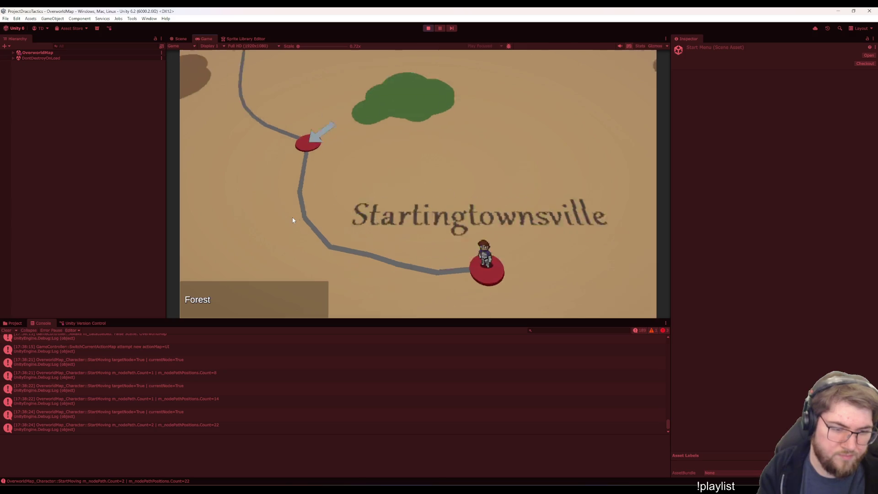
pyautogui.press('Down')
pyautogui.press('Up')
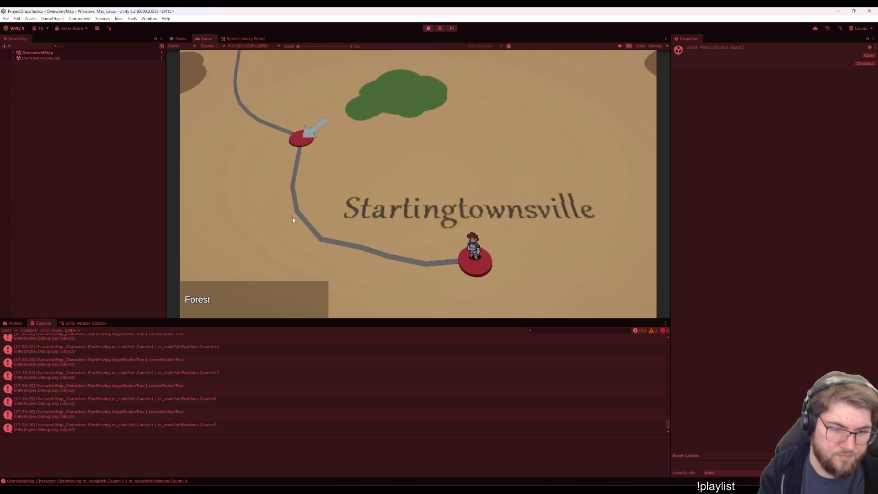
pyautogui.press('Up')
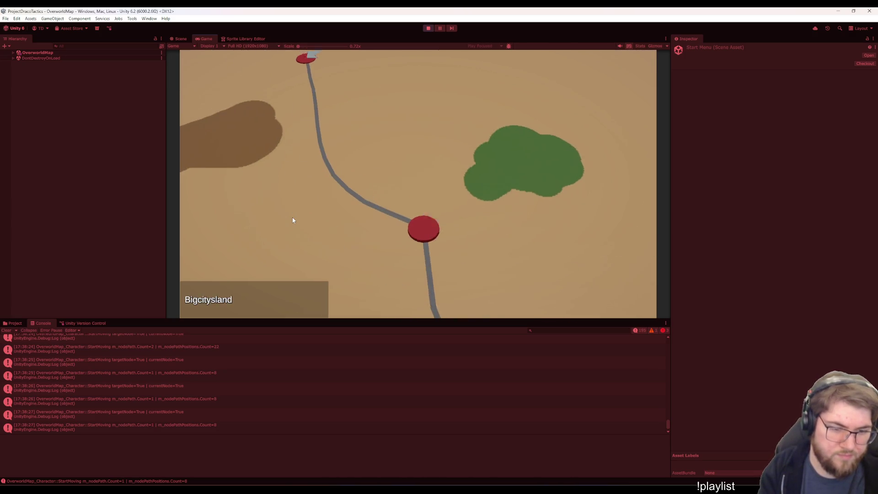
pyautogui.press('Down')
pyautogui.press('Down')
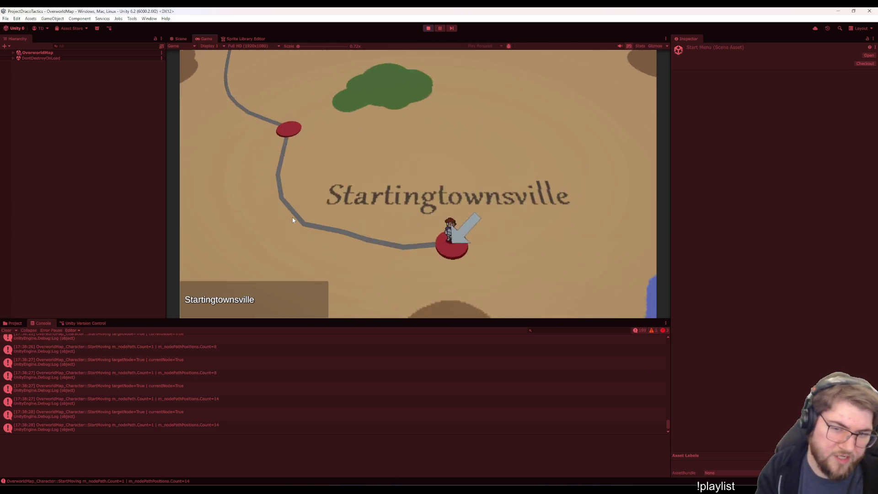
pyautogui.press('Up')
pyautogui.press('Up')
pyautogui.press('Up')
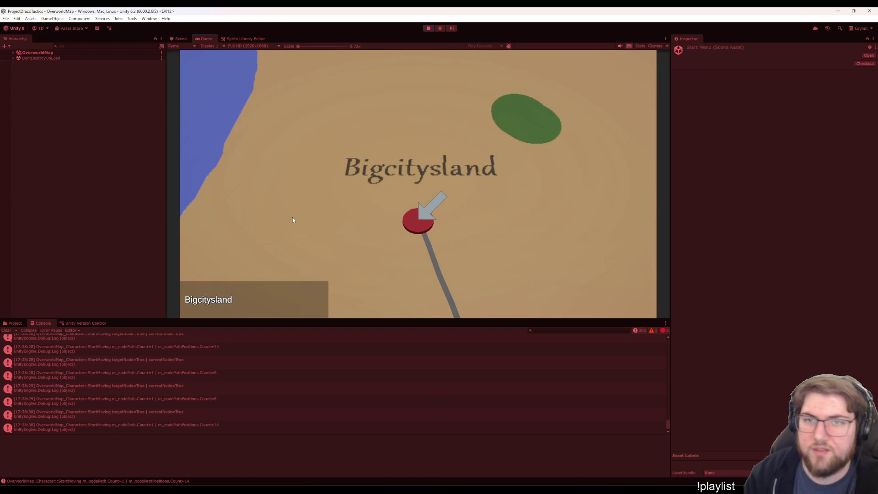
# - Expand the OverworldMap hierarchy and inspect NodeConnection_CB's connected nodes, NodeC and NodeB
pyautogui.click(28, 53)
pyautogui.press('Right')
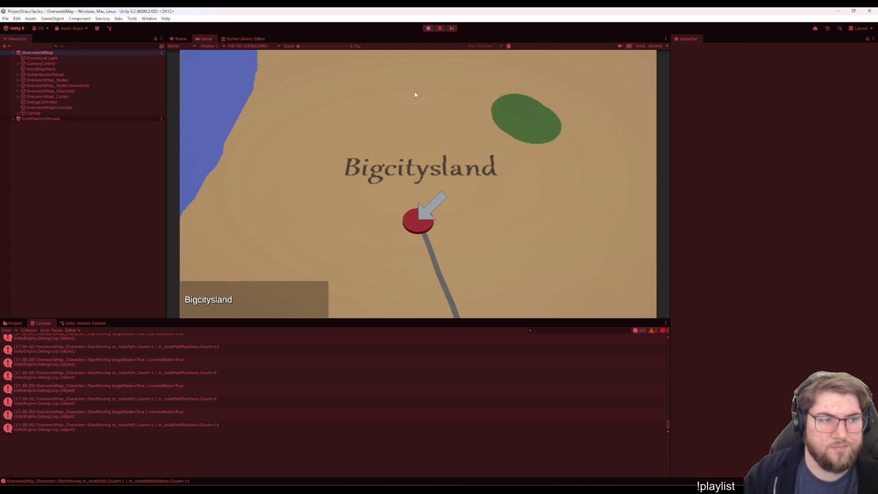
pyautogui.click(51, 81)
pyautogui.press('Right')
pyautogui.press('Down')
pyautogui.press('Down')
pyautogui.press('Down')
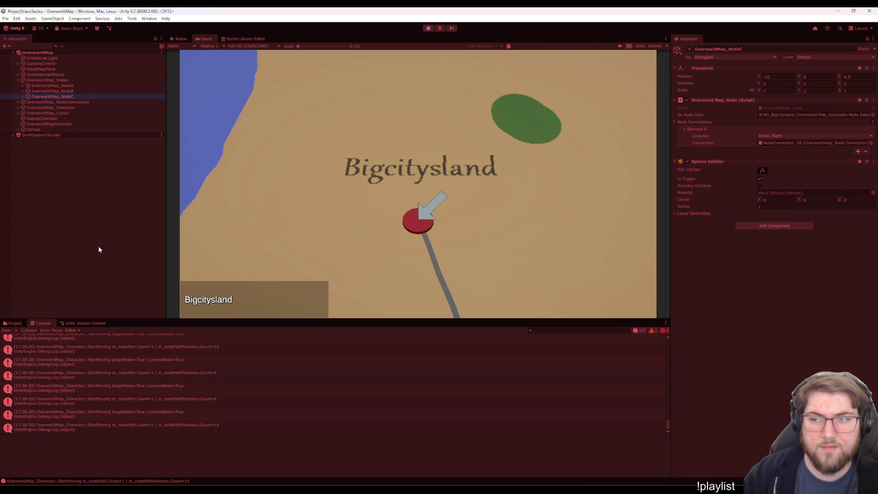
pyautogui.press('Down')
pyautogui.press('Right')
pyautogui.press('Down')
pyautogui.press('Down')
pyautogui.press('Down')
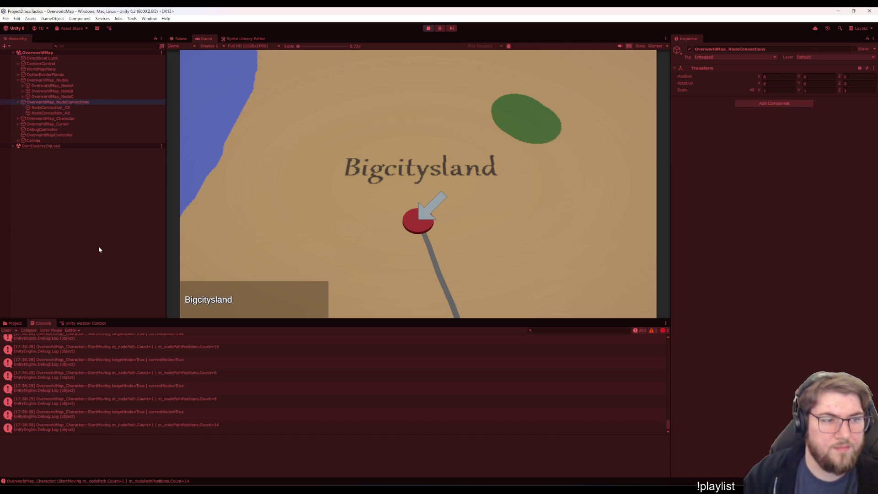
pyautogui.press('Up')
pyautogui.press('Up')
# - Stop the game and return to Visual Studio inside Start()
pyautogui.hotkey('ctrl', 'p')
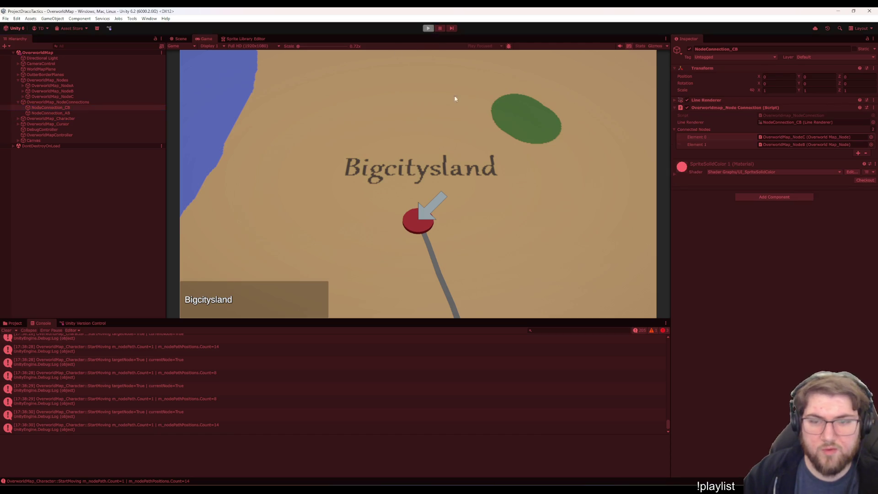
pyautogui.moveTo(551, 487)
pyautogui.click(590, 459)
pyautogui.click(459, 239)
pyautogui.scroll(-2, 460, 242)
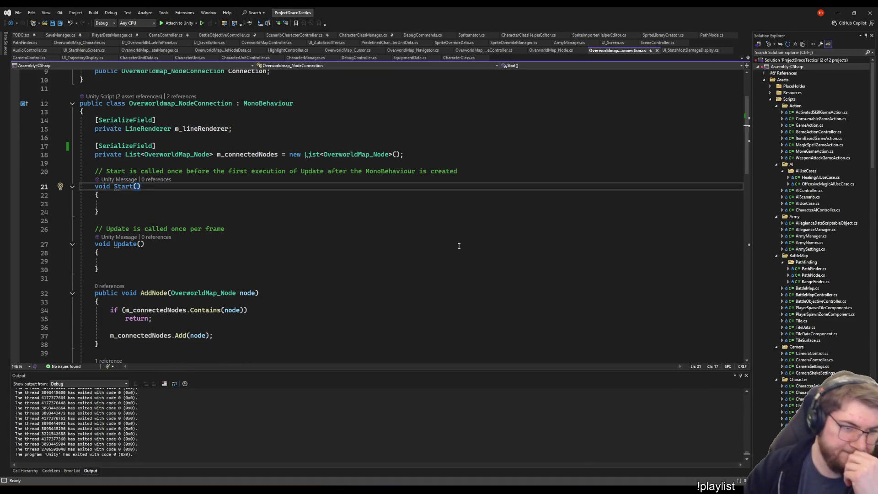
pyautogui.click(206, 201)
pyautogui.scroll(-10, 274, 272)
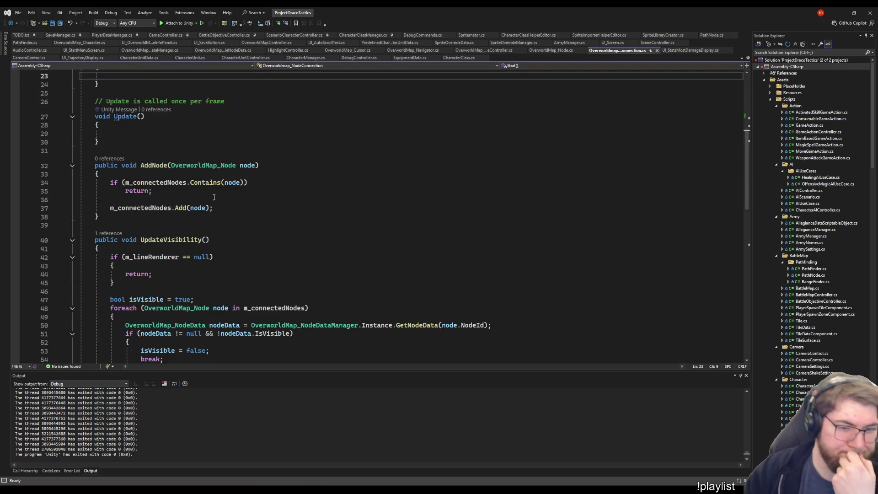
pyautogui.scroll(-5, 219, 204)
pyautogui.click(220, 168)
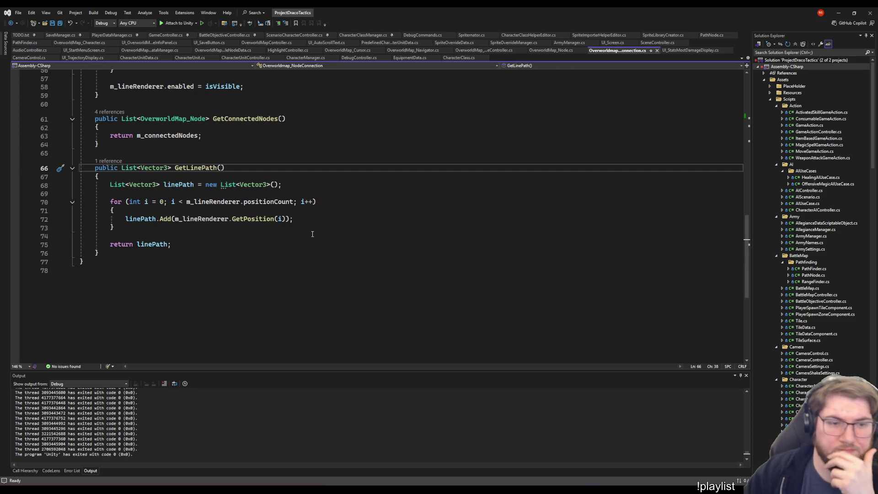
pyautogui.click(205, 168)
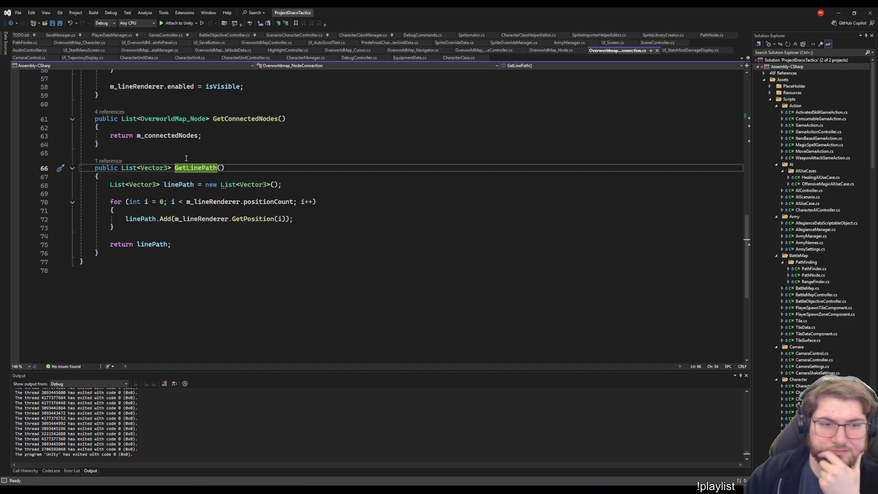
pyautogui.click(227, 167)
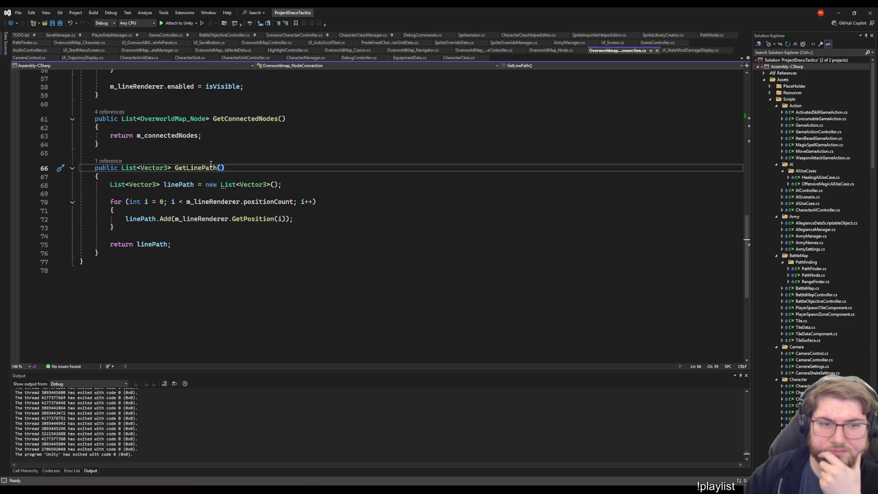
pyautogui.click(220, 169)
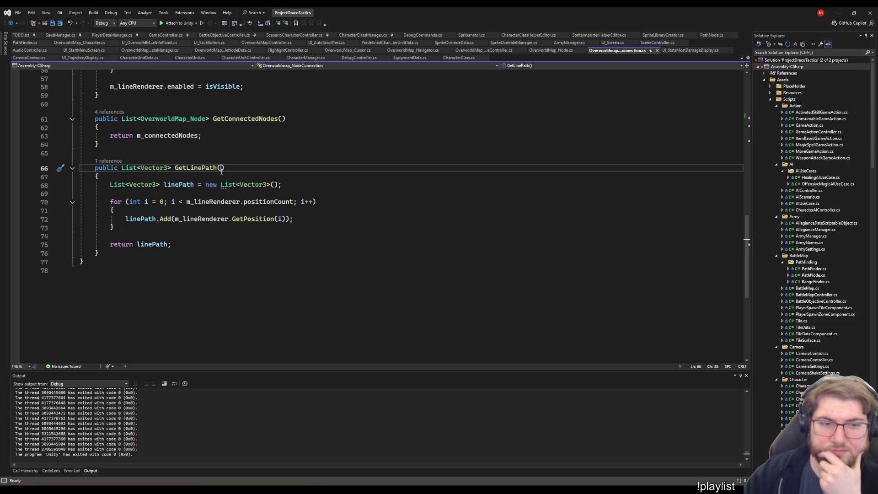
pyautogui.scroll(18, 221, 170)
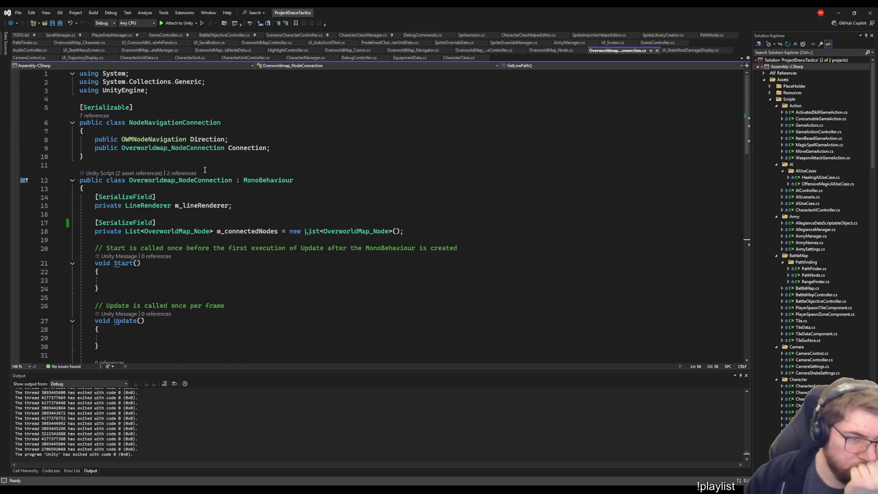
pyautogui.click(204, 156)
pyautogui.scroll(-9, 326, 263)
pyautogui.scroll(-9, 326, 263)
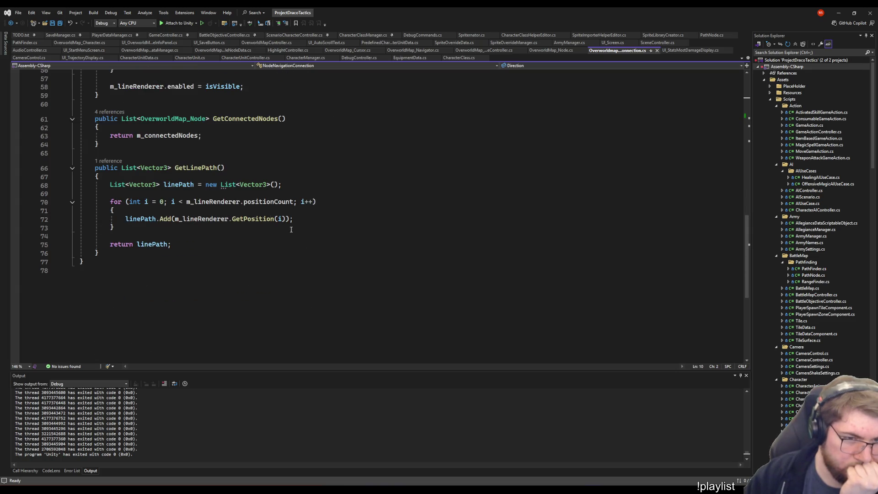
pyautogui.click(286, 185)
pyautogui.scroll(4, 224, 269)
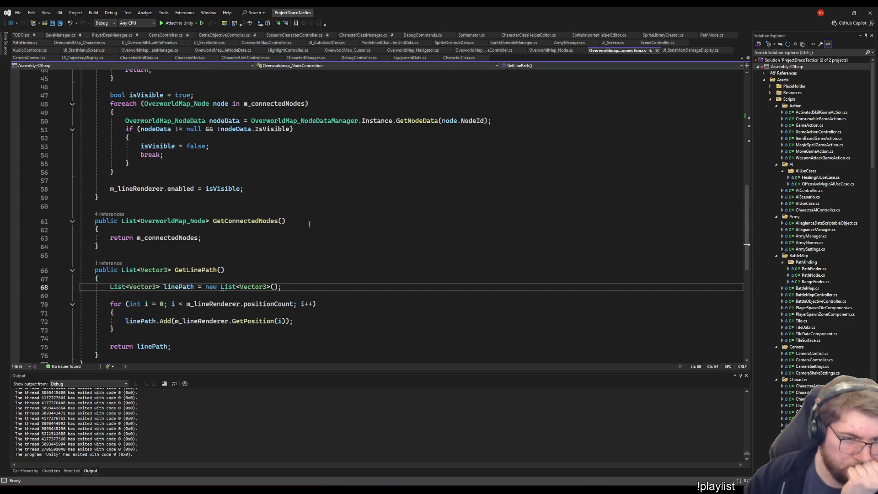
pyautogui.click(222, 270)
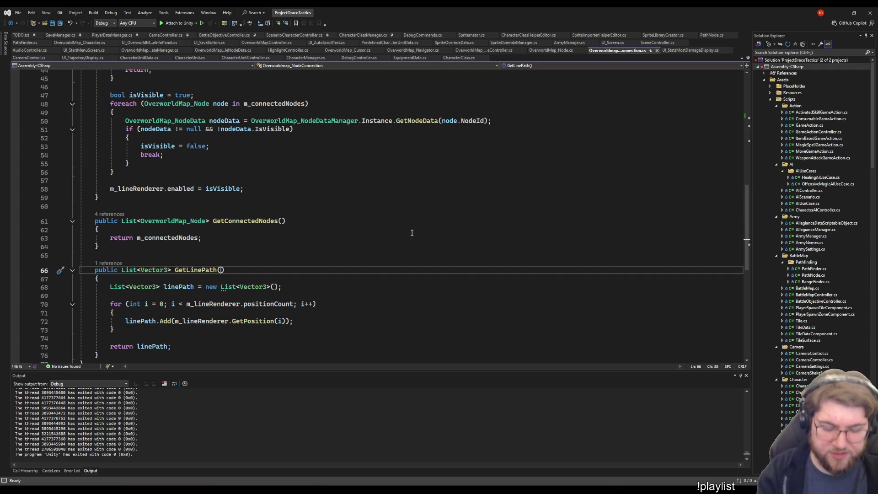
pyautogui.write('uint startingNode')
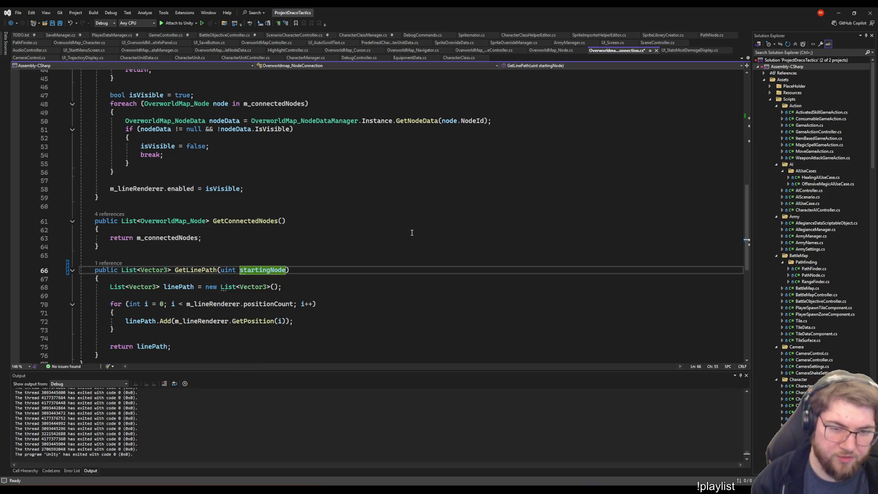
# - Start GetLinePath with an m_connectedNodes.Find lambda comparing n.NodeId to startingNode
pyautogui.press('Down')
pyautogui.press('Return')
pyautogui.press('Return')
pyautogui.press('Up')
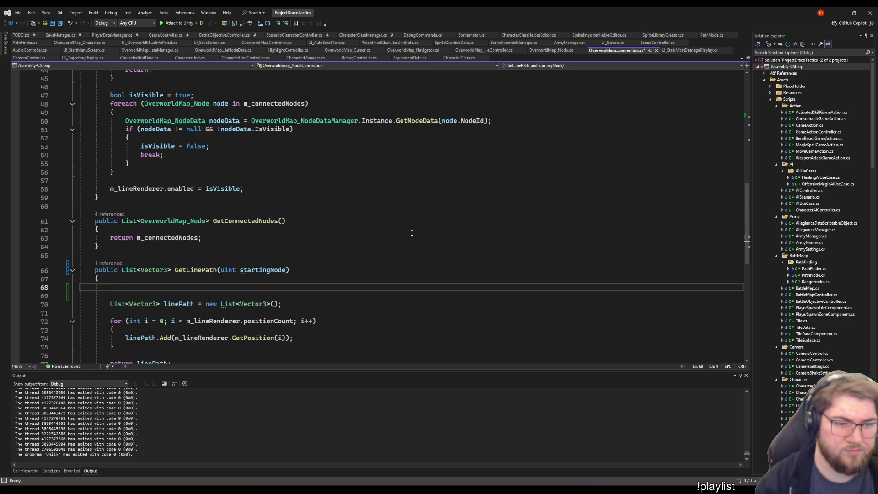
pyautogui.write('m_con')
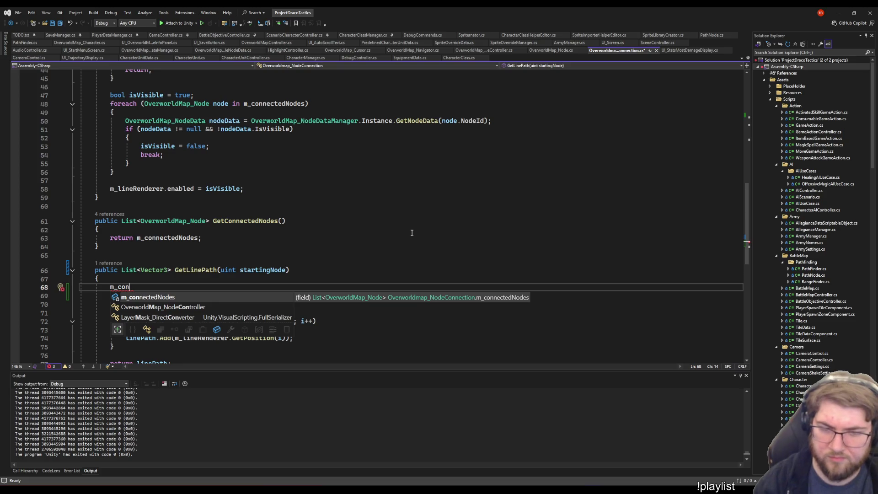
pyautogui.write('.')
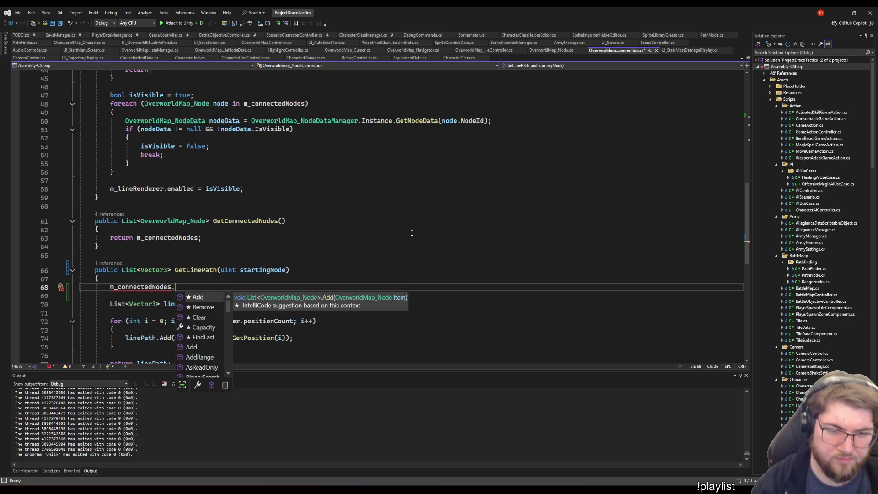
pyautogui.write('Find')
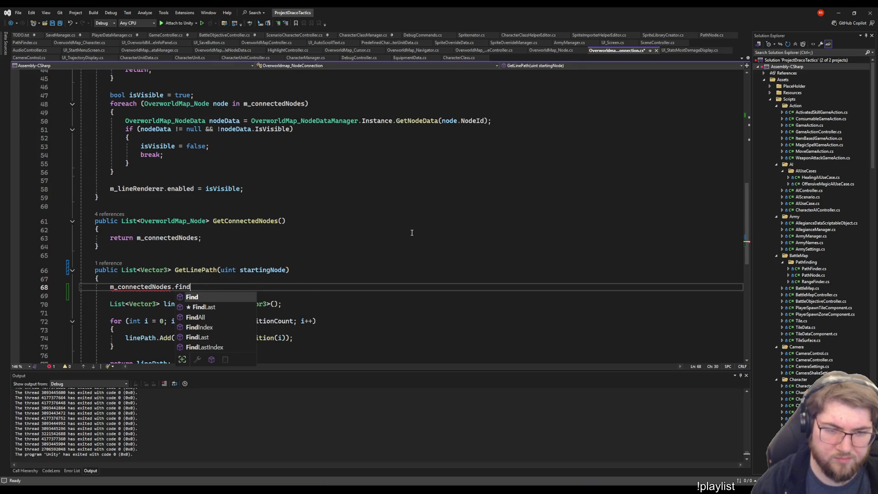
pyautogui.press('Escape')
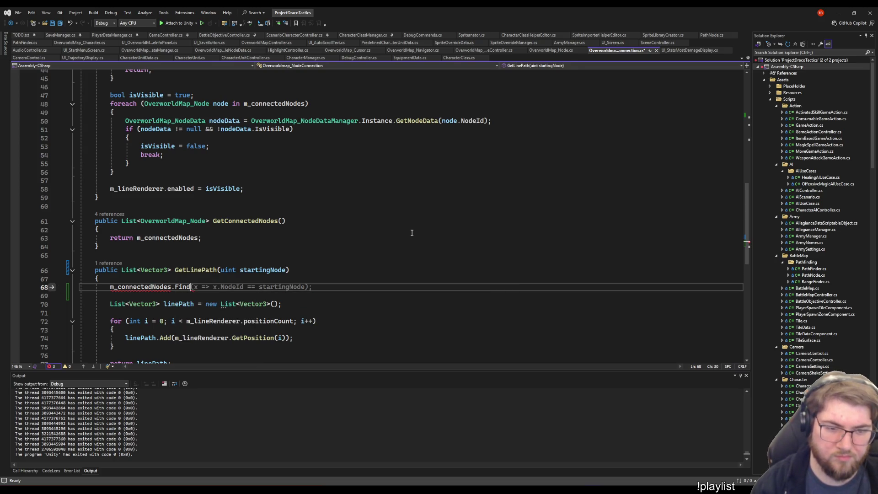
pyautogui.write('(n =. n.')
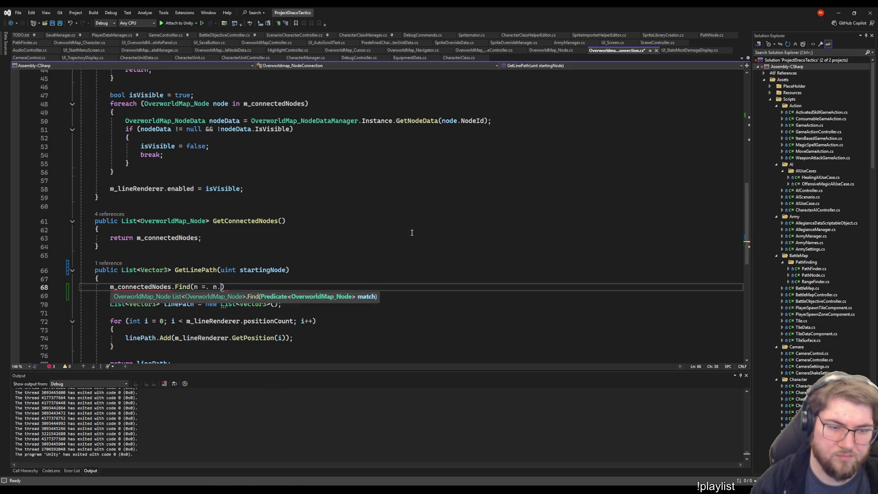
pyautogui.press('BackSpace')
pyautogui.press('BackSpace')
pyautogui.write('> n.')
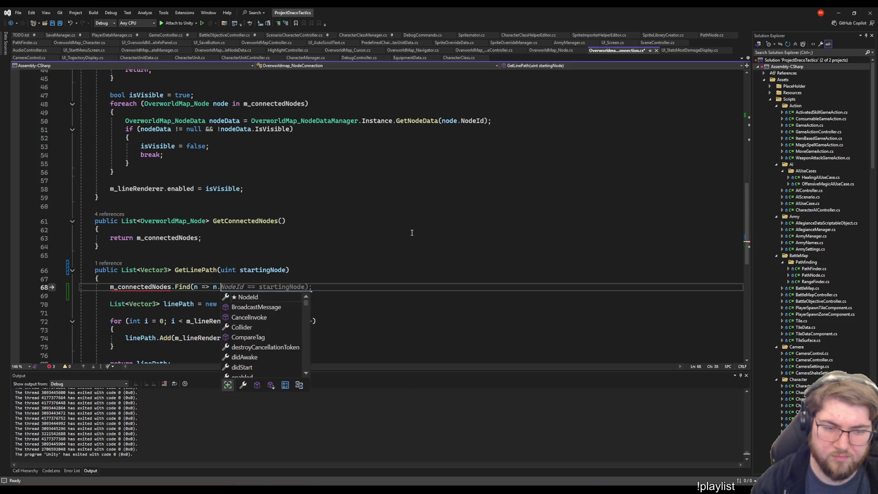
pyautogui.press('Tab')
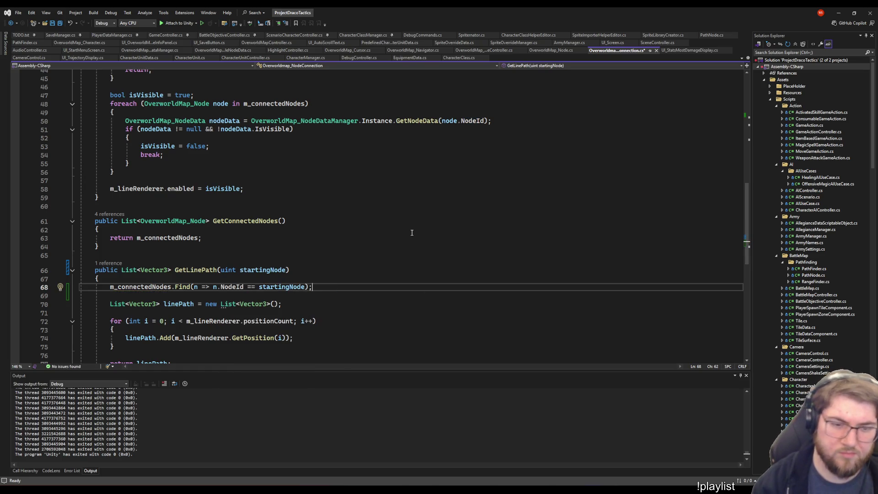
# - Rename the startingNode parameter to startingNodeId
pyautogui.click(280, 270)
pyautogui.hotkey('ctrl', 'r')
pyautogui.hotkey('ctrl', 'r')
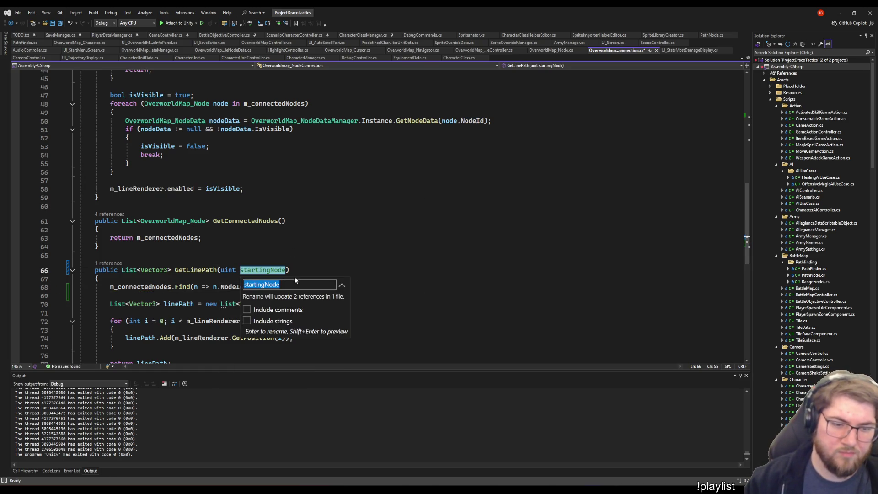
pyautogui.write('Id')
pyautogui.press('Return')
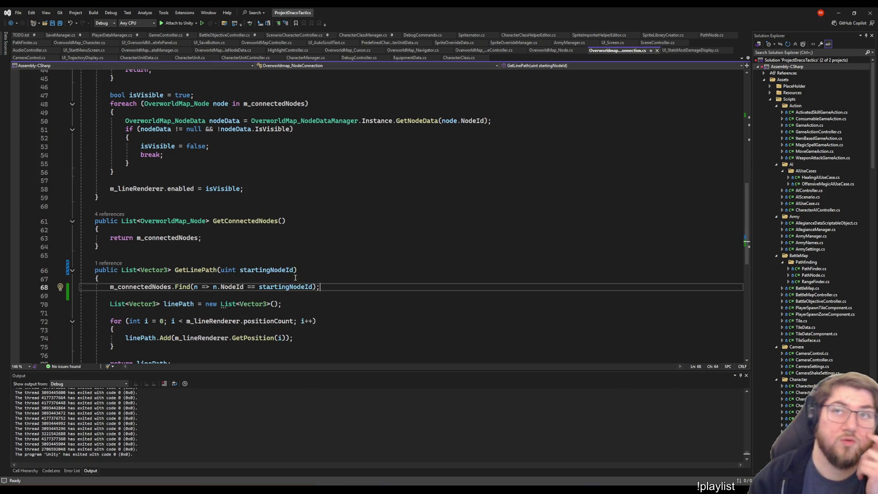
# - Change the lookup to FindIndex and store it in 'int idx'
pyautogui.press('Home')
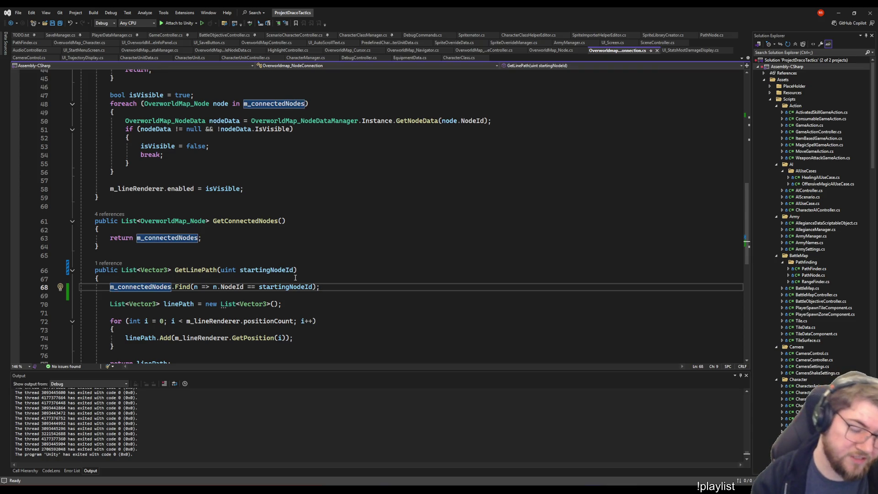
pyautogui.hotkey('ctrl', 'Right')
pyautogui.hotkey('ctrl', 'Right')
pyautogui.press('Right')
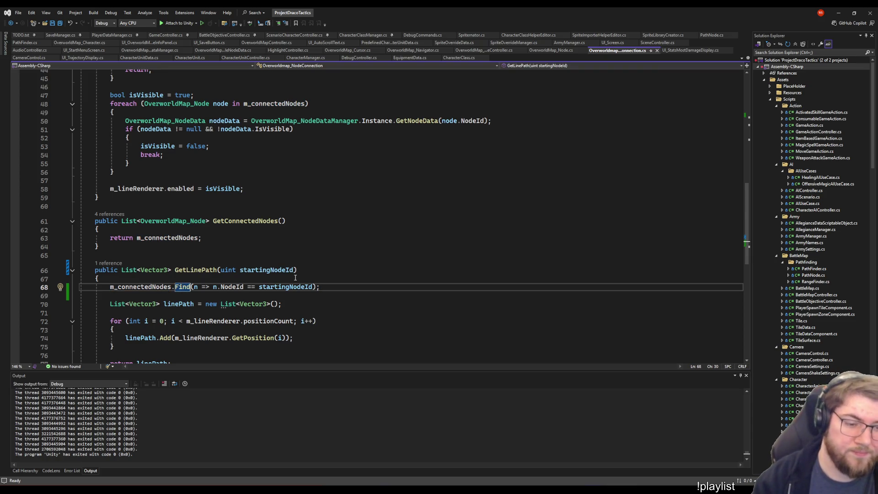
pyautogui.write('Ind')
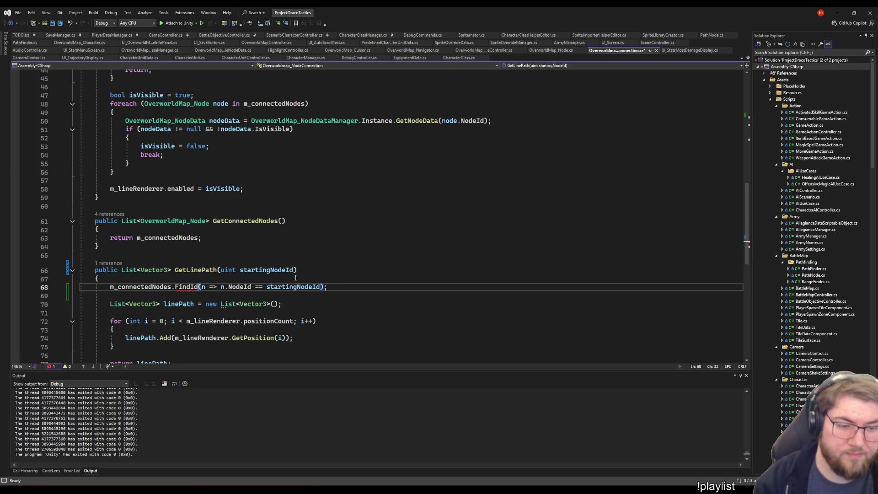
pyautogui.write('ex')
pyautogui.press('Home')
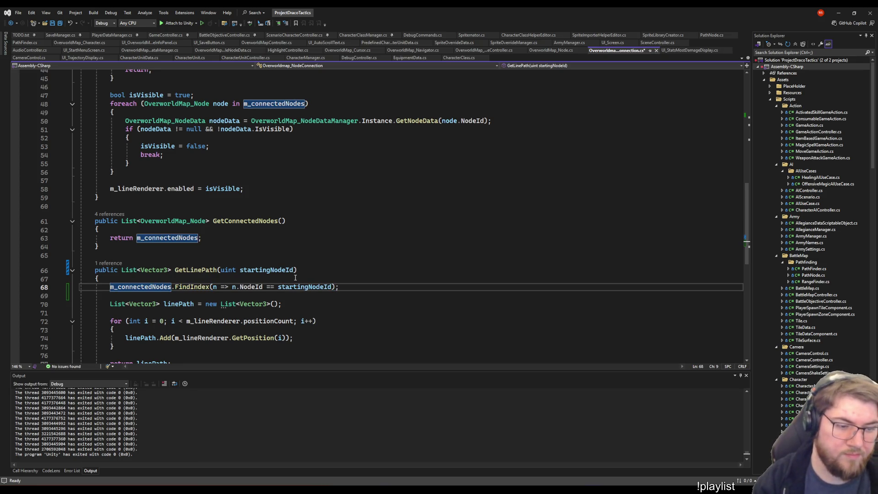
pyautogui.write('int idx =')
pyautogui.press('End')
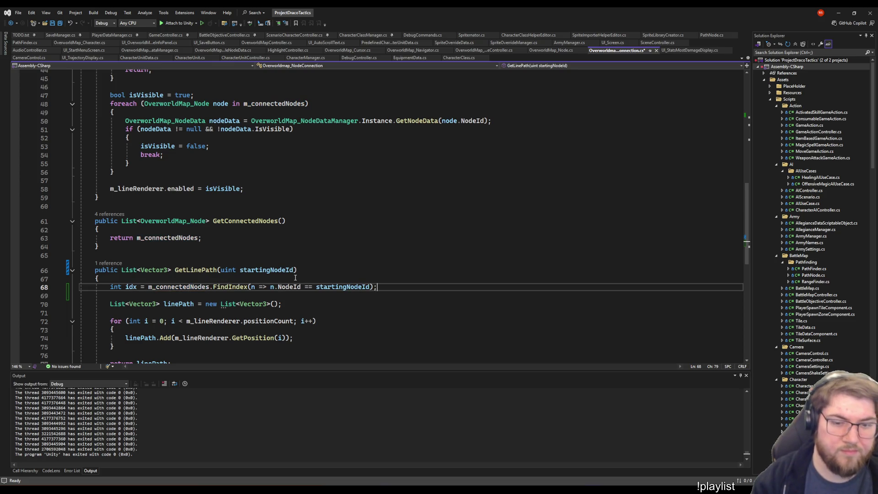
pyautogui.scroll(-4, 295, 277)
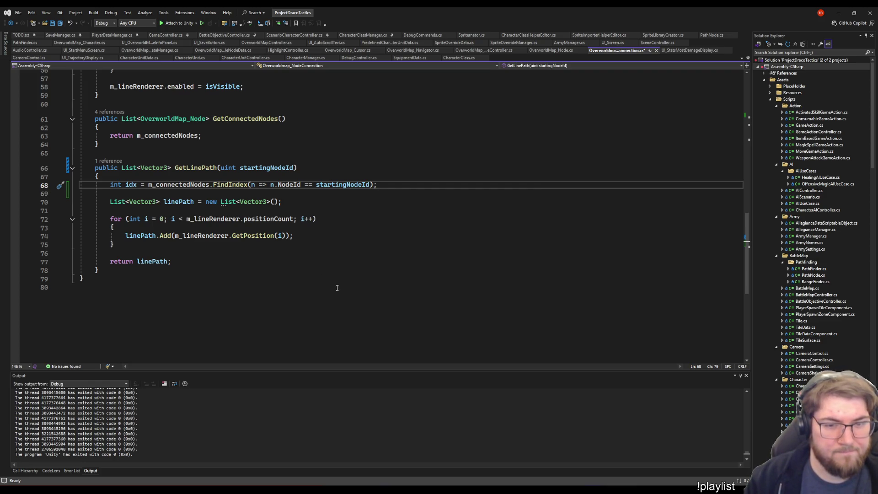
# - Add an 'if (idx < 0)' check returning new List<Vector3>()
pyautogui.press('Return')
pyautogui.press('Return')
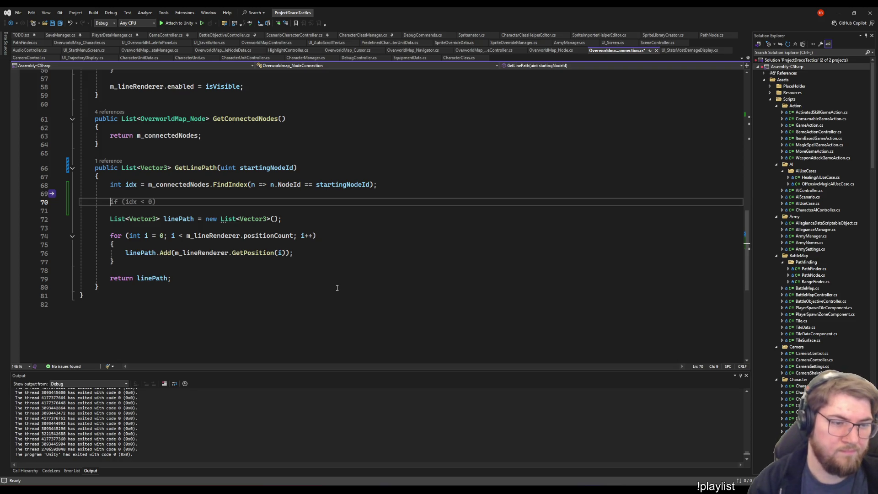
pyautogui.press('Tab')
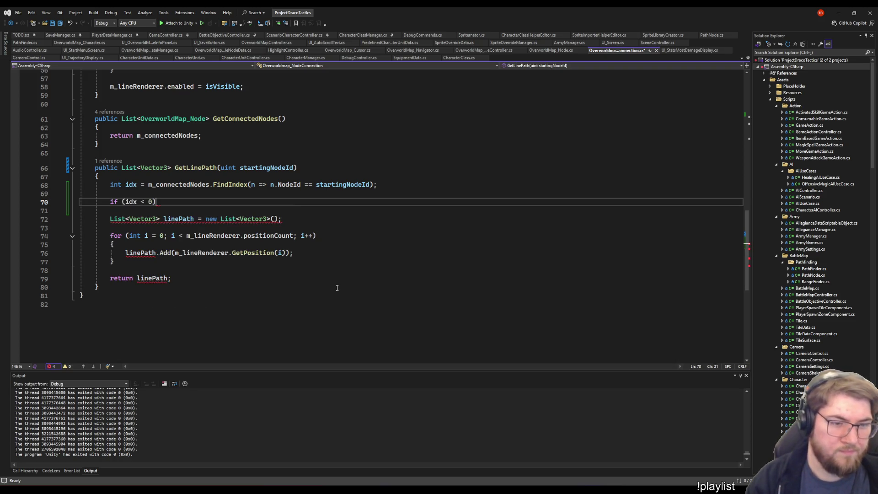
pyautogui.press('Return')
pyautogui.write('return')
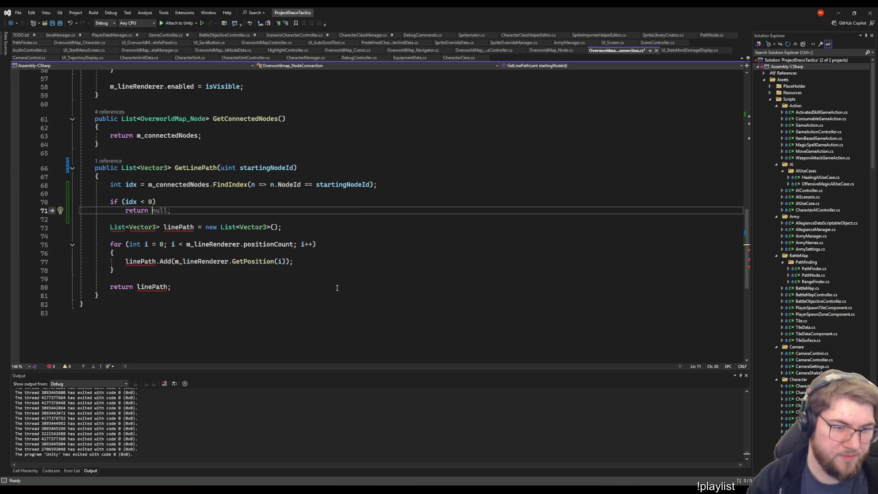
pyautogui.write('new List')
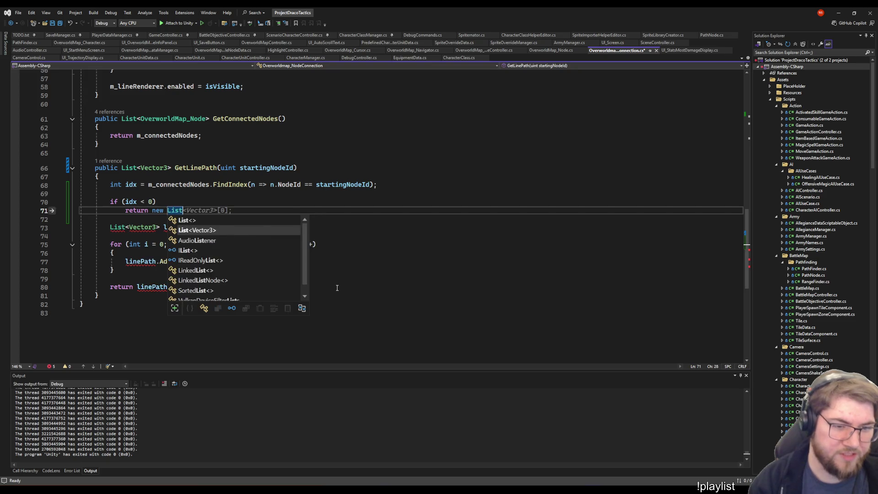
pyautogui.write('<Vector3>();')
pyautogui.press('Return')
# - Change the condition to 'idx == -1' and tidy the blank lines around the for loop
pyautogui.press('Up')
pyautogui.press('Up')
pyautogui.hotkey('ctrl', 'Right')
pyautogui.hotkey('ctrl', 'Right')
pyautogui.hotkey('ctrl', 'Right')
pyautogui.press('Delete')
pyautogui.write('=')
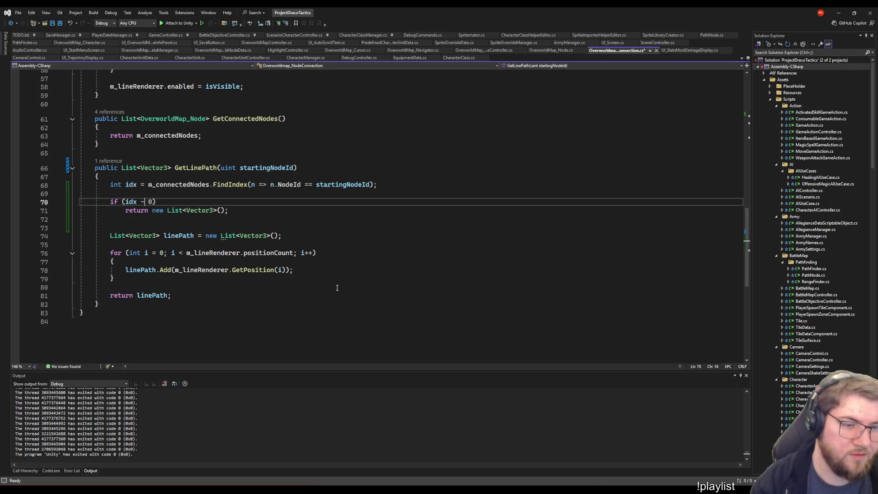
pyautogui.write('= -1')
pyautogui.press('Delete')
pyautogui.press('Delete')
pyautogui.press('Down')
pyautogui.press('Down')
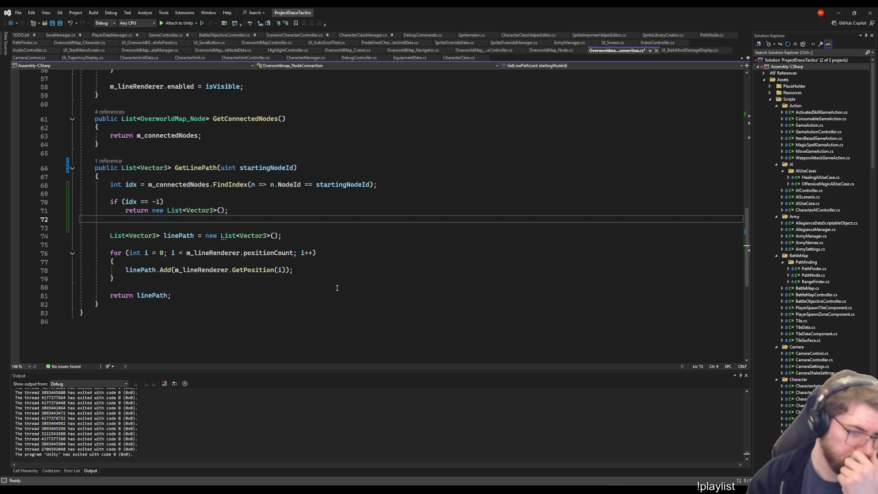
pyautogui.press('Delete')
pyautogui.press('Down')
pyautogui.press('Down')
pyautogui.press('Down')
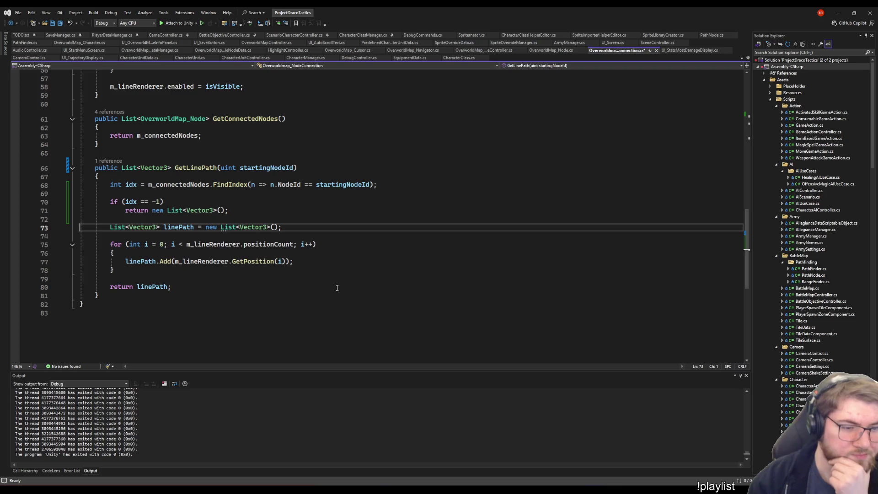
pyautogui.press('End')
pyautogui.press('Return')
pyautogui.press('Return')
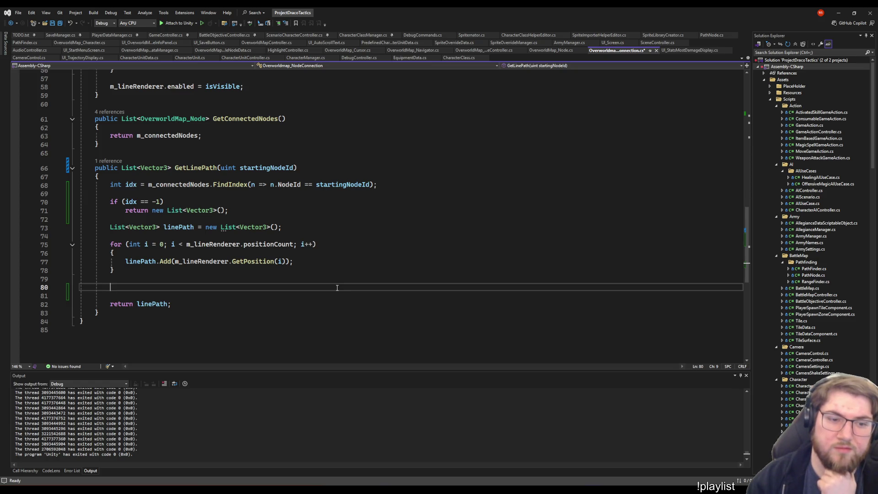
pyautogui.press('Down')
pyautogui.press('Down')
# - Add 'if (idx == 1) // second index, reverse' with linePath.Reverse() below, save, and check errors
pyautogui.press('Up')
pyautogui.press('Up')
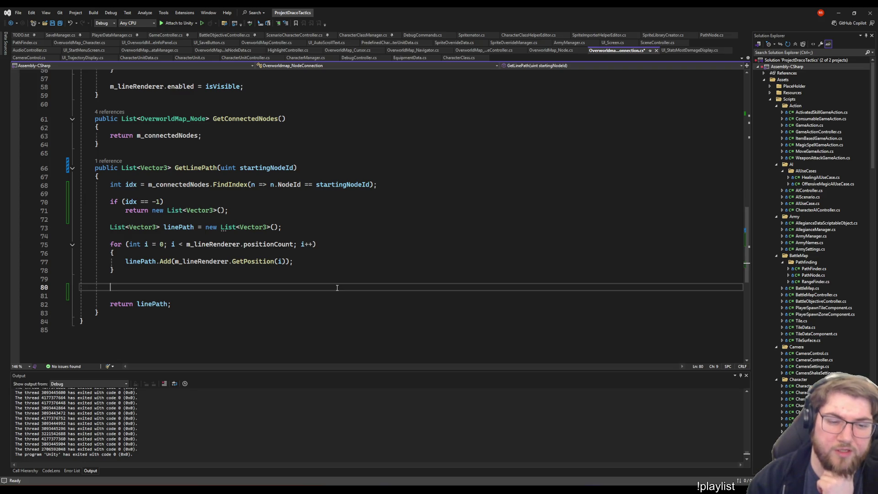
pyautogui.write('if (idx == 1) // second index, ')
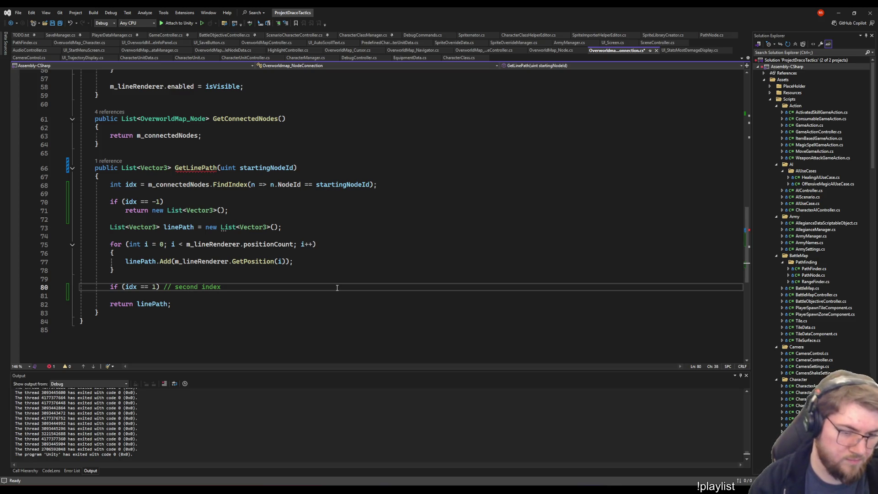
pyautogui.write('reverse')
pyautogui.press('Return')
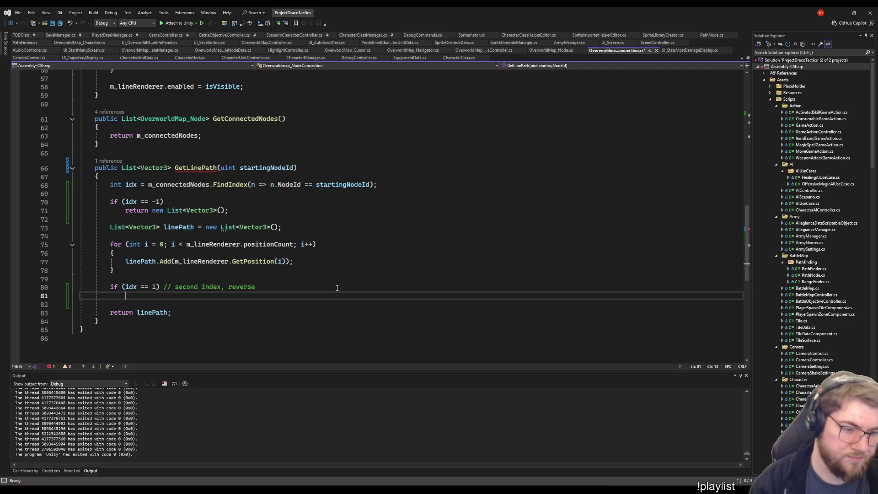
pyautogui.write('linePath.re')
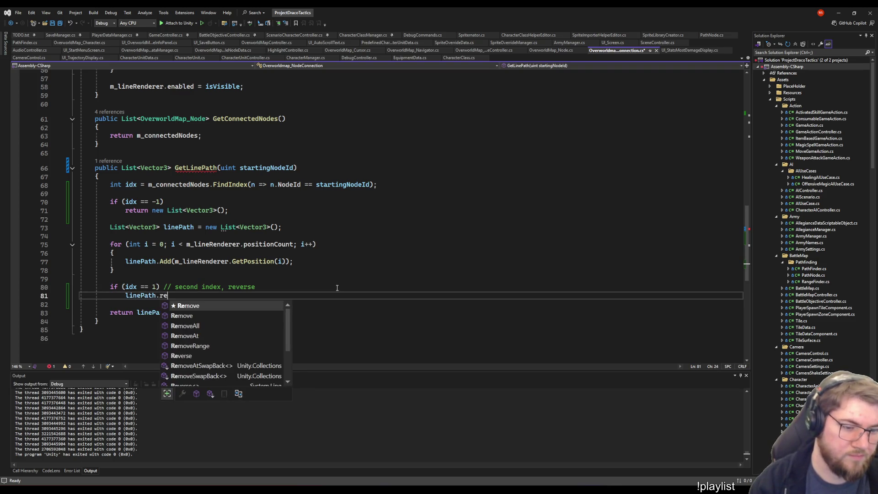
pyautogui.write('verse();')
pyautogui.hotkey('ctrl', 's')
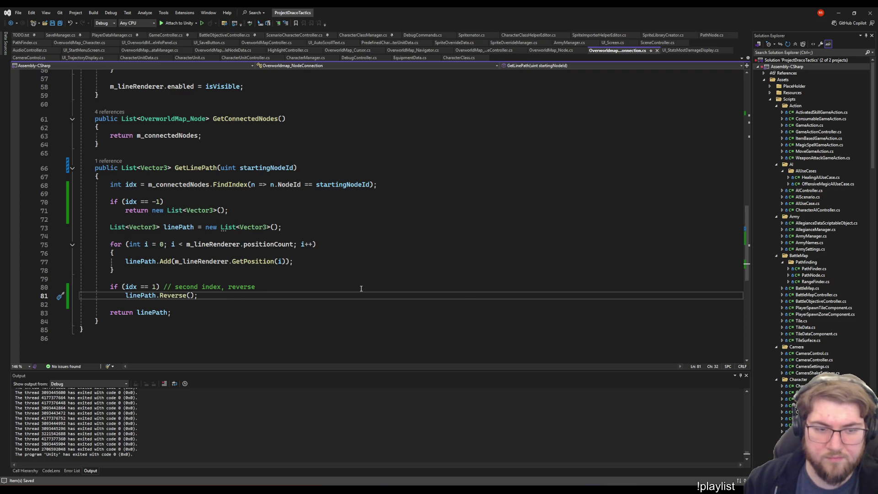
pyautogui.click(72, 470)
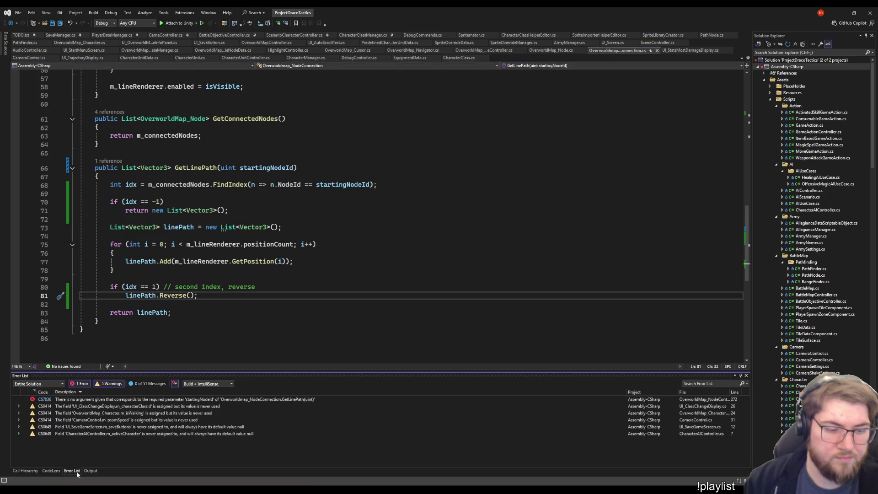
# - Fix the build error by passing previousId to GetLinePath, save, and bring Unity forward
pyautogui.doubleClick(65, 399)
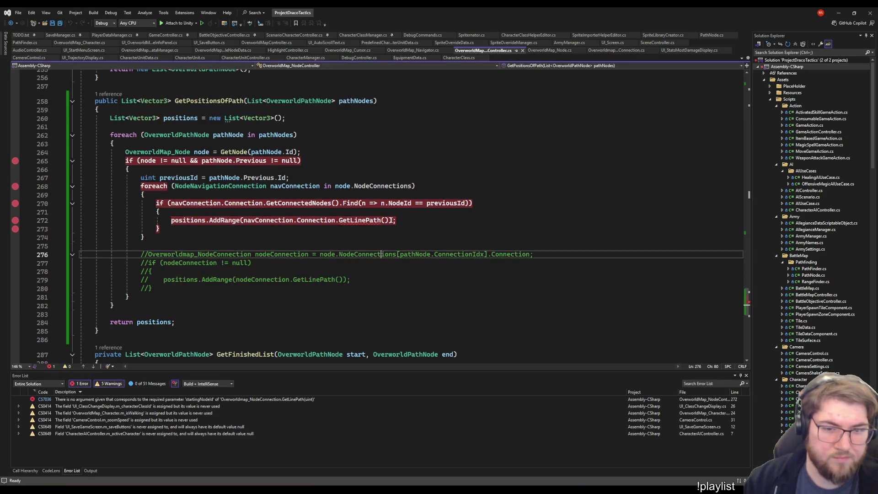
pyautogui.click(412, 203)
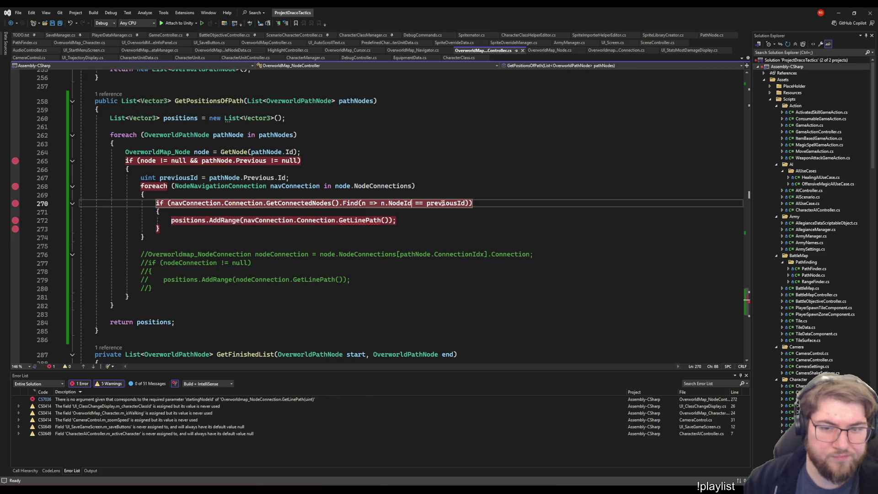
pyautogui.doubleClick(443, 203)
pyautogui.hotkey('ctrl', 'c')
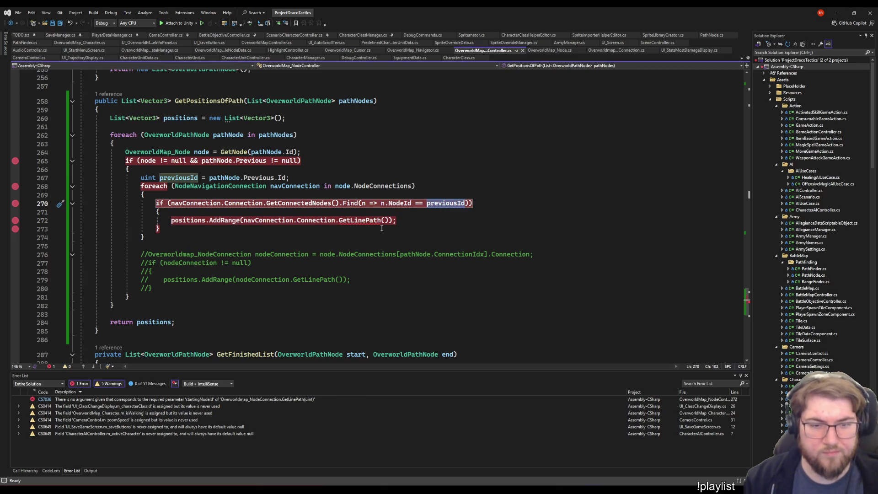
pyautogui.click(384, 220)
pyautogui.hotkey('ctrl', 'v')
pyautogui.click(477, 291)
pyautogui.hotkey('ctrl', 's')
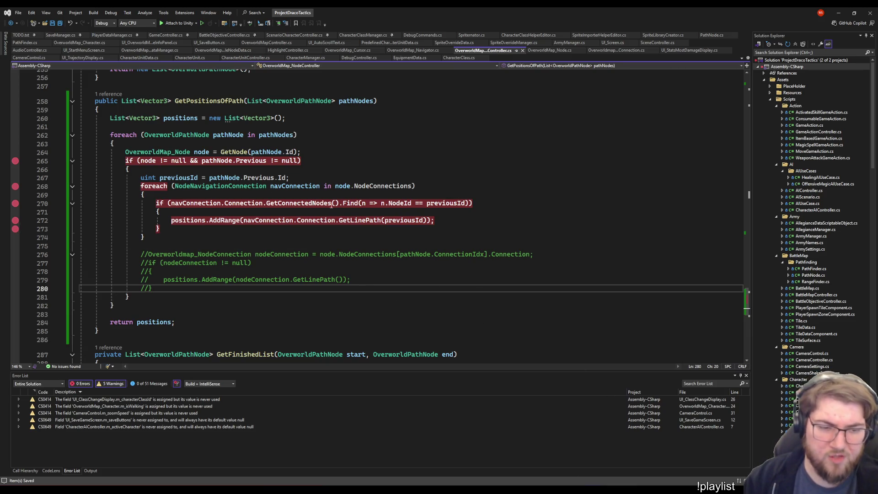
pyautogui.click(488, 218)
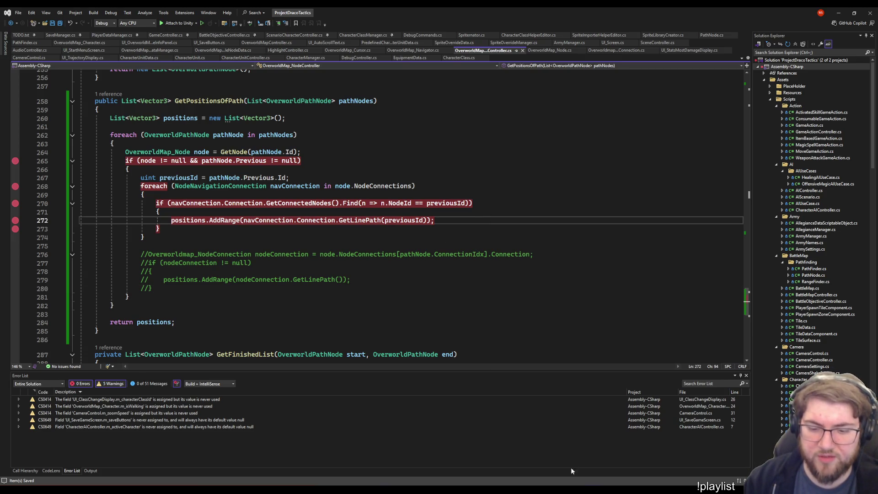
pyautogui.click(573, 485)
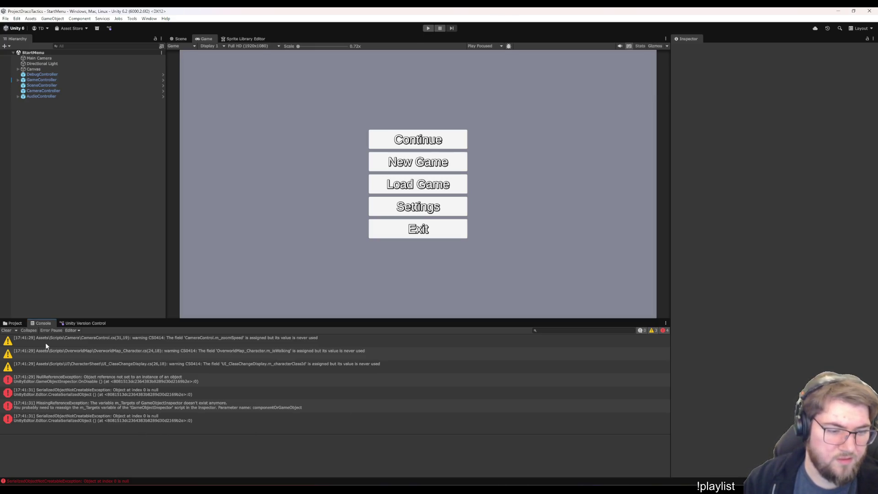
# - Clear the Console, play a New Game, and move the character from Startingtownsville to Bigcitysland
pyautogui.click(7, 330)
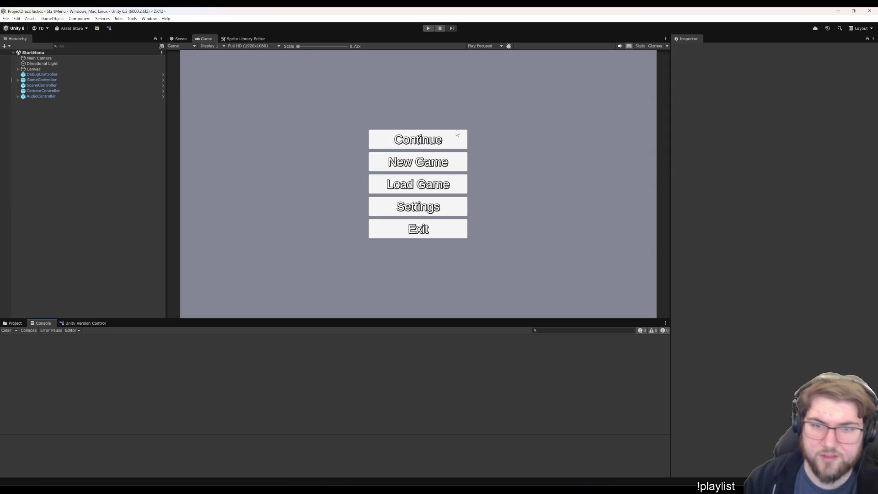
pyautogui.click(429, 27)
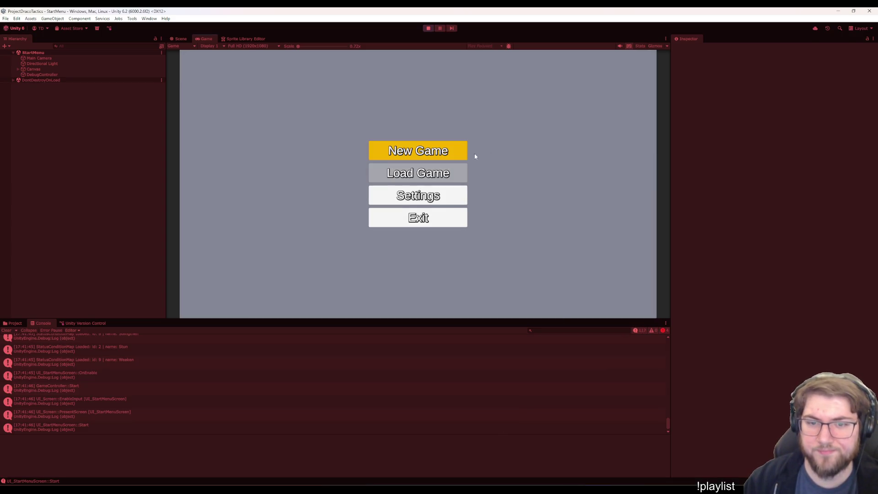
pyautogui.click(450, 153)
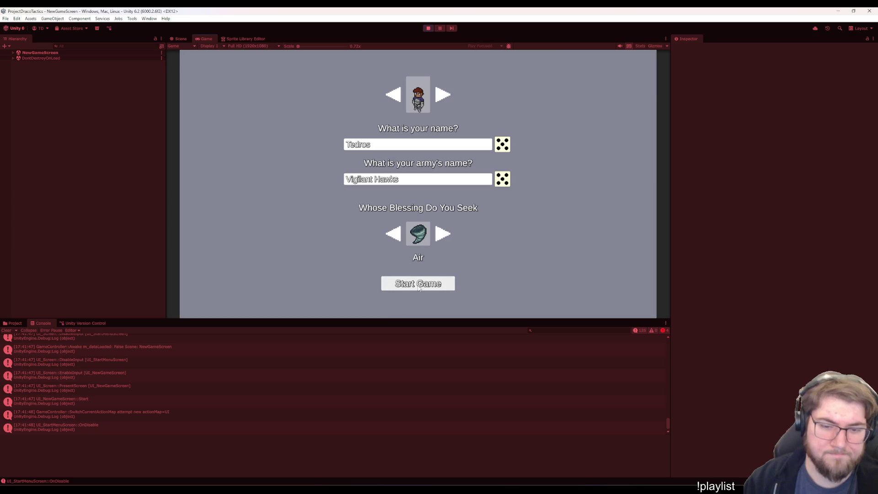
pyautogui.click(418, 284)
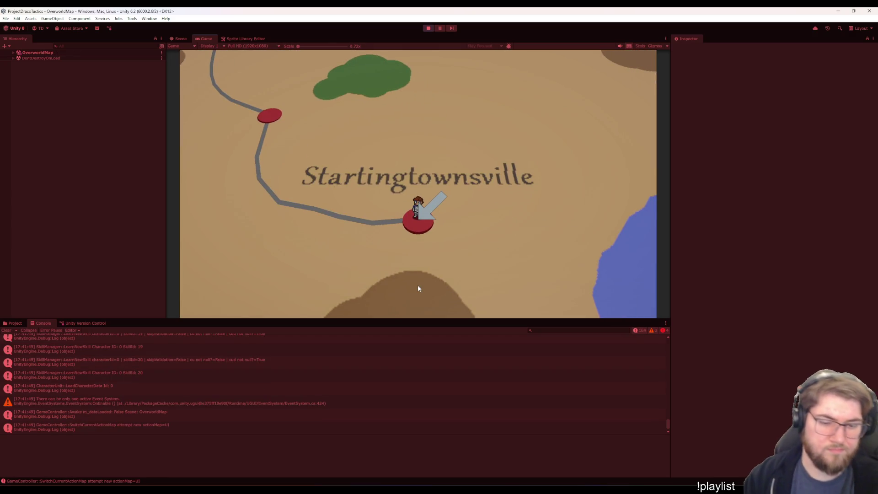
pyautogui.press('Right')
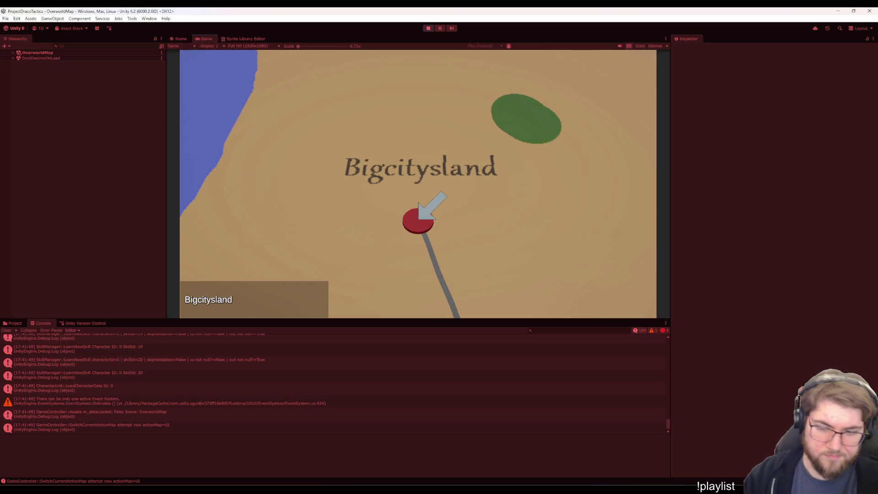
pyautogui.moveTo(594, 489)
pyautogui.click(595, 453)
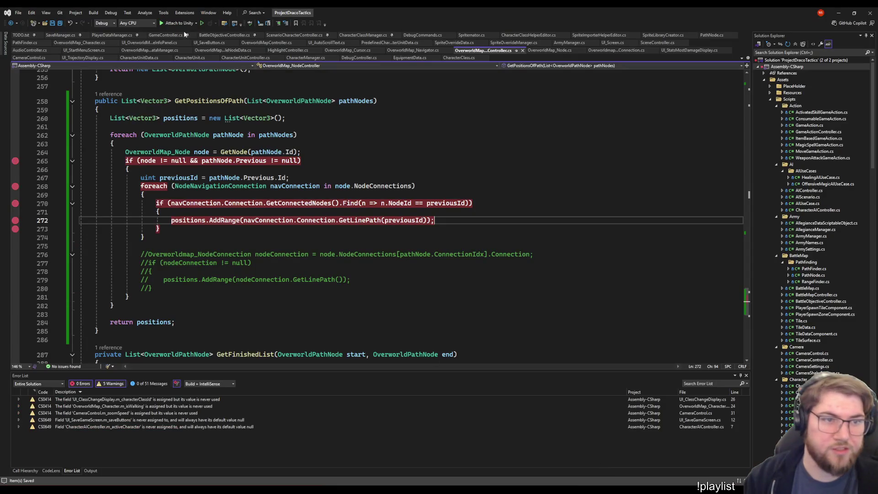
# - Attach the debugger to Unity and click the map to trigger the path calculation
pyautogui.click(181, 25)
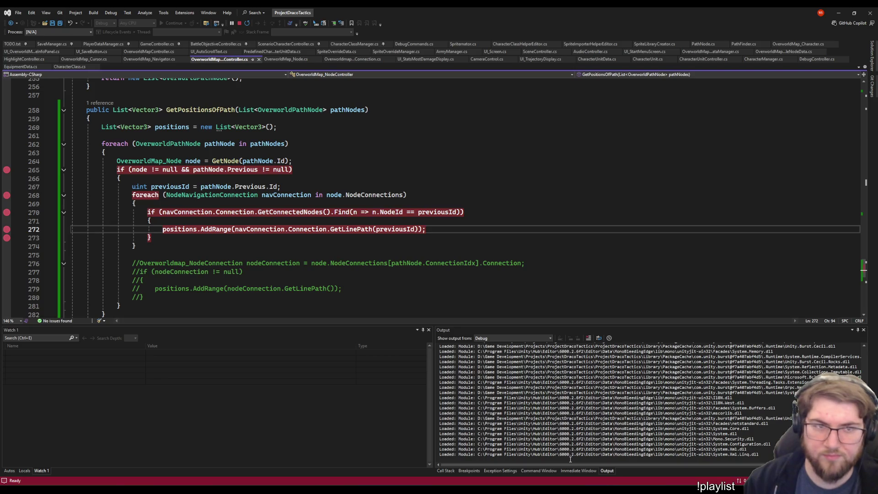
pyautogui.moveTo(569, 490)
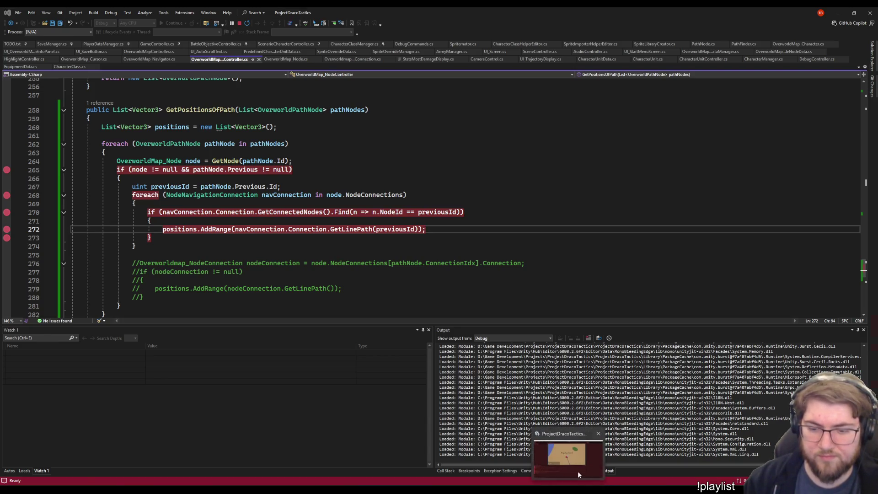
pyautogui.click(577, 471)
pyautogui.click(553, 242)
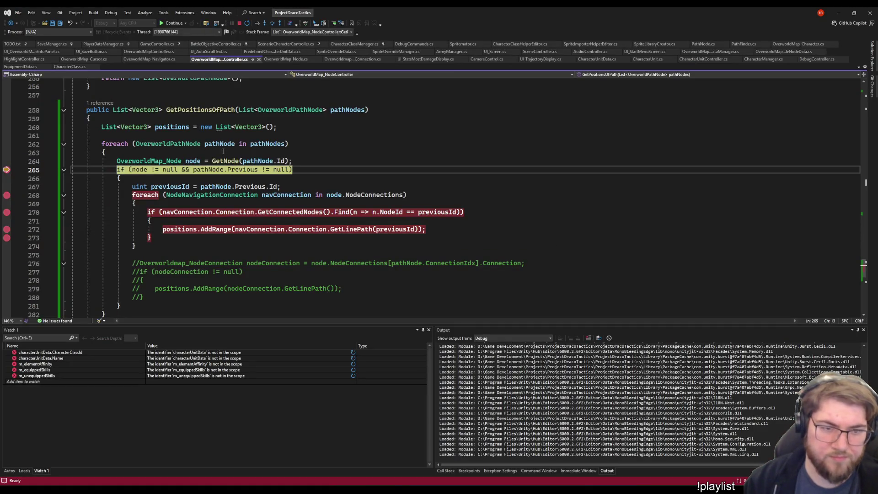
# - Step to the connected-nodes check and inspect the first connection's nodes, NodeA and NodeB
pyautogui.moveTo(208, 170)
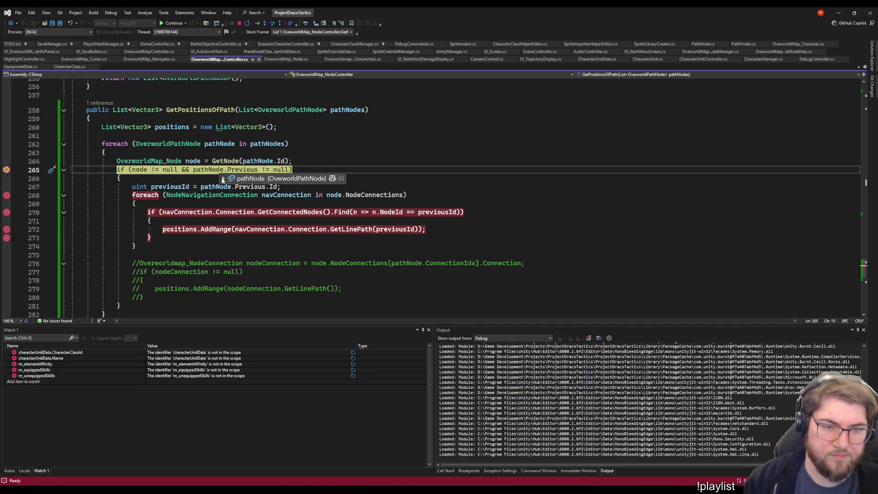
pyautogui.press('F5')
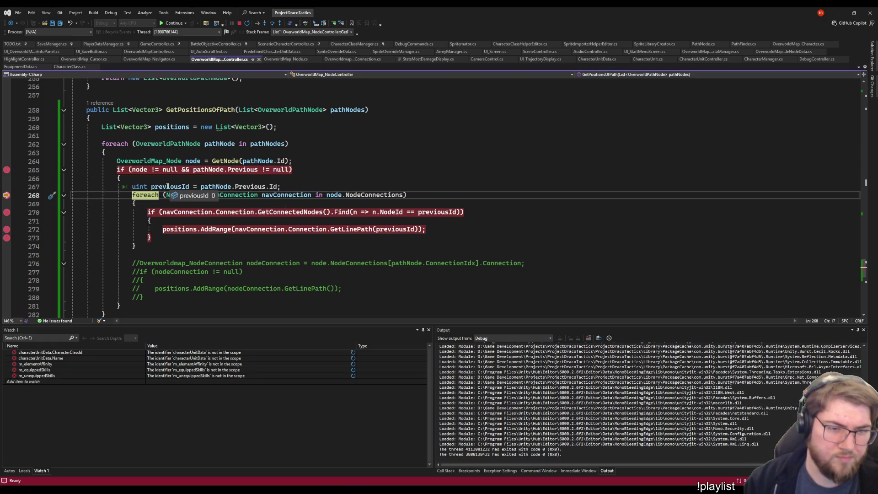
pyautogui.click(178, 26)
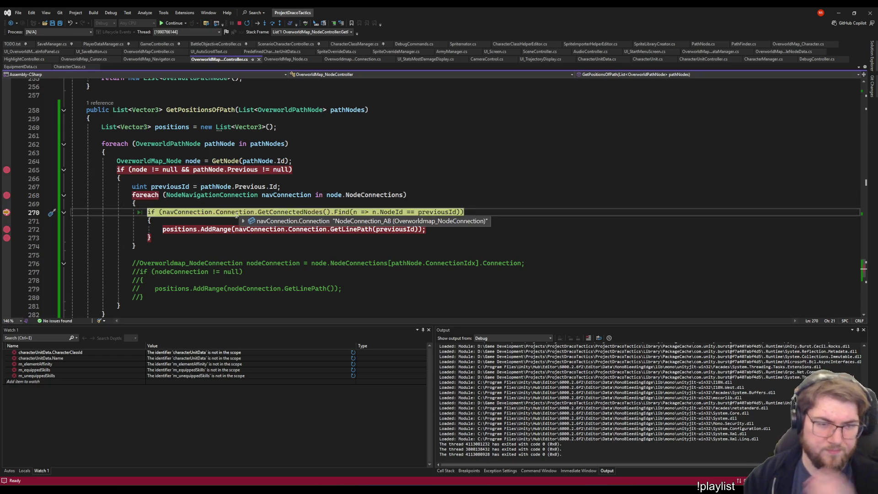
pyautogui.click(242, 220)
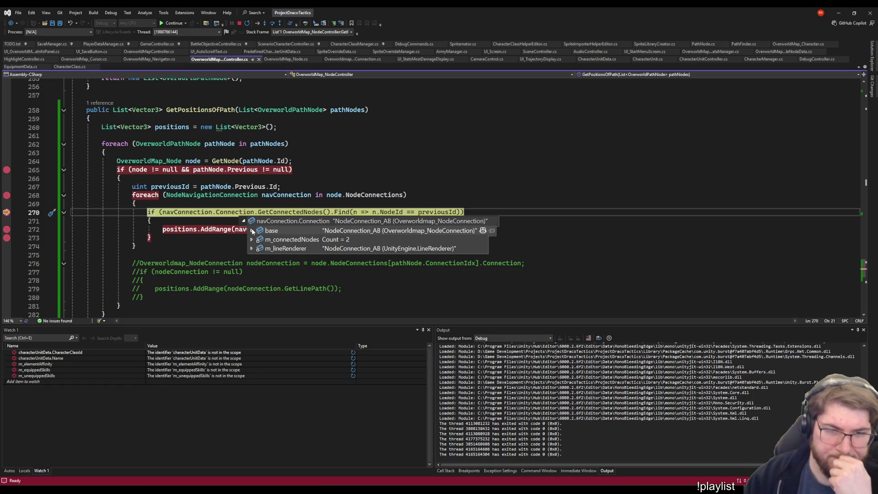
pyautogui.click(252, 239)
pyautogui.click(260, 258)
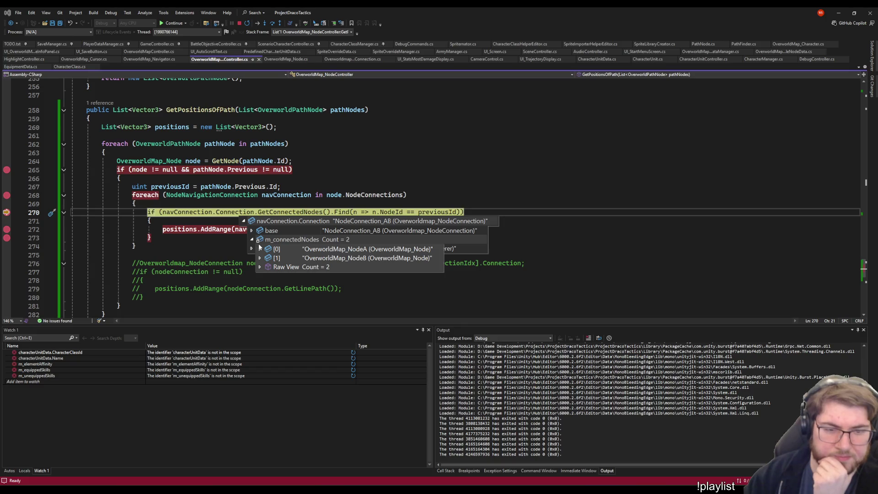
pyautogui.click(260, 249)
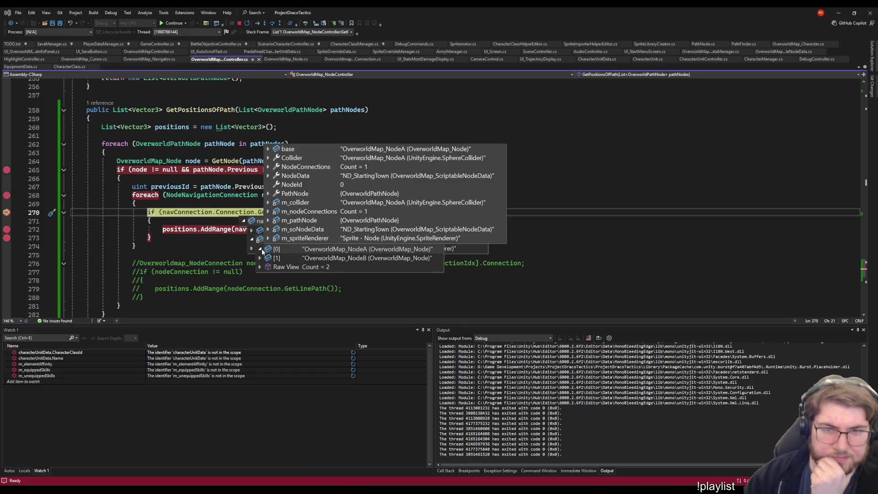
pyautogui.click(260, 249)
pyautogui.click(260, 249)
pyautogui.click(261, 249)
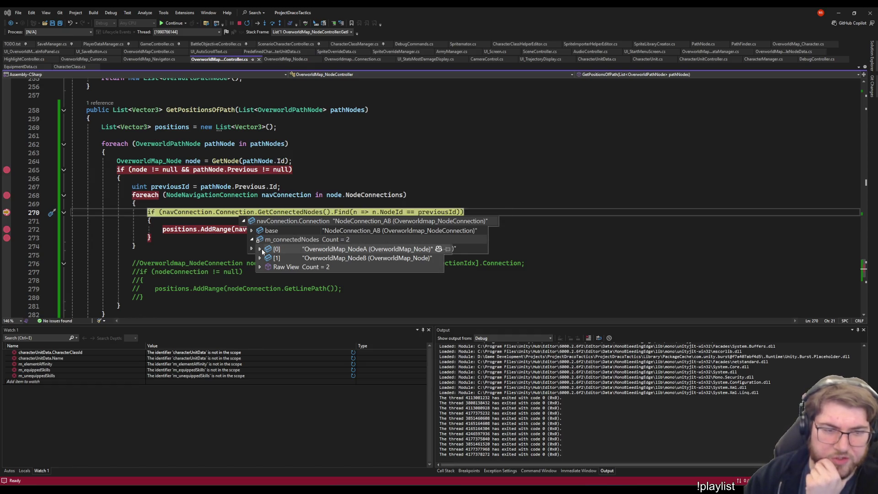
pyautogui.click(260, 249)
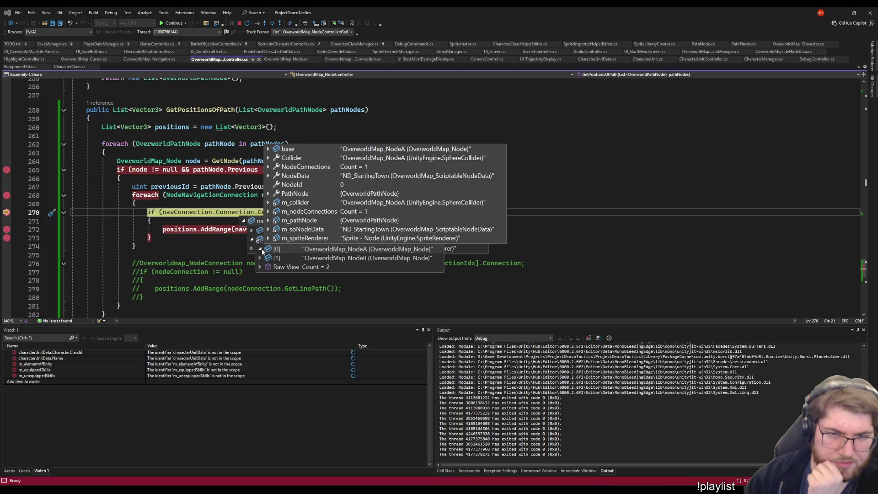
pyautogui.click(260, 249)
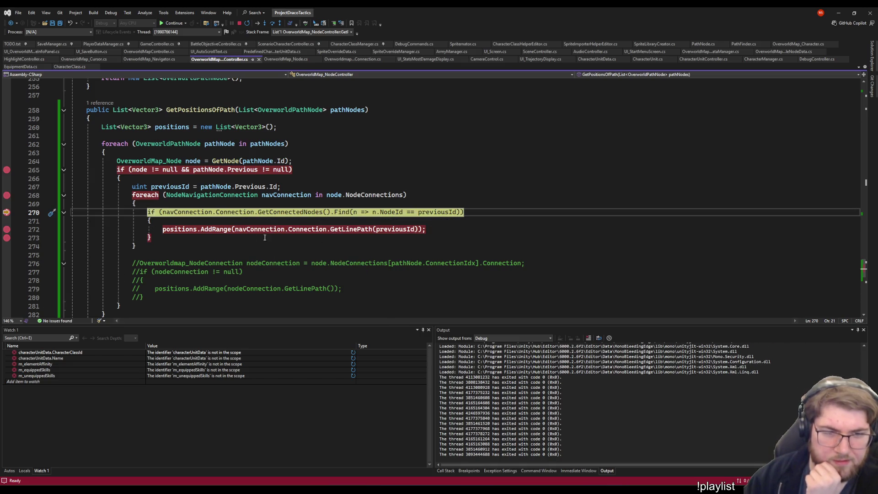
# - Step past adding the first connection's line points, confirming positions now holds 8 points
pyautogui.click(172, 23)
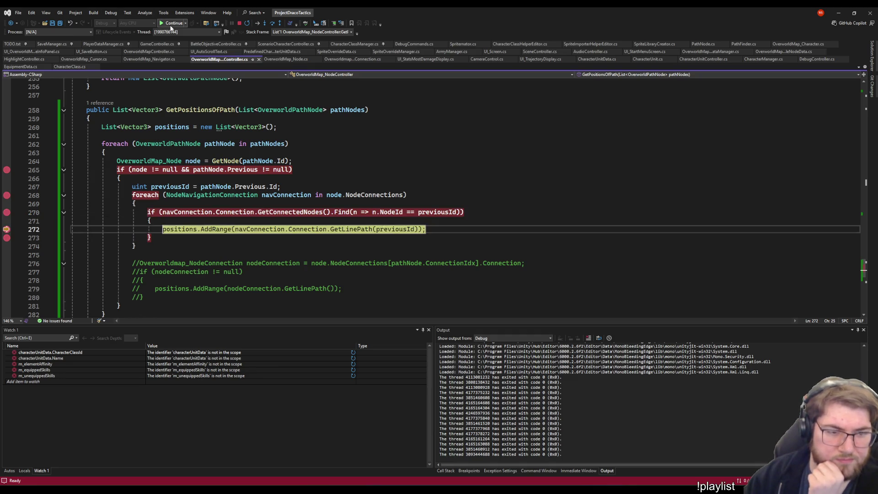
pyautogui.click(171, 25)
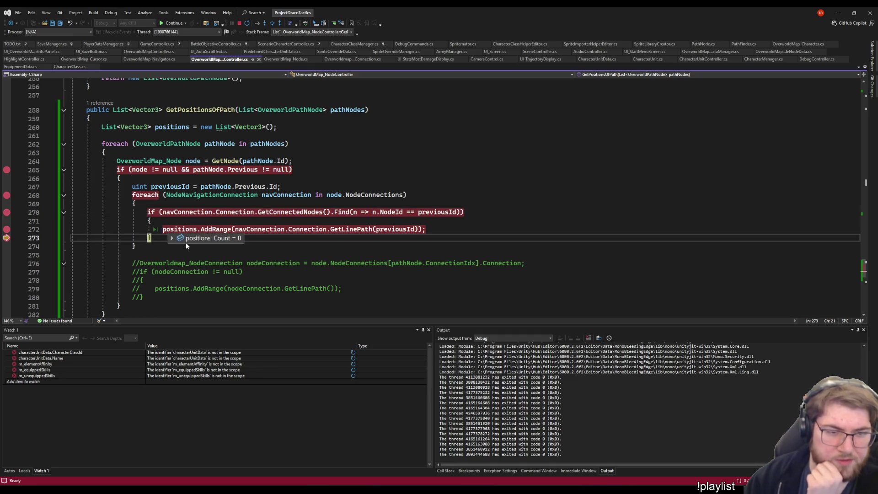
pyautogui.click(173, 237)
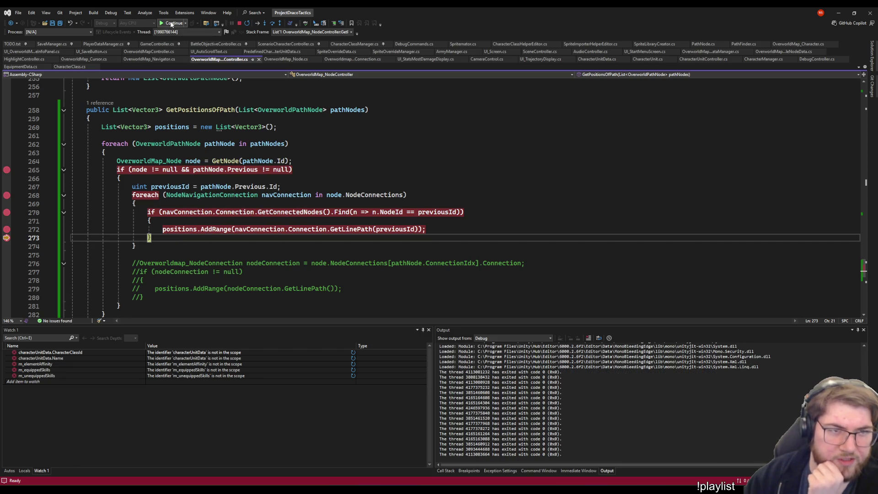
pyautogui.click(172, 24)
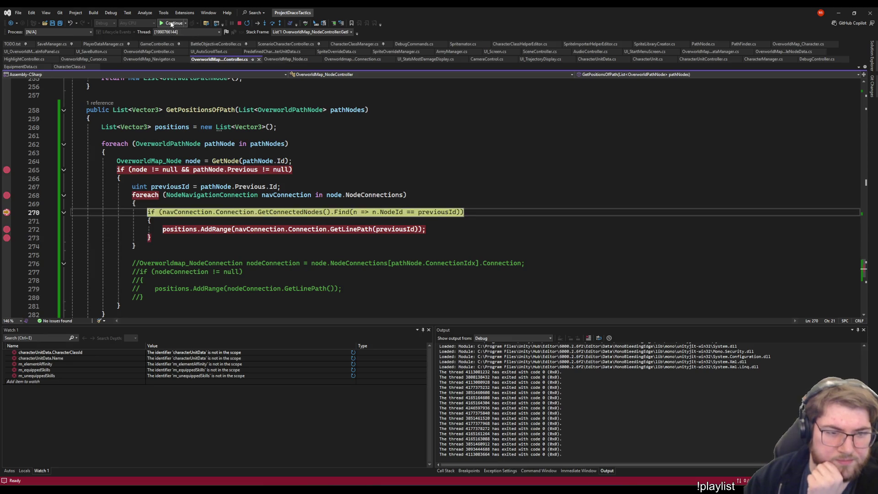
pyautogui.click(172, 23)
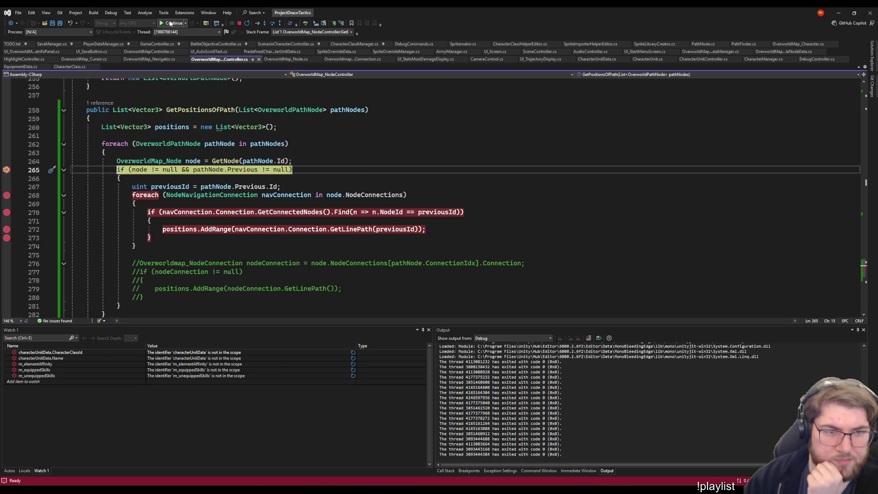
# - Step through the next node, inspecting NodeConnection_CB's NodeC, and add its line points
pyautogui.moveTo(359, 110)
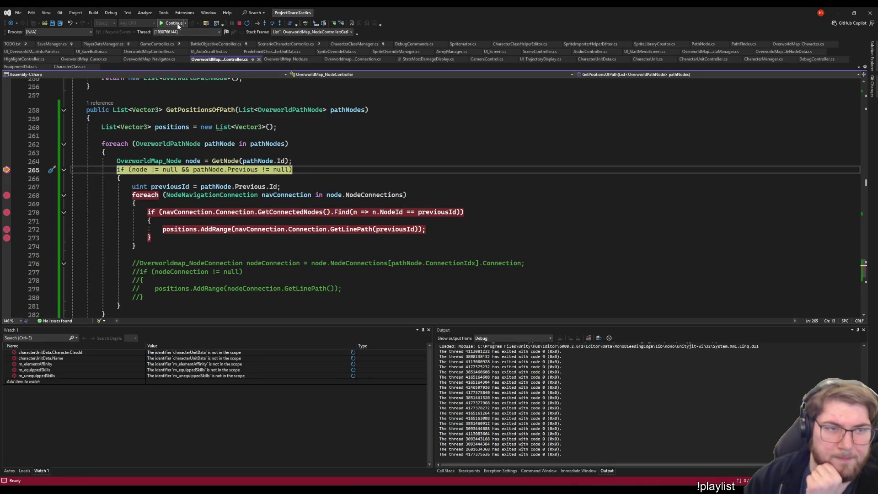
pyautogui.click(178, 25)
pyautogui.moveTo(168, 187)
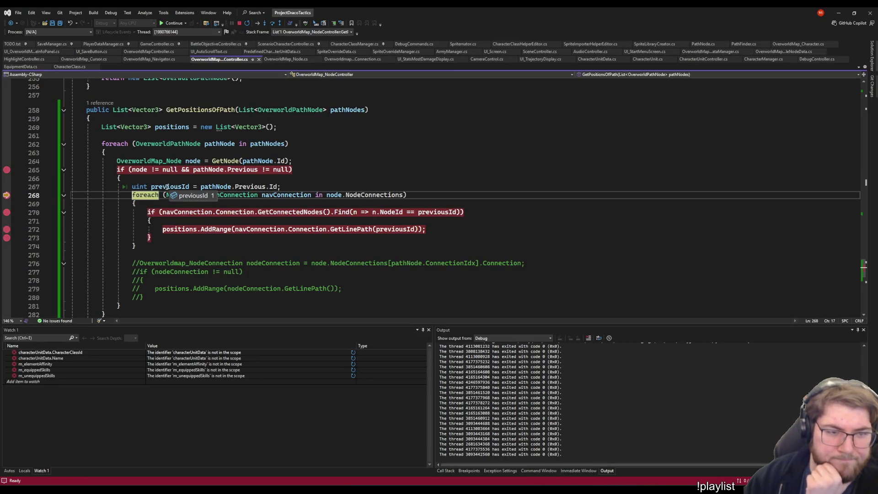
pyautogui.press('F5')
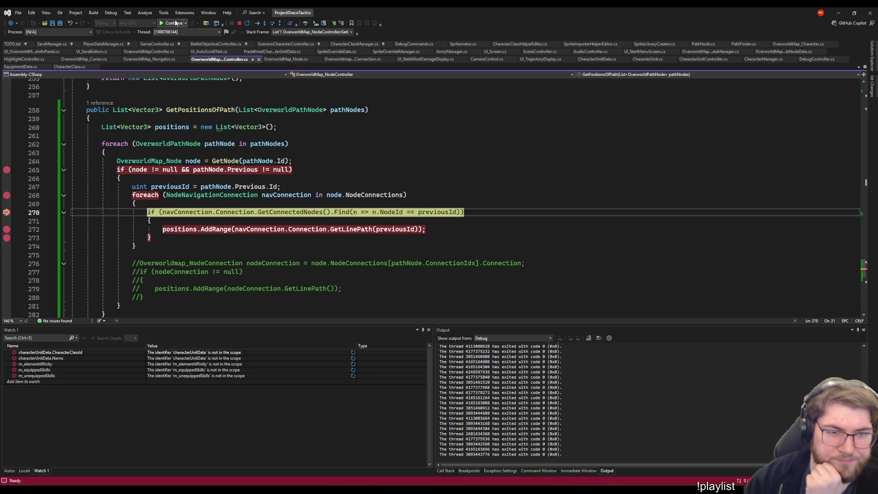
pyautogui.click(244, 220)
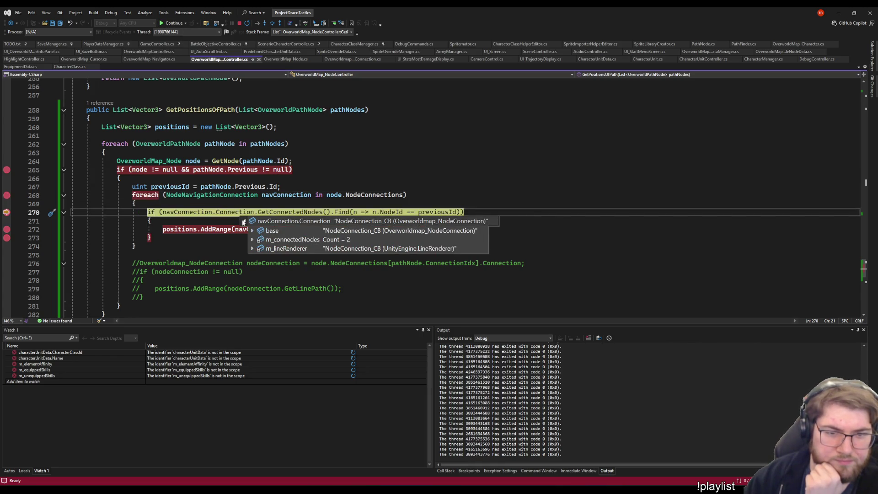
pyautogui.click(253, 239)
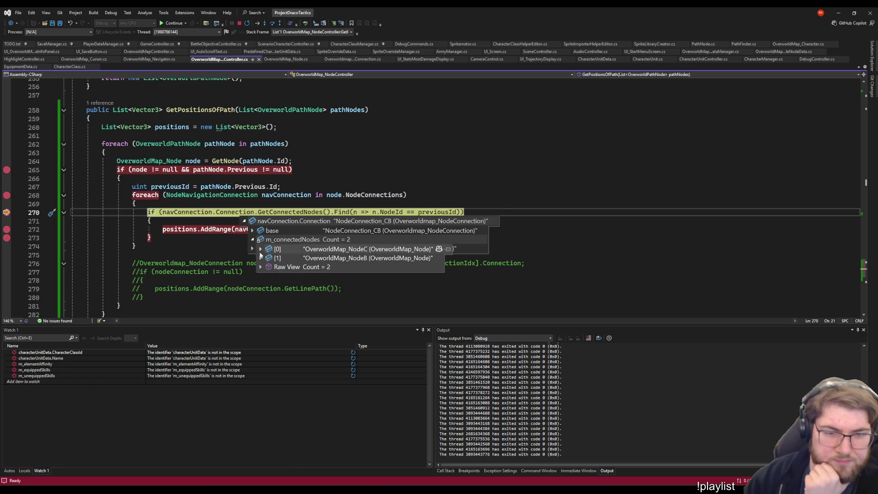
pyautogui.click(261, 249)
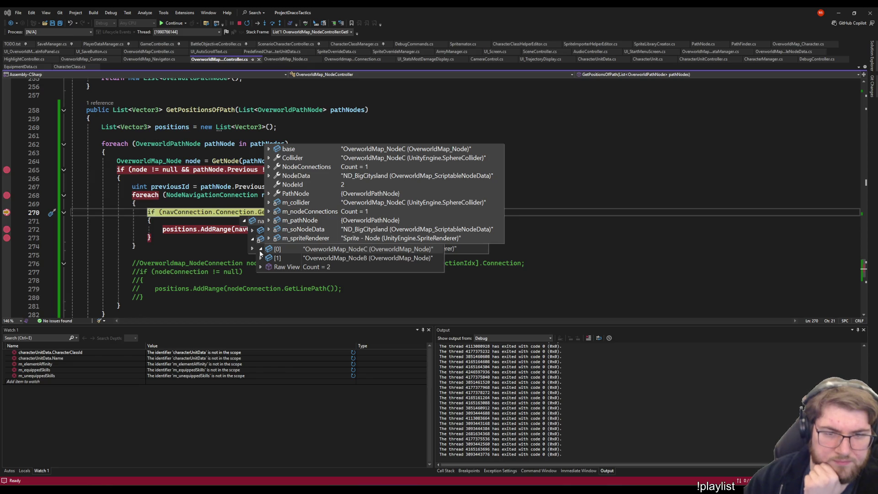
pyautogui.moveTo(261, 258)
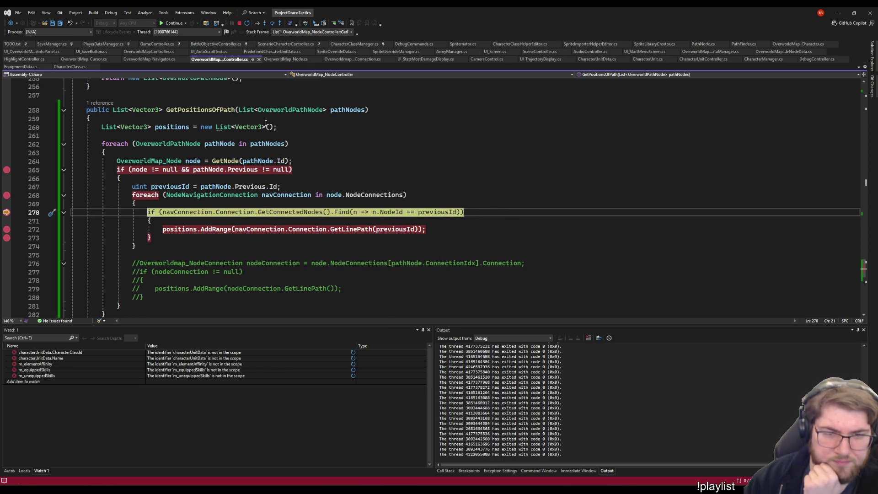
pyautogui.click(178, 23)
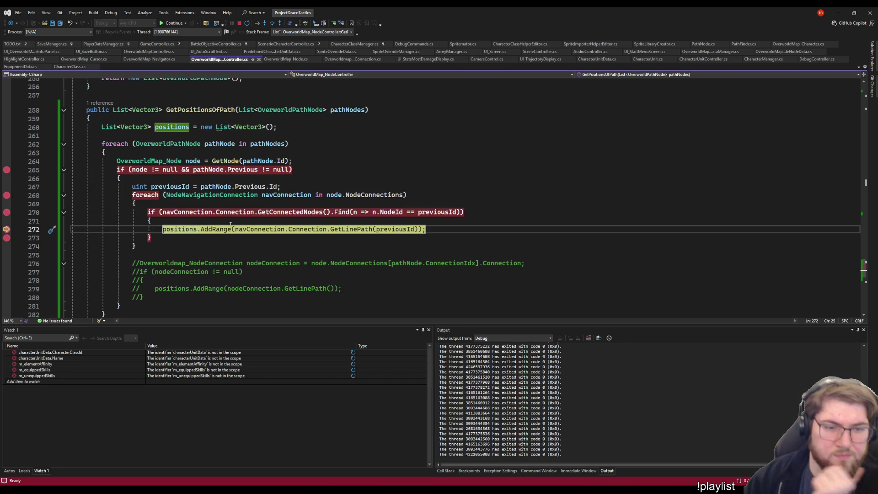
pyautogui.moveTo(190, 229)
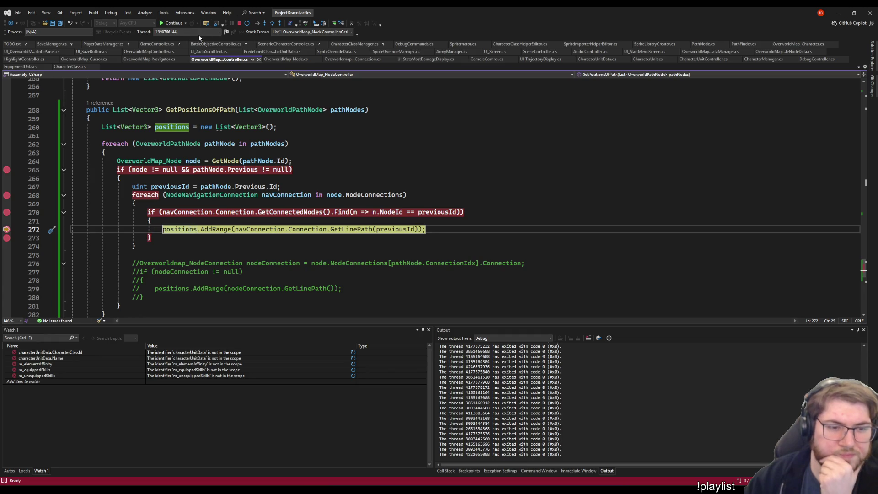
pyautogui.press('F10')
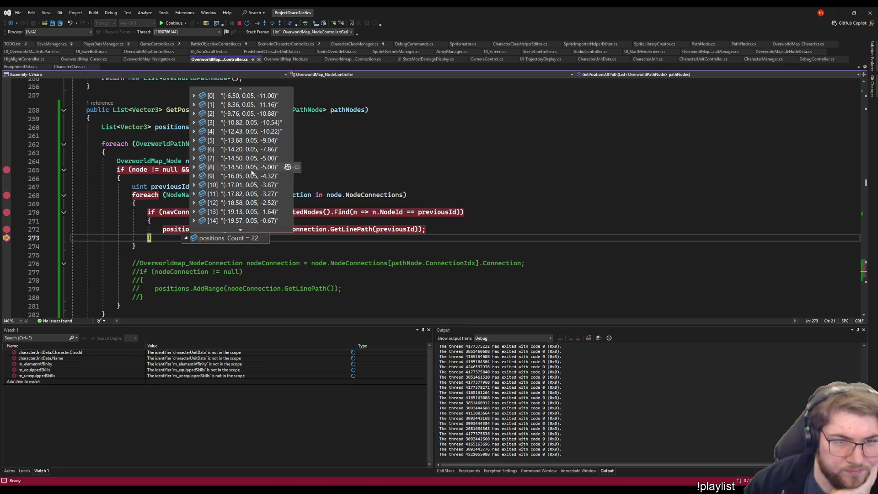
# - Review the 22-point positions DataTip, then resume until the line 265 breakpoint hits again
pyautogui.scroll(-5, 274, 169)
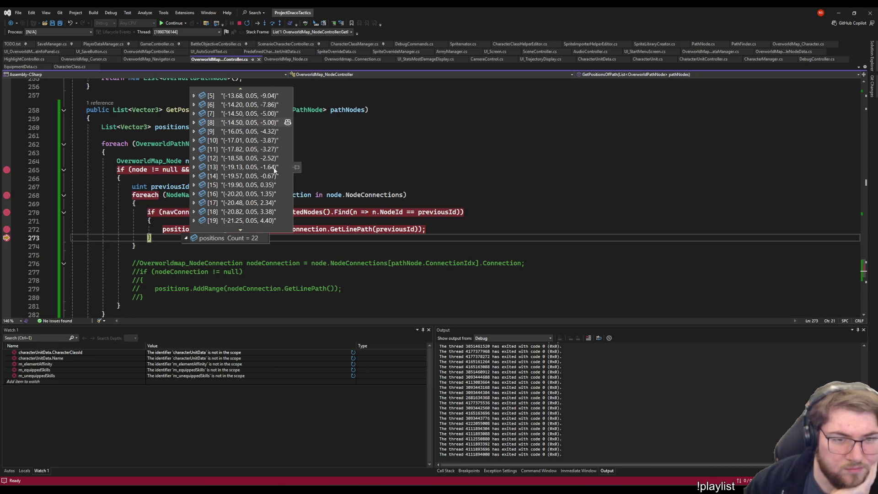
pyautogui.scroll(-1, 274, 170)
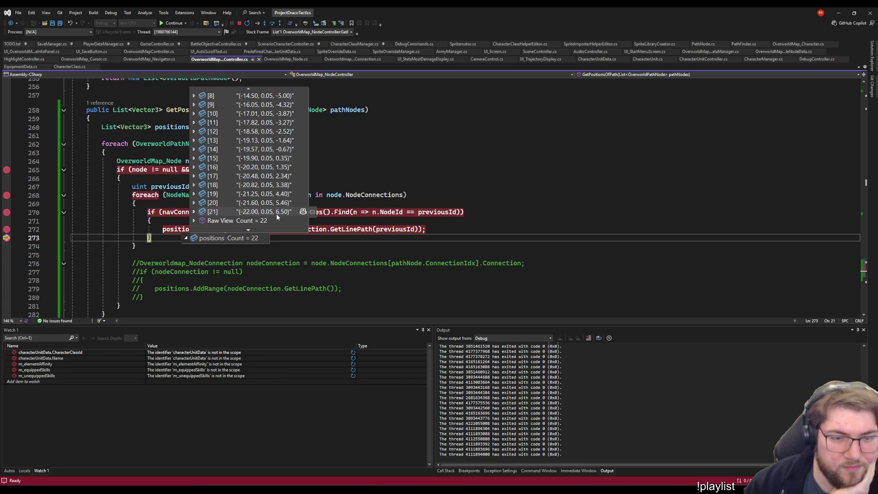
pyautogui.scroll(3, 276, 217)
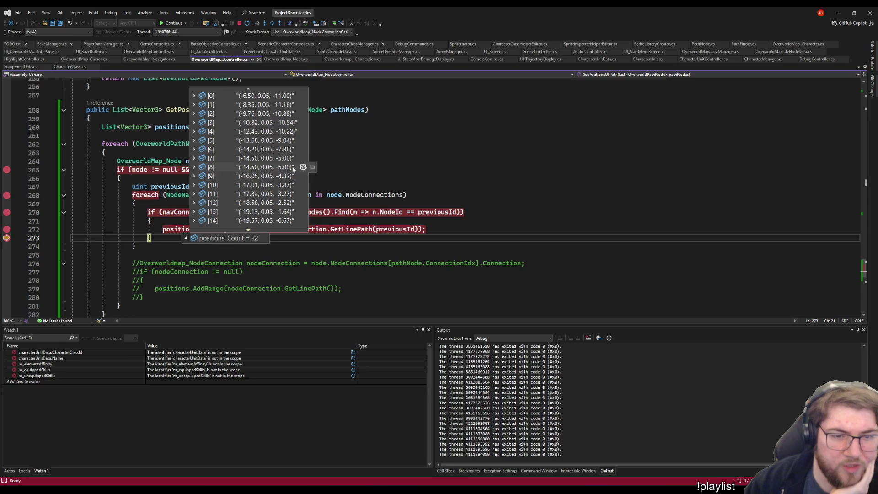
pyautogui.scroll(-3, 283, 183)
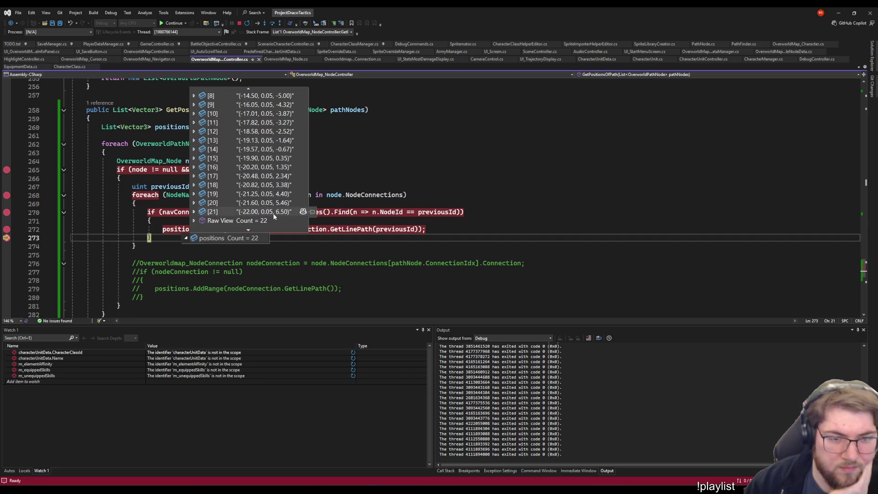
pyautogui.click(177, 27)
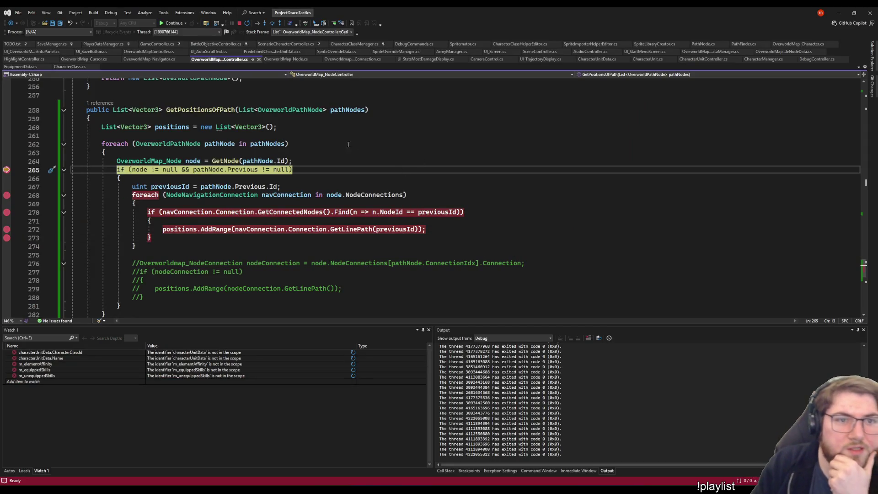
# - Continue through the second run's first node, past adding its connection line path
pyautogui.click(170, 23)
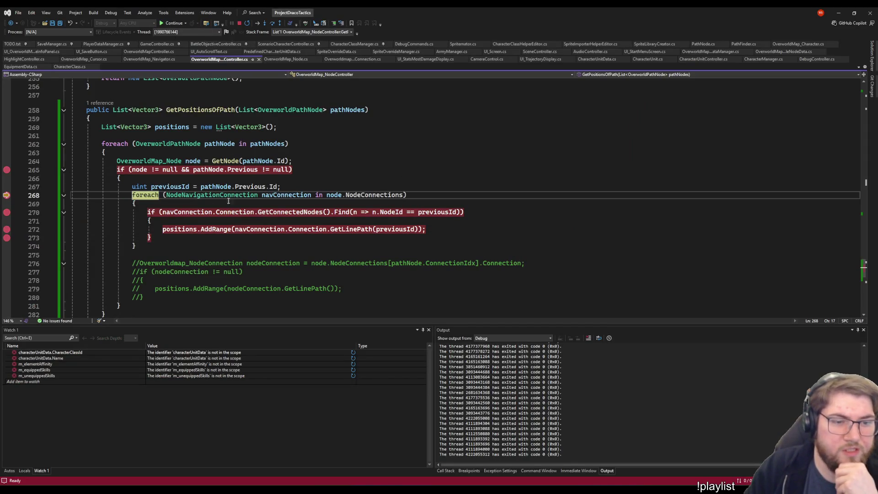
pyautogui.moveTo(174, 188)
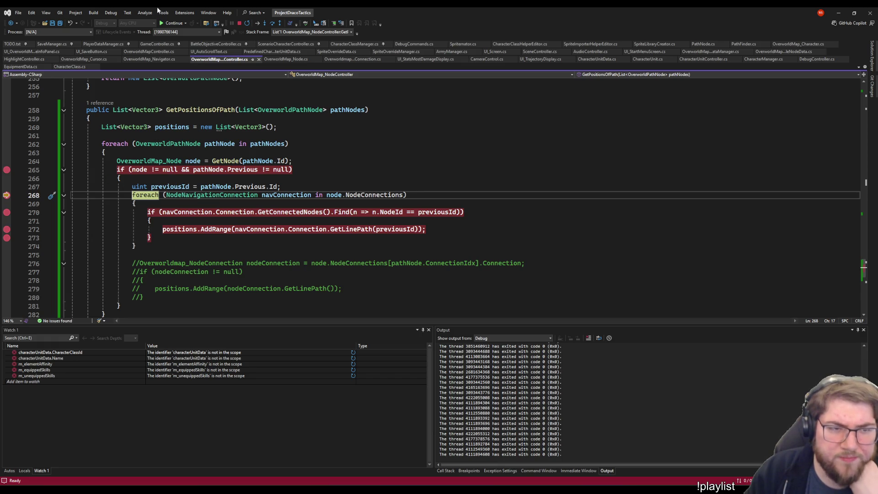
pyautogui.click(174, 24)
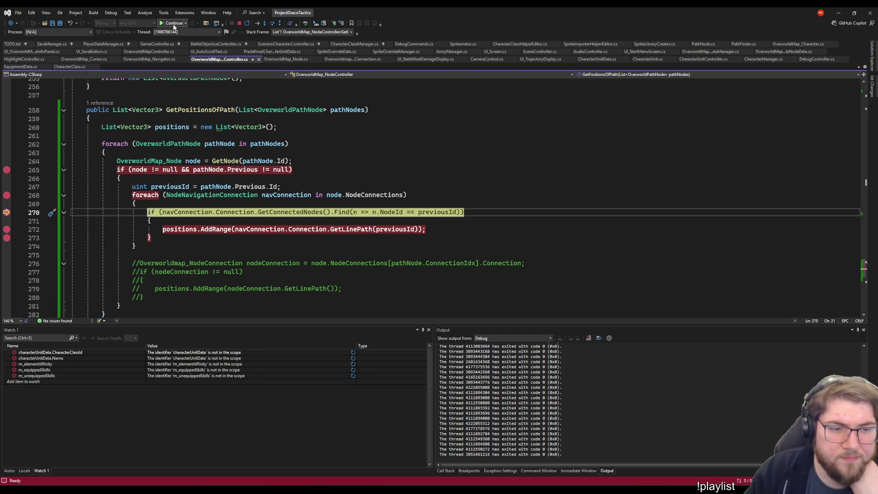
pyautogui.click(174, 24)
pyautogui.moveTo(177, 234)
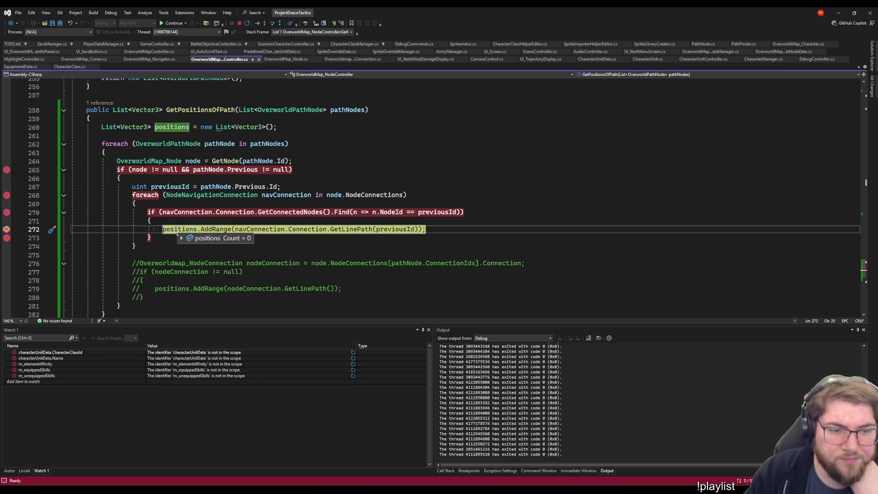
pyautogui.click(173, 24)
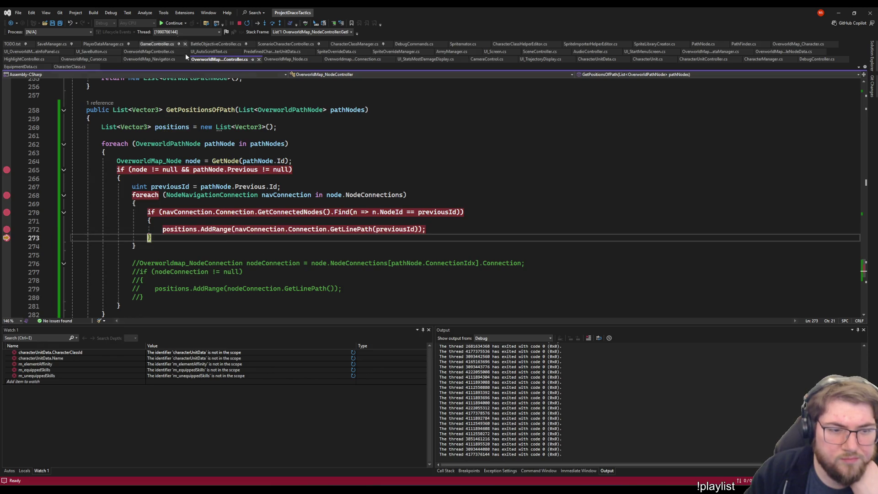
pyautogui.moveTo(175, 233)
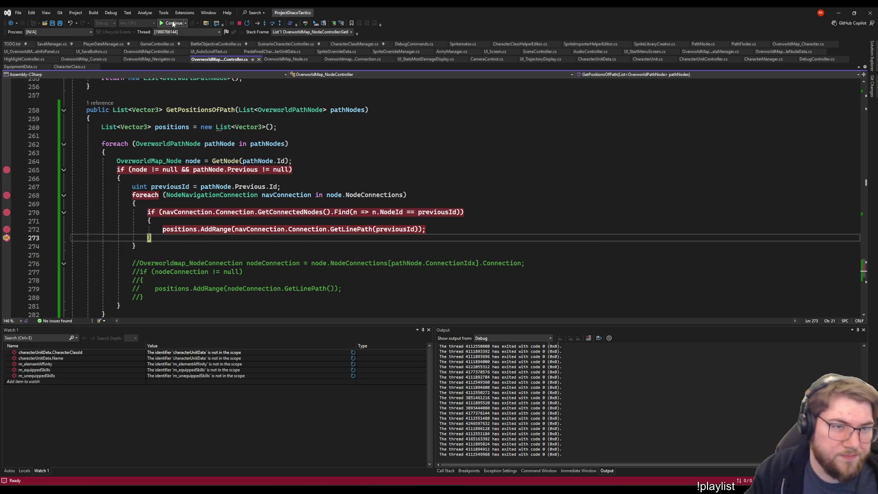
# - Continue through the next node, check the 22 positions, and stop Unity play mode
pyautogui.click(173, 24)
pyautogui.click(173, 23)
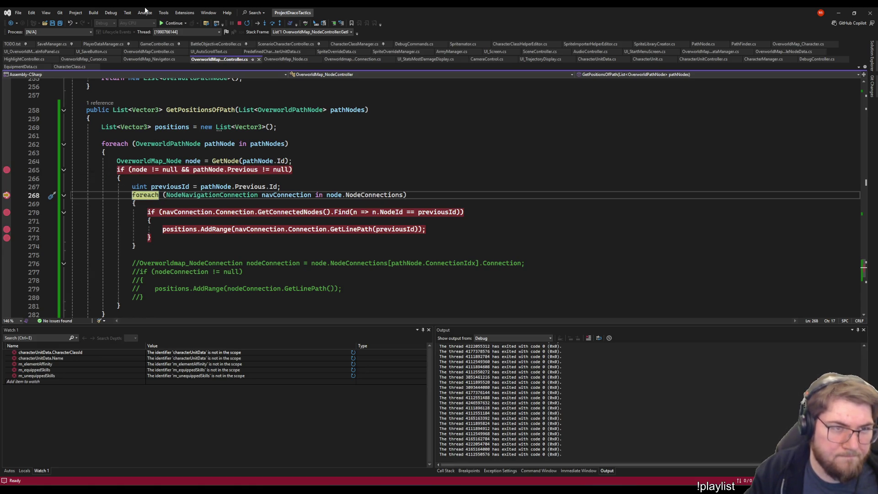
pyautogui.click(169, 24)
pyautogui.click(170, 23)
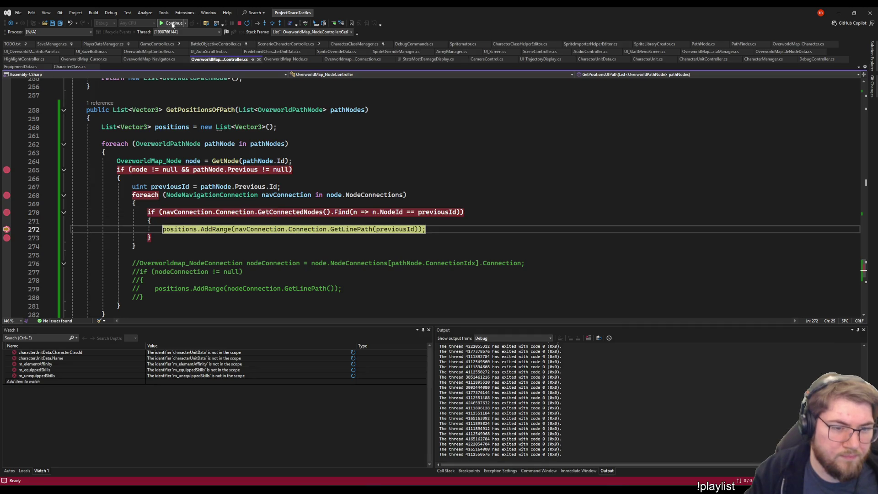
pyautogui.click(173, 24)
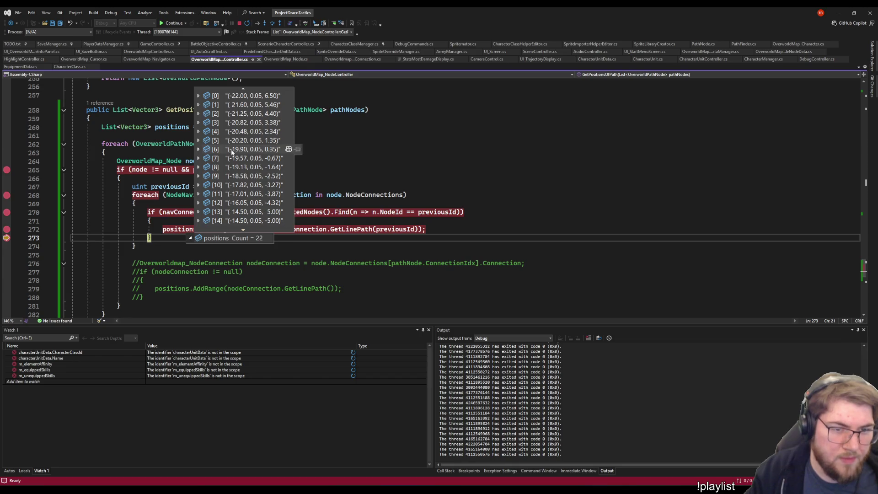
pyautogui.scroll(-1, 252, 181)
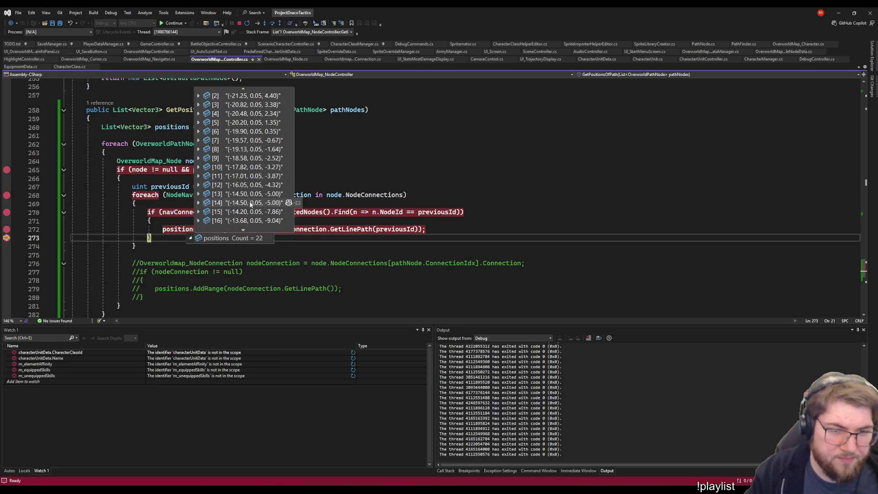
pyautogui.scroll(-2, 256, 206)
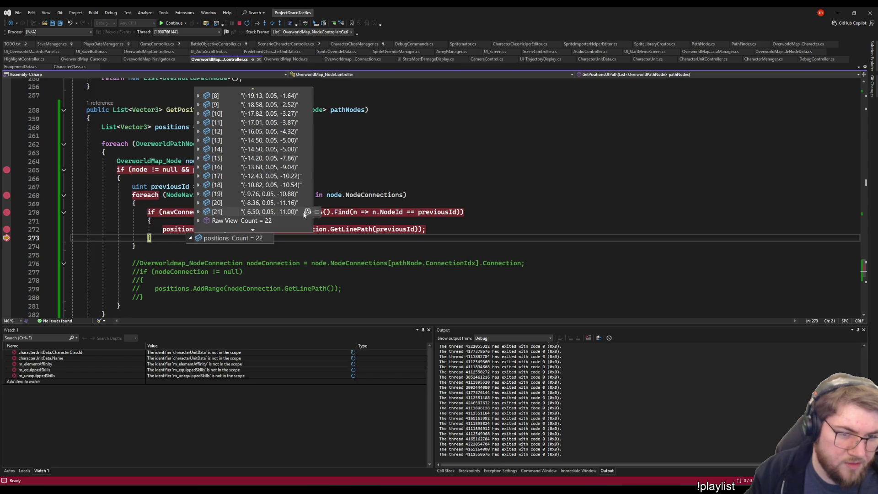
pyautogui.click(172, 23)
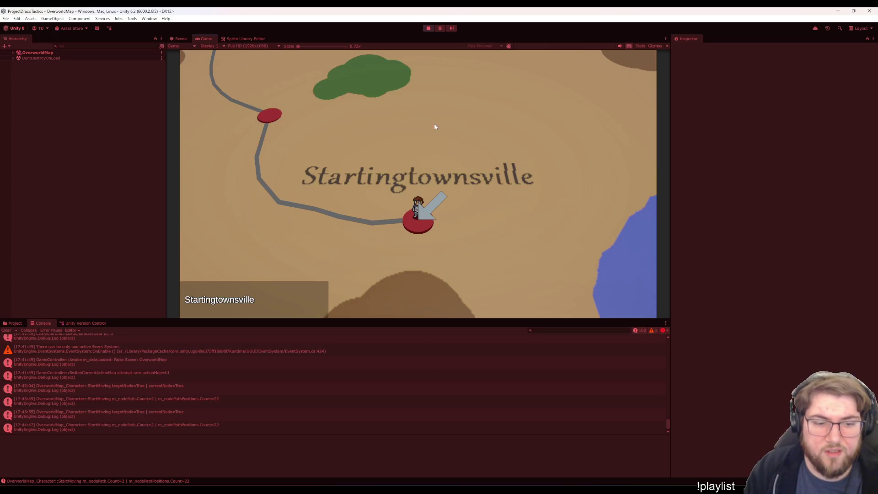
pyautogui.click(424, 28)
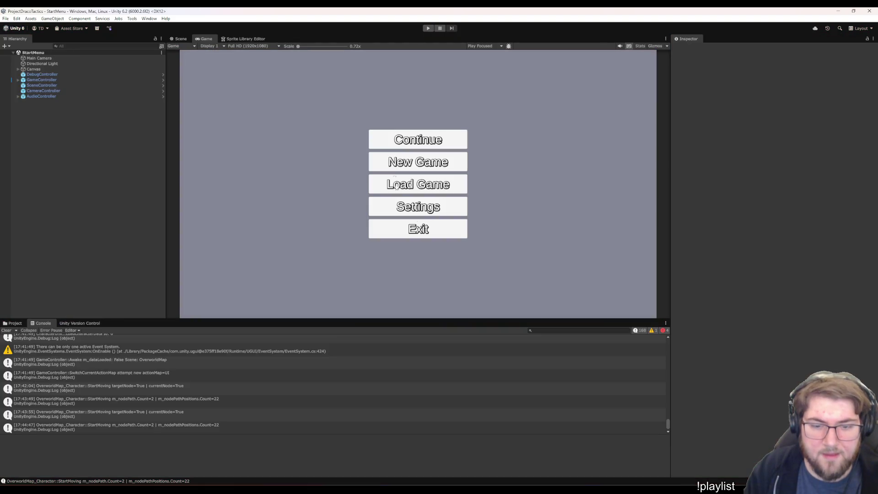
pyautogui.click(570, 471)
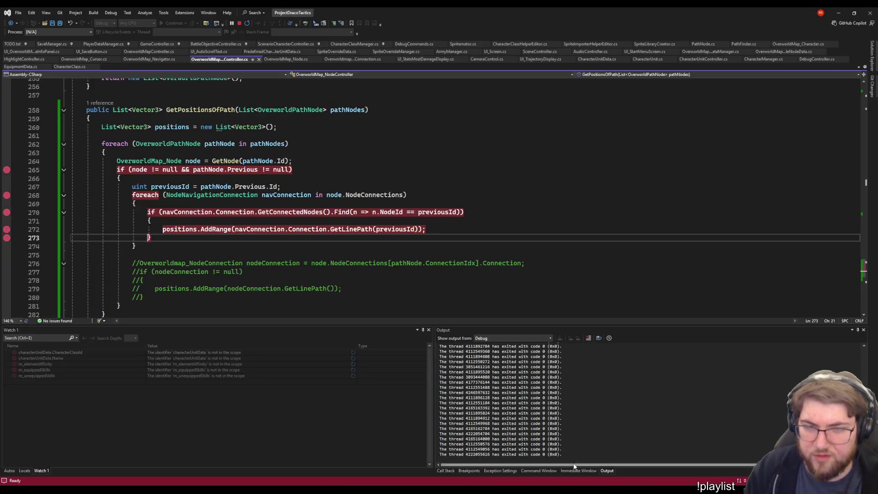
# - Stop debugging, delete the commented-out old connection code from GetPositionsOfPath, and save
pyautogui.click(240, 23)
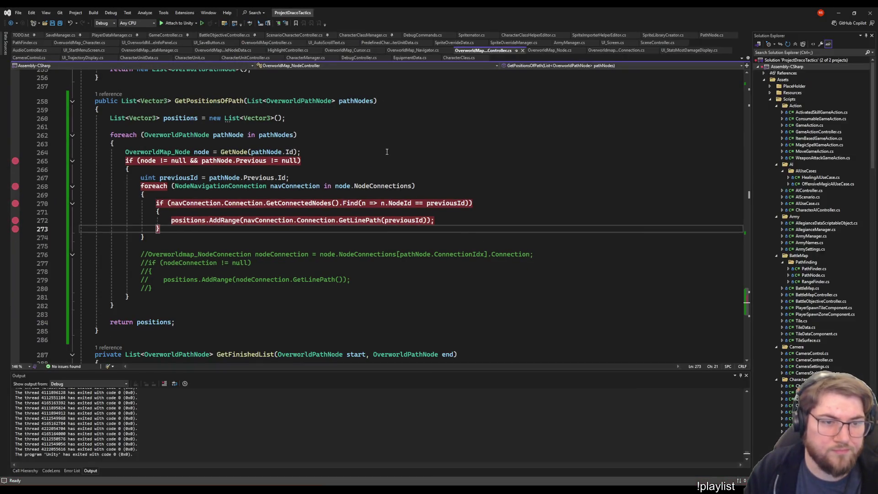
pyautogui.click(178, 290)
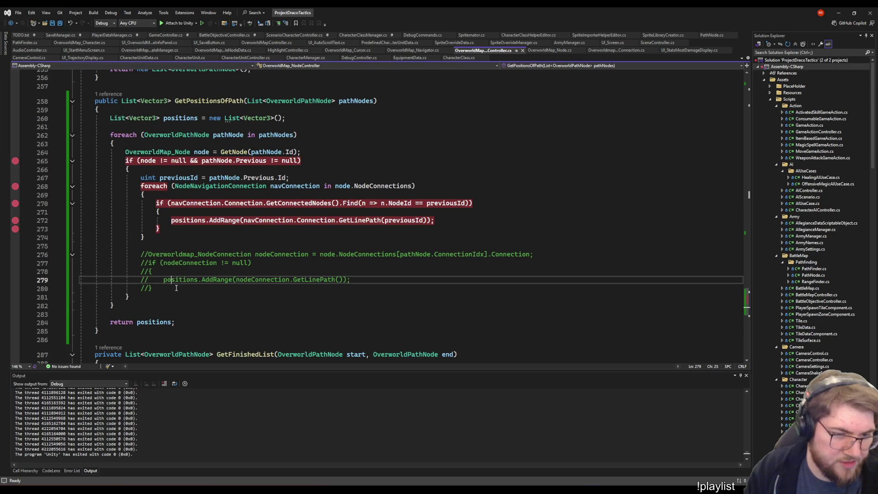
pyautogui.hotkey('shift', 'Up')
pyautogui.hotkey('shift', 'Up')
pyautogui.hotkey('shift', 'Up')
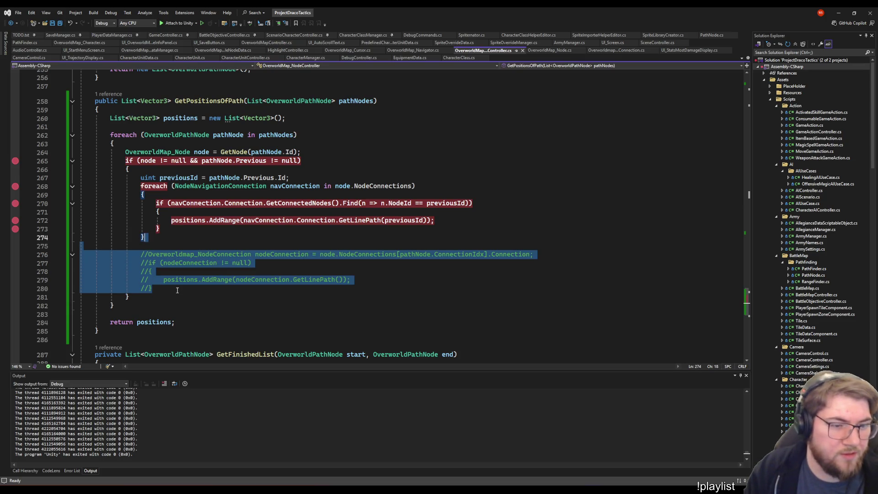
pyautogui.press('BackSpace')
pyautogui.hotkey('ctrl', 's')
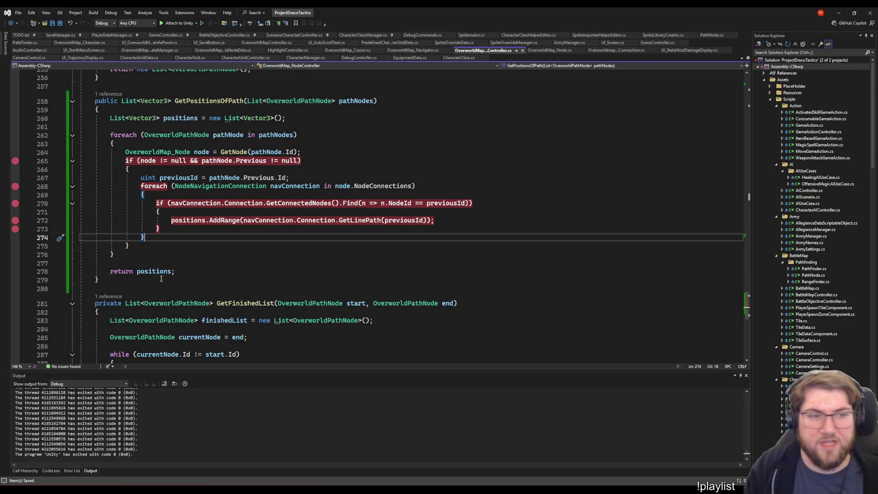
pyautogui.click(325, 169)
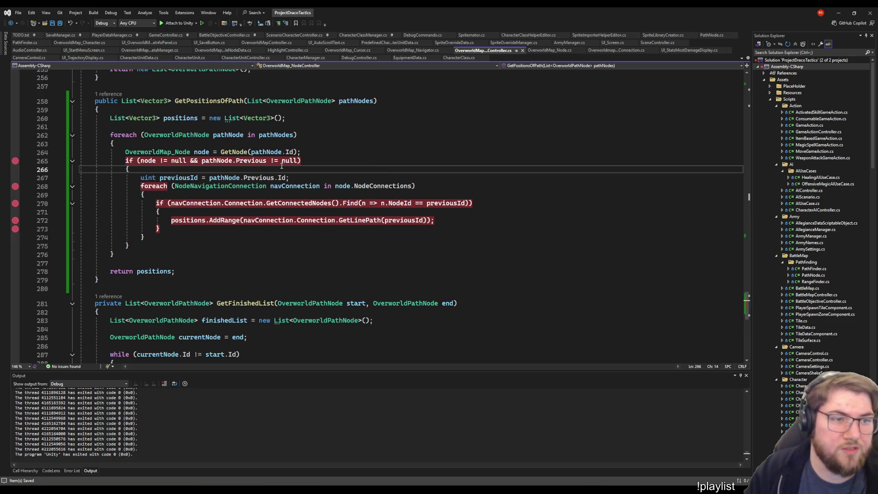
# - Switch to OverworldMap_Character.cs and place the caret at the end of the TODO comment
pyautogui.hotkey('ctrl', 'Tab')
pyautogui.click(203, 222)
pyautogui.click(493, 212)
pyautogui.click(384, 246)
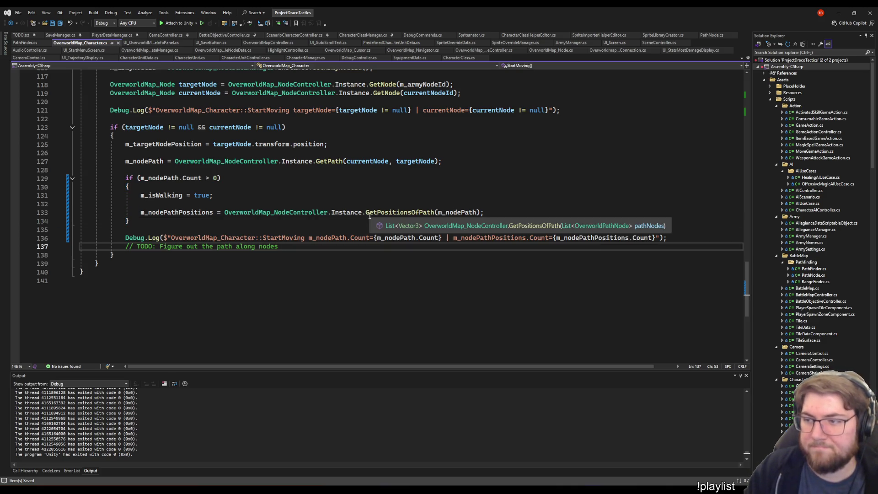
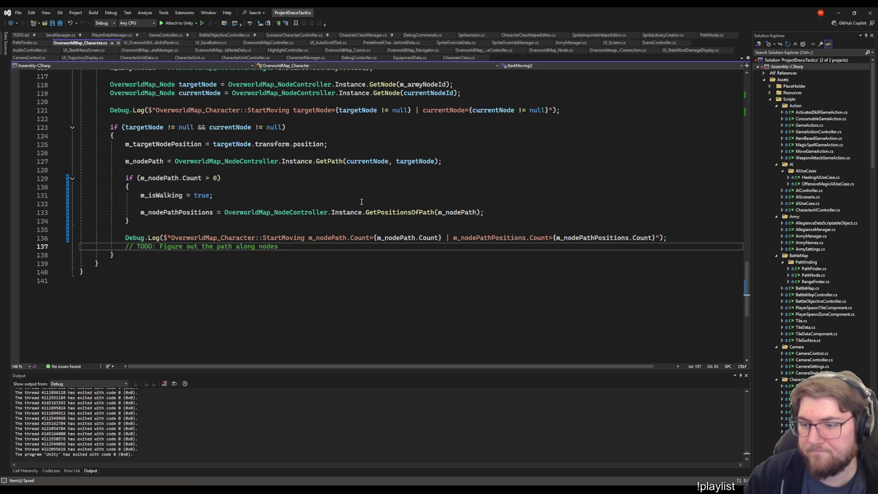
# - Open WeaponData.cs from the Inventory folder and begin selecting the WeaponType enum entries
pyautogui.scroll(-20, 812, 206)
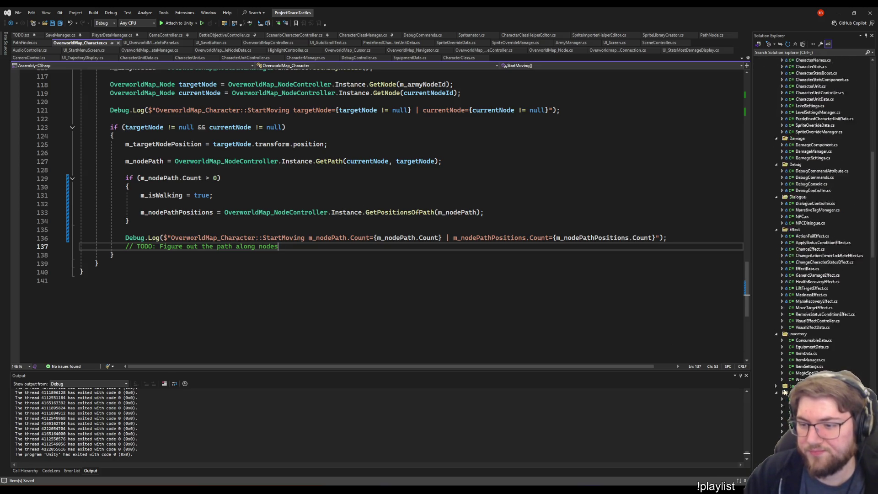
pyautogui.scroll(12, 820, 369)
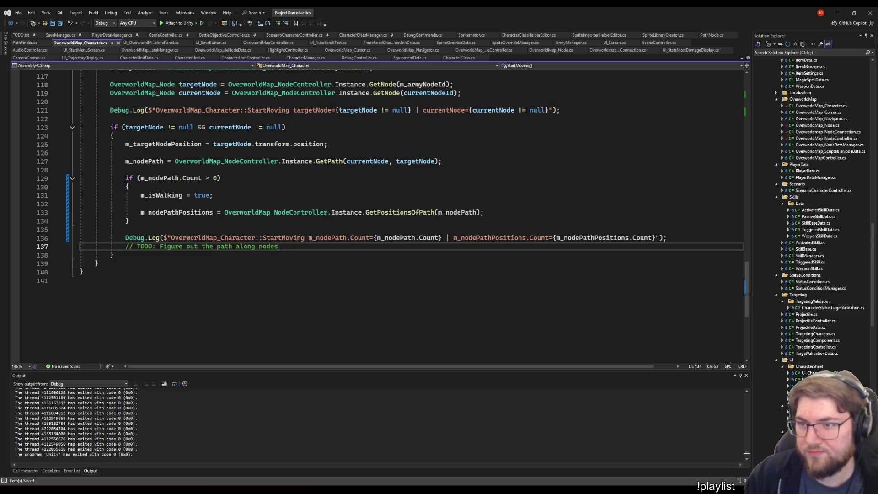
pyautogui.scroll(13, 819, 368)
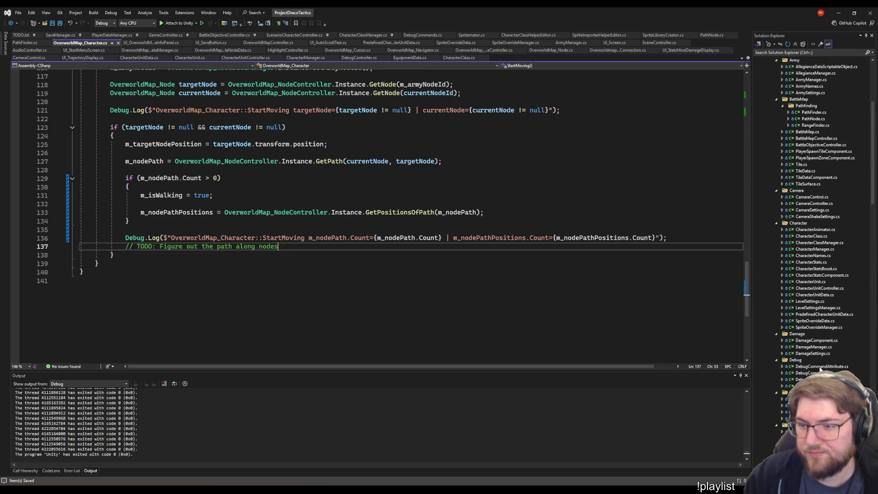
pyautogui.scroll(-15, 821, 367)
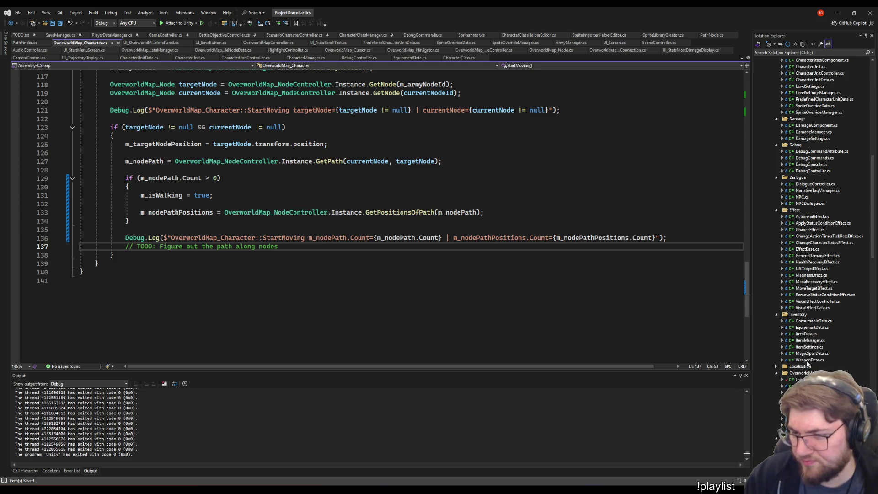
pyautogui.doubleClick(808, 360)
pyautogui.scroll(-5, 413, 224)
pyautogui.click(414, 235)
pyautogui.hotkey('shift', 'Up')
pyautogui.hotkey('shift', 'Up')
pyautogui.hotkey('shift', 'Up')
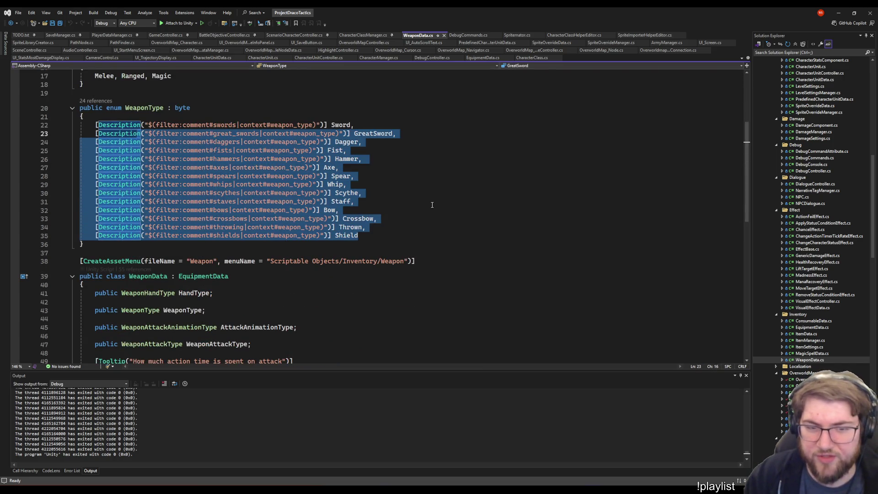
# - Review the WeaponType entries Staff, Bow, Crossbow, Thrown, Scythe, Fist and Hammer
pyautogui.click(432, 204)
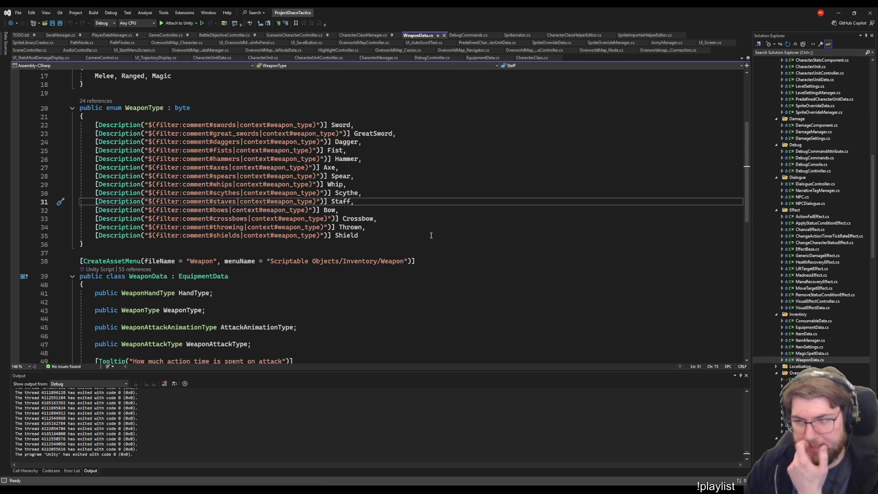
pyautogui.click(415, 211)
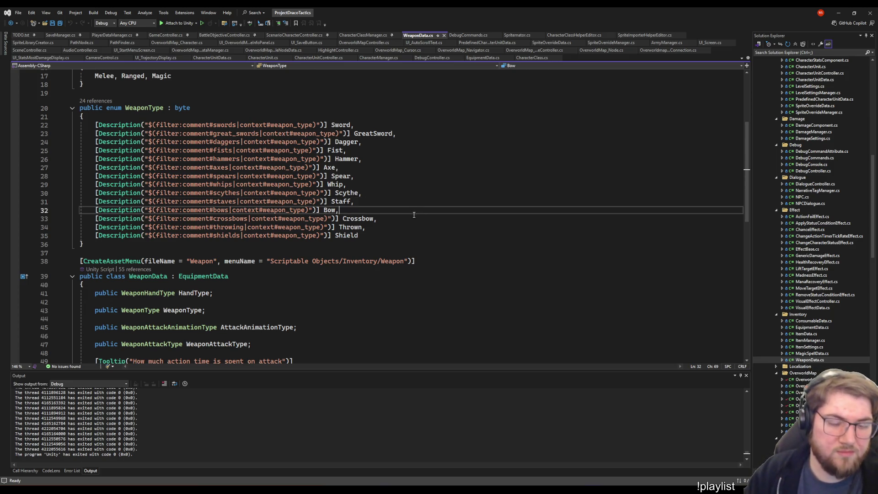
pyautogui.click(417, 218)
pyautogui.click(418, 228)
pyautogui.click(478, 195)
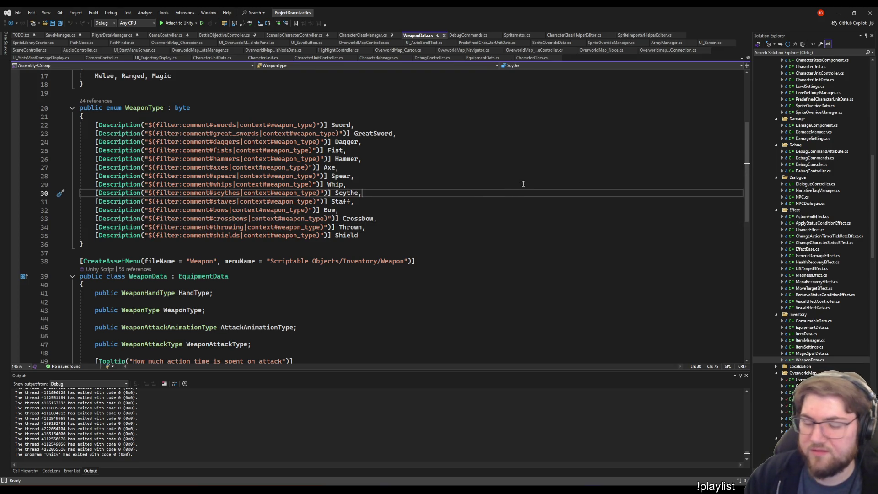
pyautogui.click(541, 198)
pyautogui.click(486, 149)
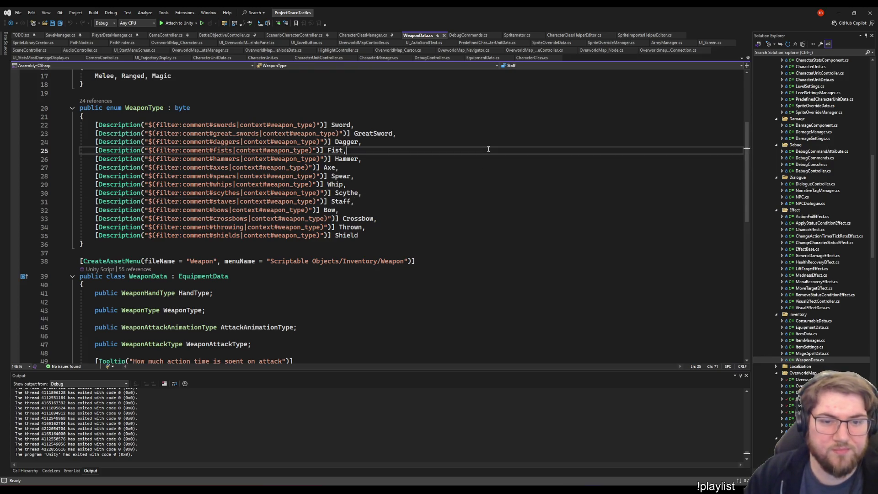
pyautogui.click(393, 160)
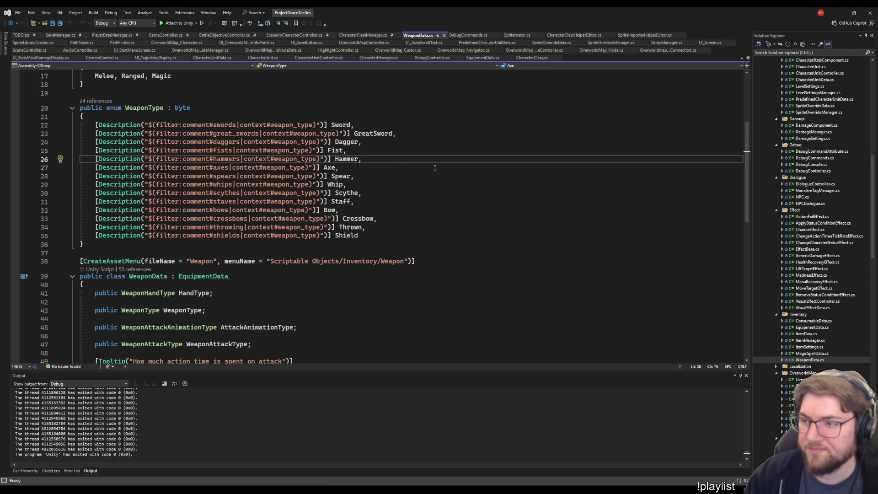
pyautogui.click(458, 192)
# - Return to OverworldMap_Character.cs
pyautogui.scroll(-7, 458, 192)
pyautogui.scroll(7, 458, 192)
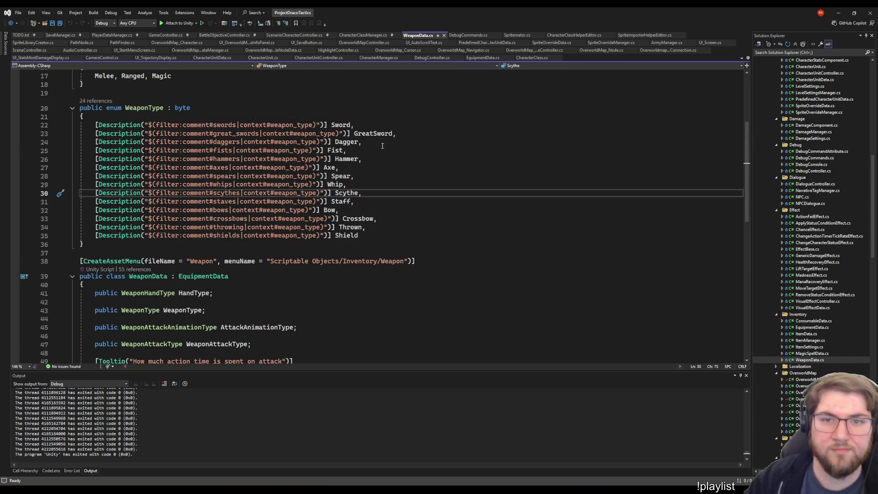
pyautogui.hotkey('ctrl', 'Tab')
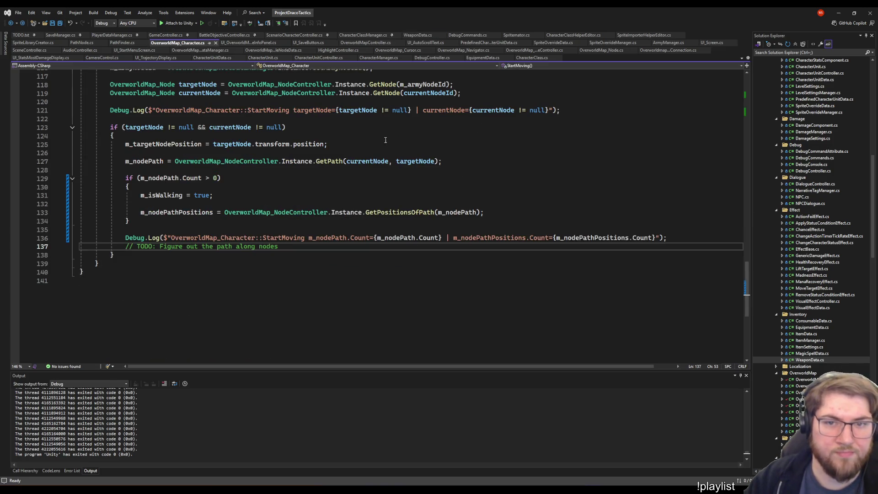
# - Close WeaponData.cs and go to the m_nodePathPositions assignment in StartMoving
pyautogui.click(442, 35)
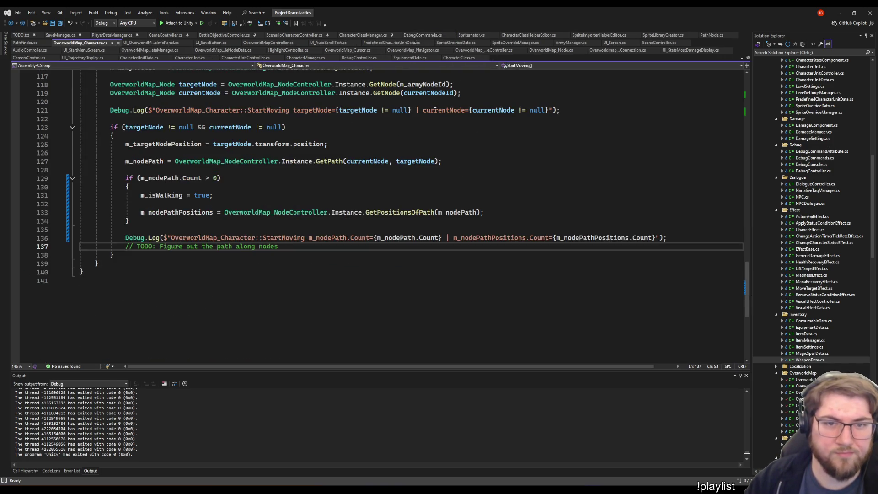
pyautogui.click(389, 110)
pyautogui.scroll(2, 389, 111)
pyautogui.click(176, 280)
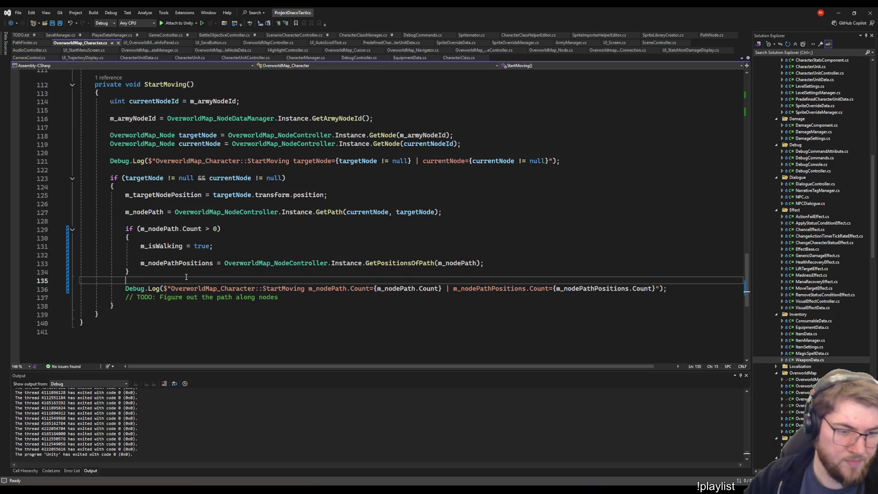
pyautogui.click(175, 265)
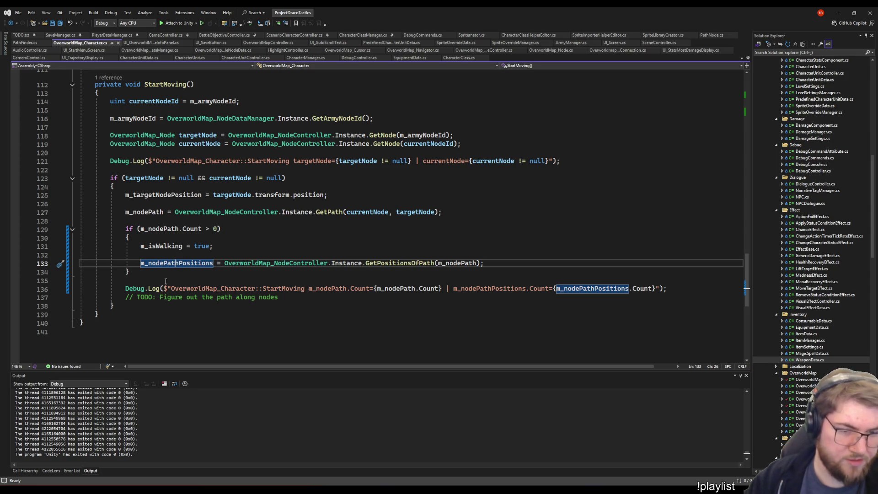
# - Delete the old m_isWalking = true statement and the blank lines around it
pyautogui.press('Up')
pyautogui.press('Up')
pyautogui.press('Home')
pyautogui.hotkey('shift', 'End')
pyautogui.press('Delete')
pyautogui.press('Down')
pyautogui.hotkey('shift', 'Up')
pyautogui.hotkey('shift', 'Up')
pyautogui.press('Delete')
pyautogui.press('Down')
pyautogui.press('Down')
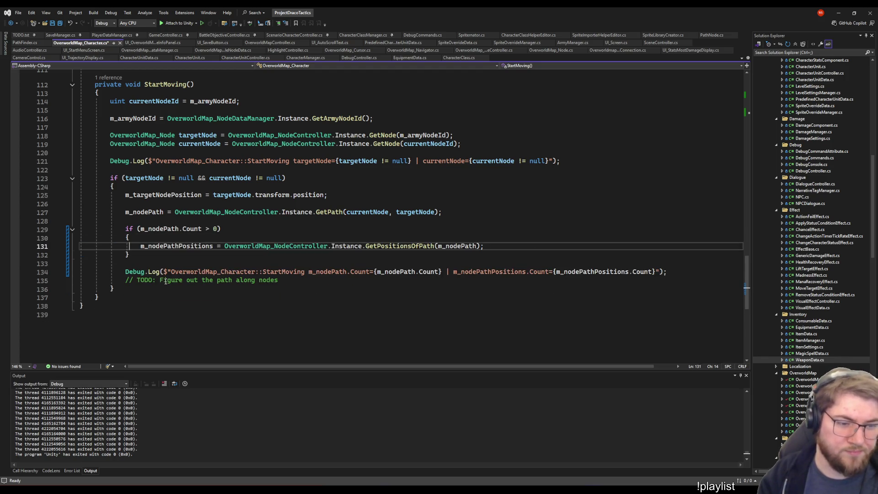
# - Add if (m_nodePathPositions.Count > 0) { m_isWalking = true; } and save
pyautogui.press('Return')
pyautogui.write('if (m_nod')
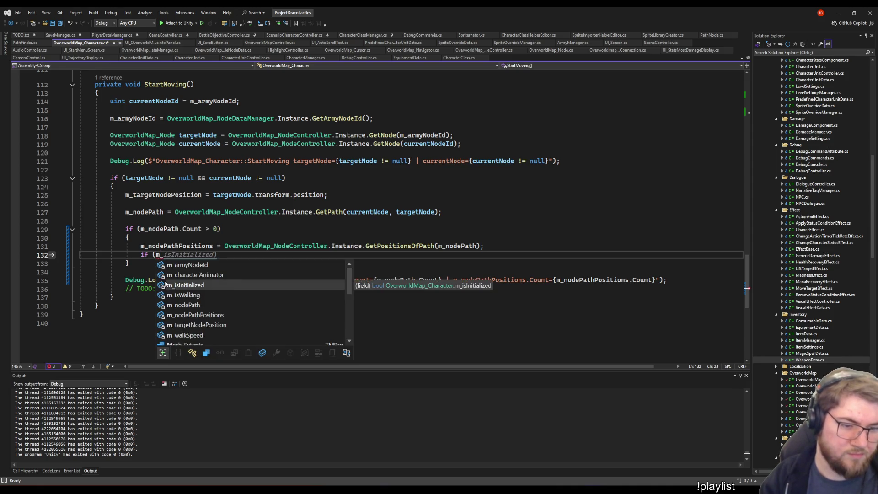
pyautogui.write('e')
pyautogui.write('PathPositions.Count > 0')
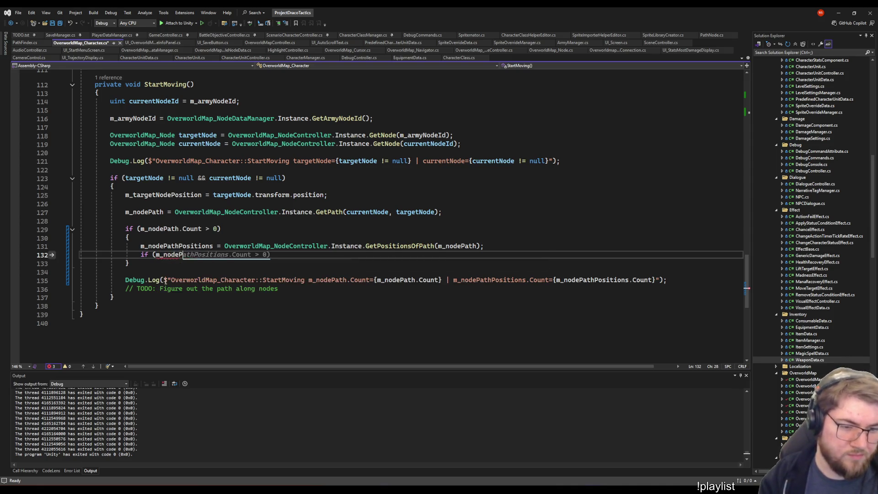
pyautogui.press('Return')
pyautogui.write('{')
pyautogui.press('Return')
pyautogui.write('m_isWalking = true;')
pyautogui.hotkey('ctrl', 's')
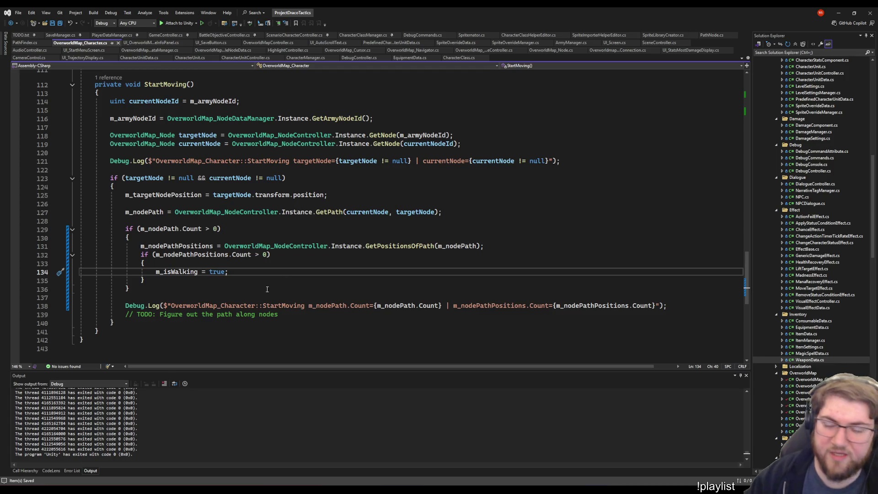
# - Inspect the surrounding StartMoving blocks and the OverworldMap_NodeController references
pyautogui.press('Down')
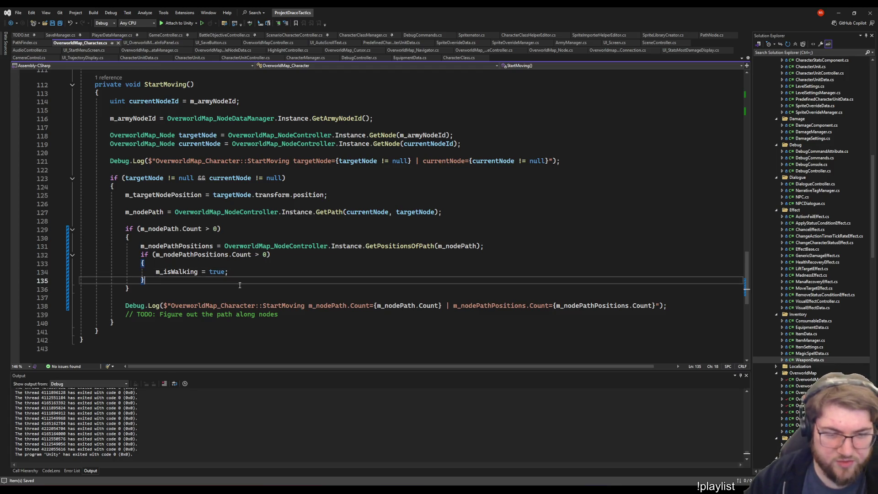
pyautogui.click(237, 270)
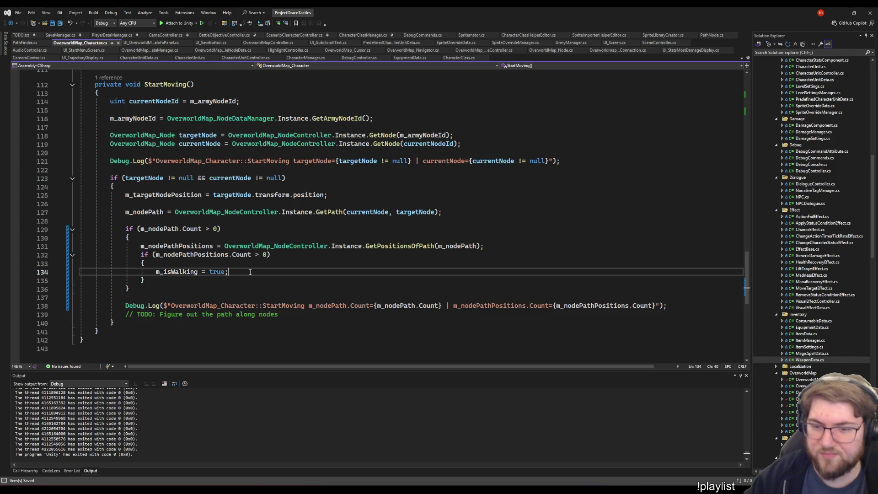
pyautogui.click(191, 256)
pyautogui.click(216, 238)
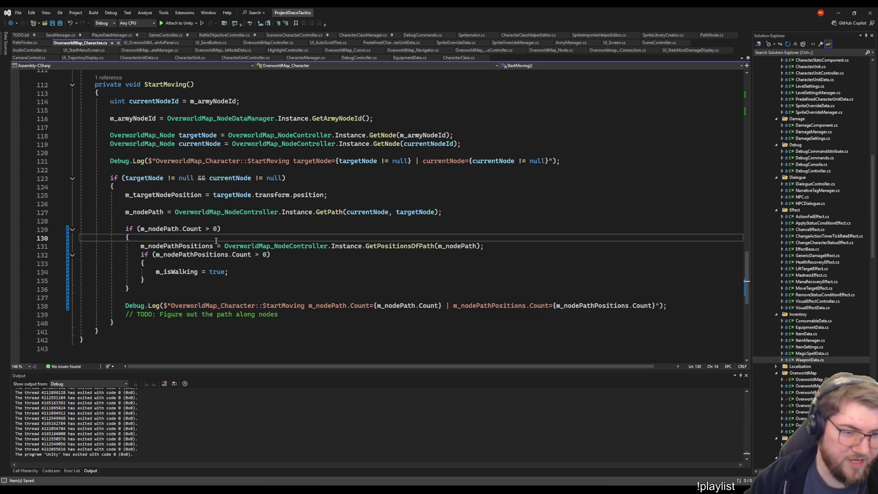
pyautogui.click(271, 247)
pyautogui.click(528, 223)
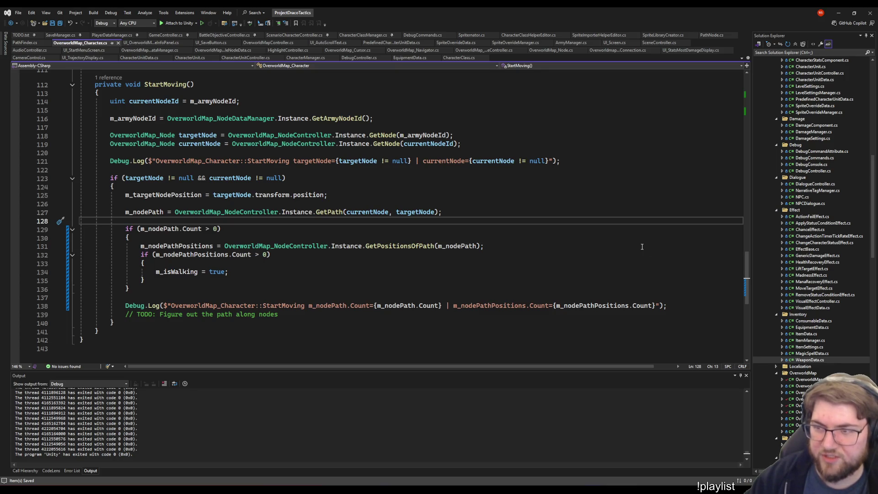
pyautogui.click(561, 205)
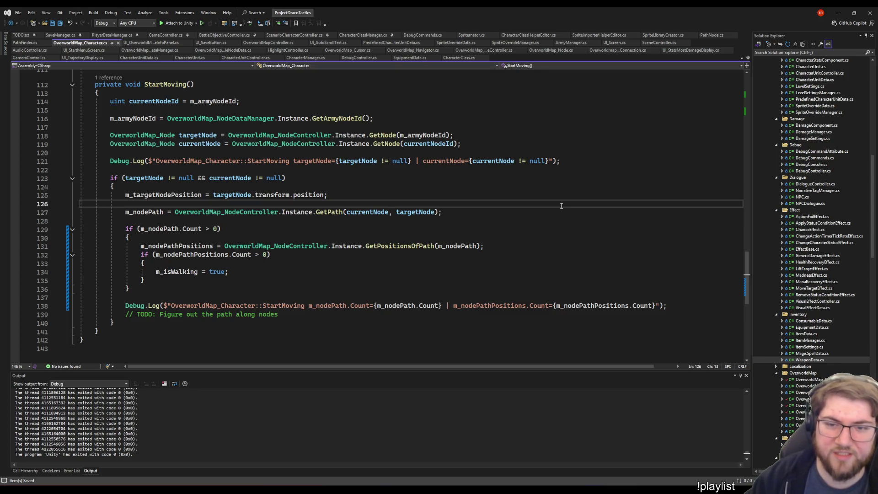
pyautogui.click(385, 261)
pyautogui.click(339, 290)
pyautogui.click(224, 281)
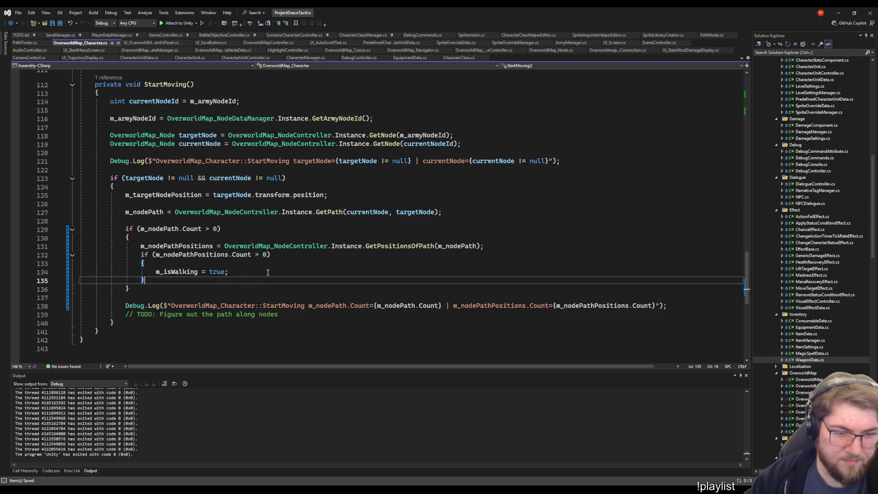
# - Delete the TODO comment line below the inner block
pyautogui.click(281, 317)
pyautogui.hotkey('shift', 'Up')
pyautogui.hotkey('shift', 'End')
pyautogui.press('Delete')
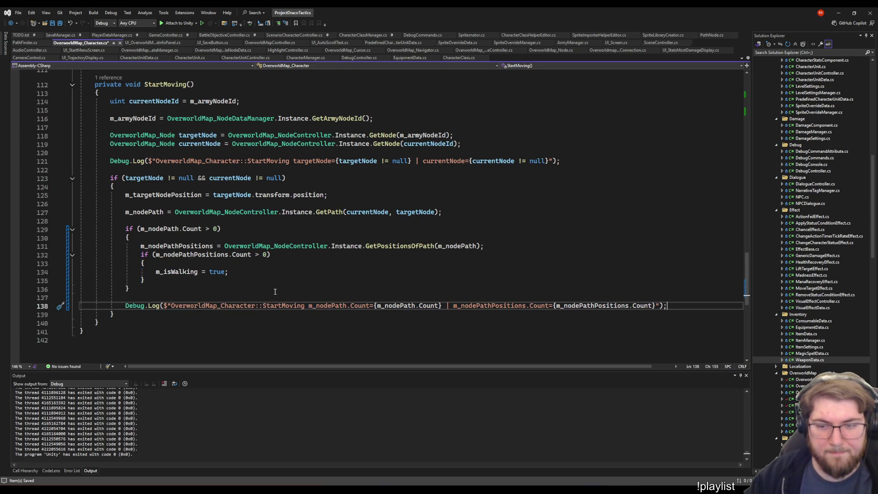
pyautogui.click(305, 284)
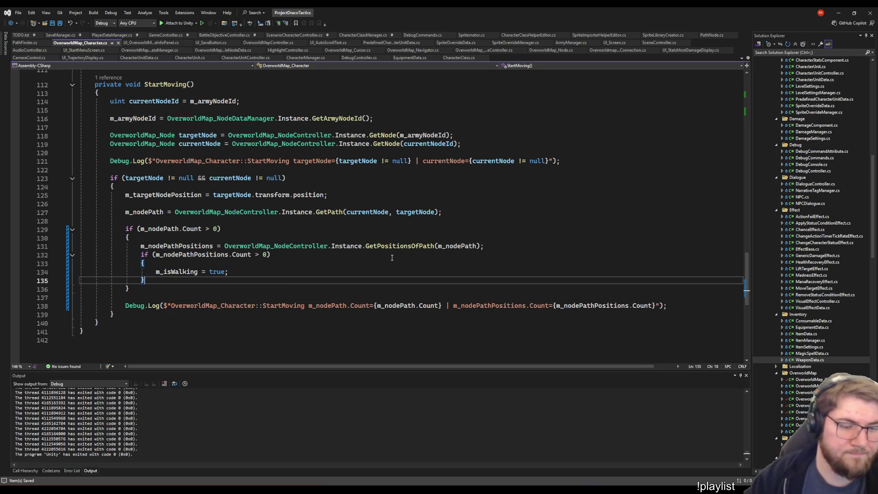
pyautogui.scroll(4, 163, 304)
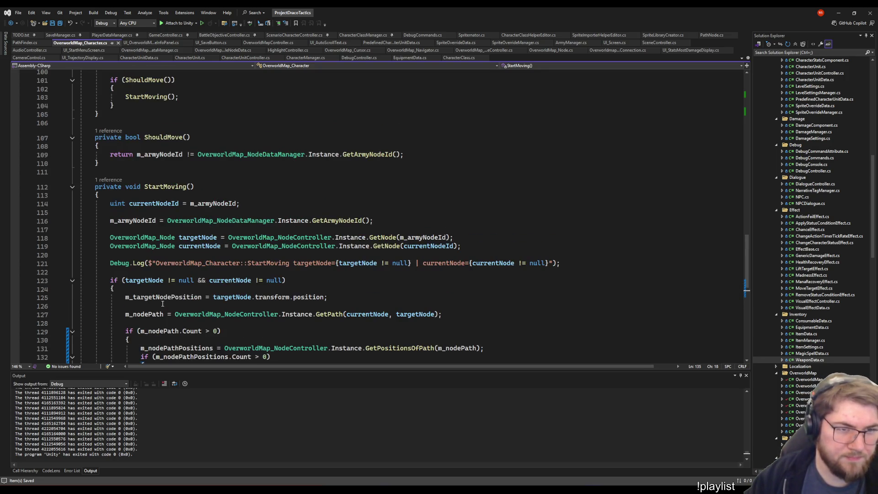
pyautogui.click(133, 105)
# - Add if (m_isWalking) { MoveAlongPath(); } to the Update method
pyautogui.scroll(-5, 334, 226)
pyautogui.scroll(3, 333, 225)
pyautogui.press('Return')
pyautogui.press('Return')
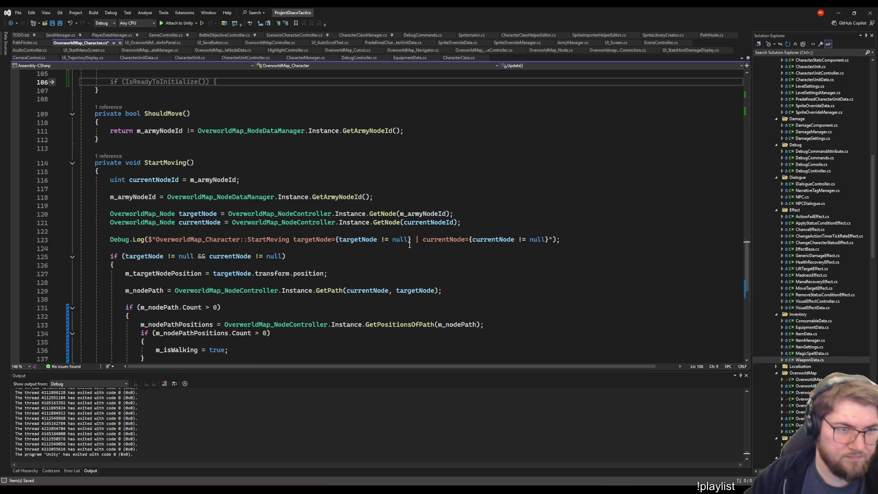
pyautogui.write('if (')
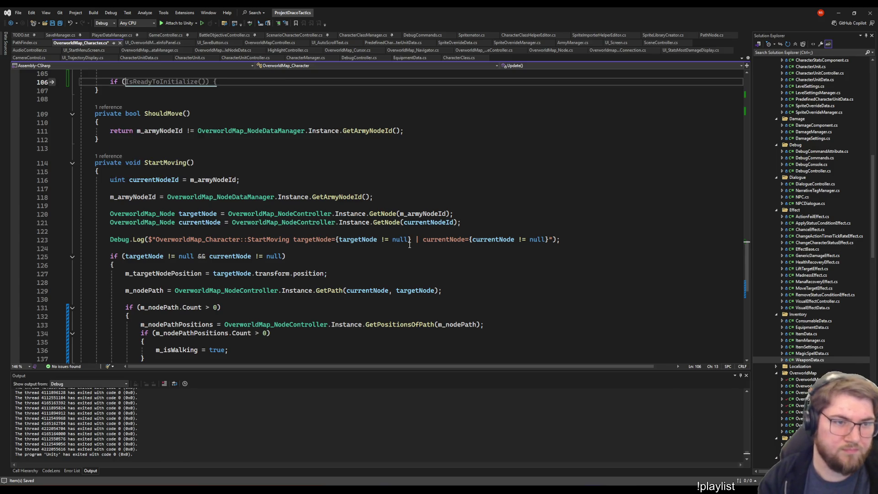
pyautogui.write('m_isWalking)')
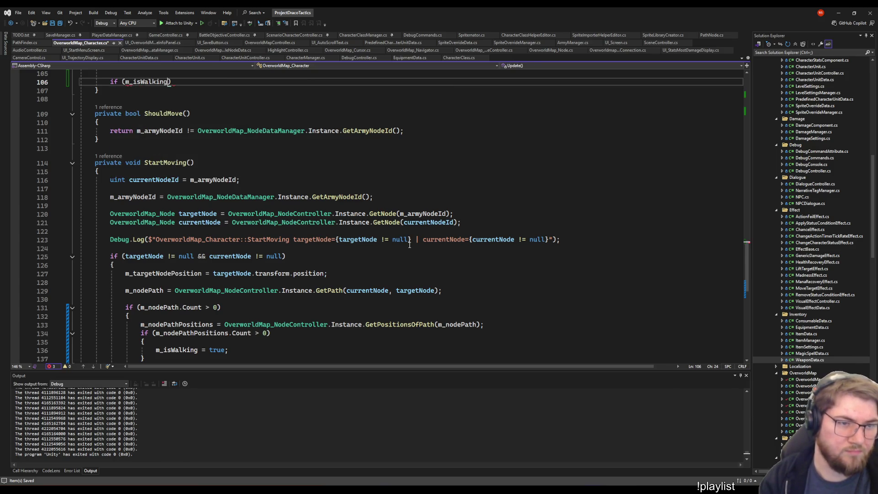
pyautogui.press('Return')
pyautogui.write('{')
pyautogui.press('Return')
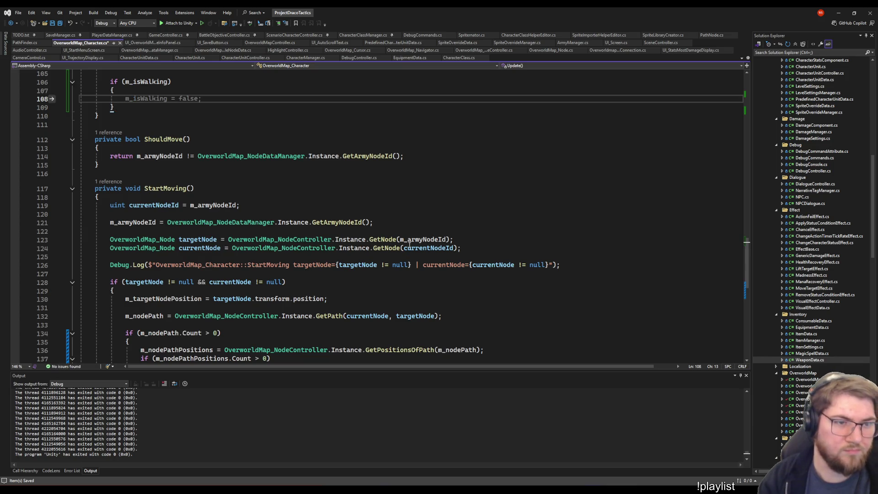
pyautogui.write('Move')
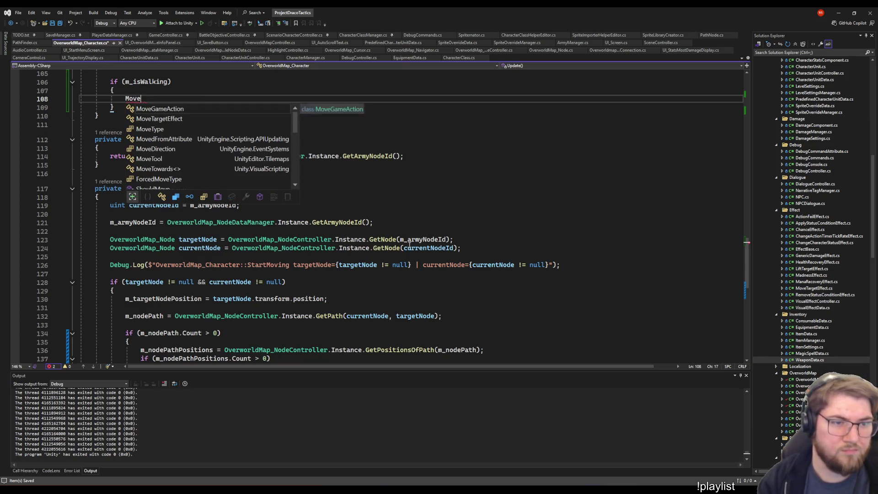
pyautogui.write('AlongPath();')
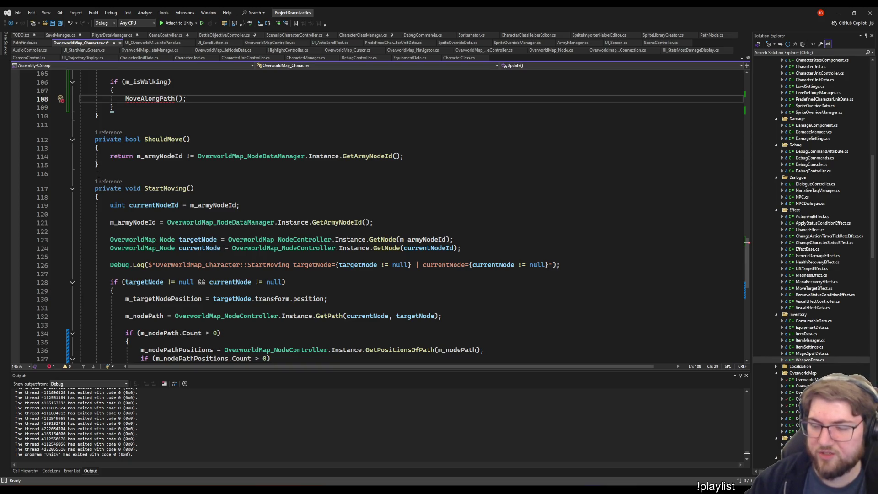
# - Check the end of the Update method around lines 107–109
pyautogui.press('Down')
pyautogui.press('Down')
pyautogui.scroll(12, 220, 314)
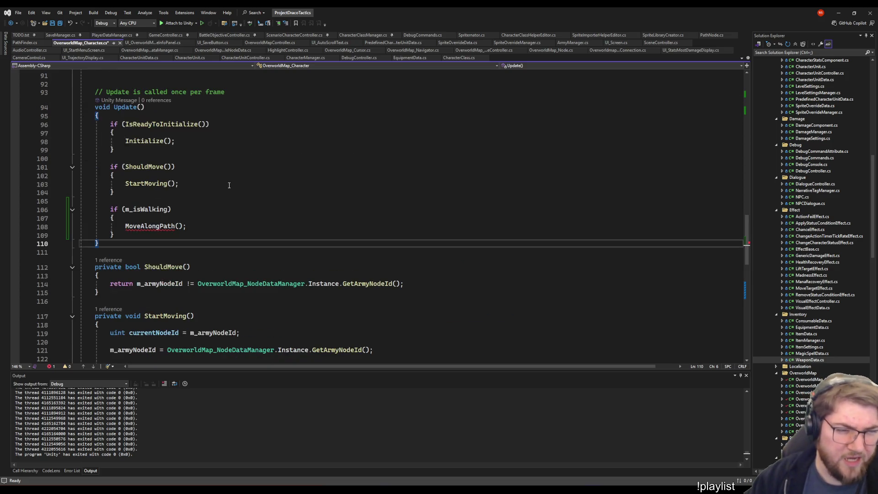
pyautogui.scroll(-5, 220, 315)
pyautogui.click(165, 287)
pyautogui.click(323, 268)
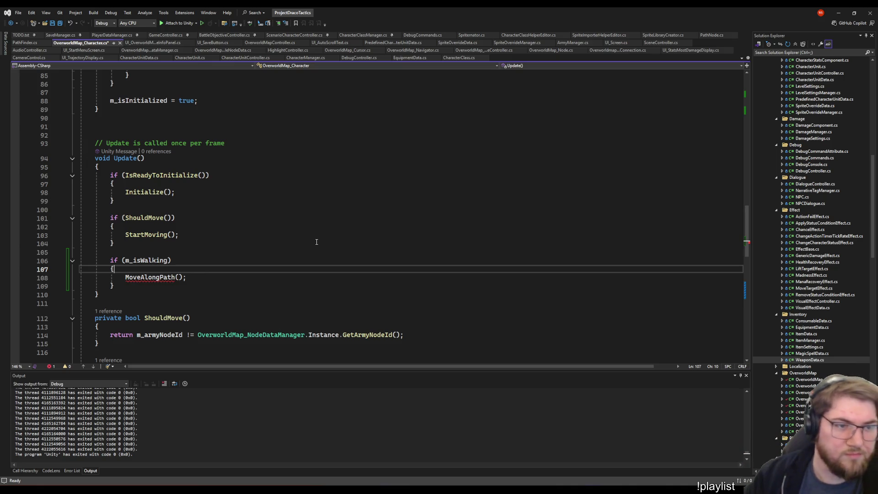
# - Remove the extra blank line above the Update comment
pyautogui.scroll(5, 316, 242)
pyautogui.click(288, 271)
pyautogui.press('Up')
pyautogui.press('Up')
pyautogui.press('Up')
pyautogui.hotkey('shift', 'Down')
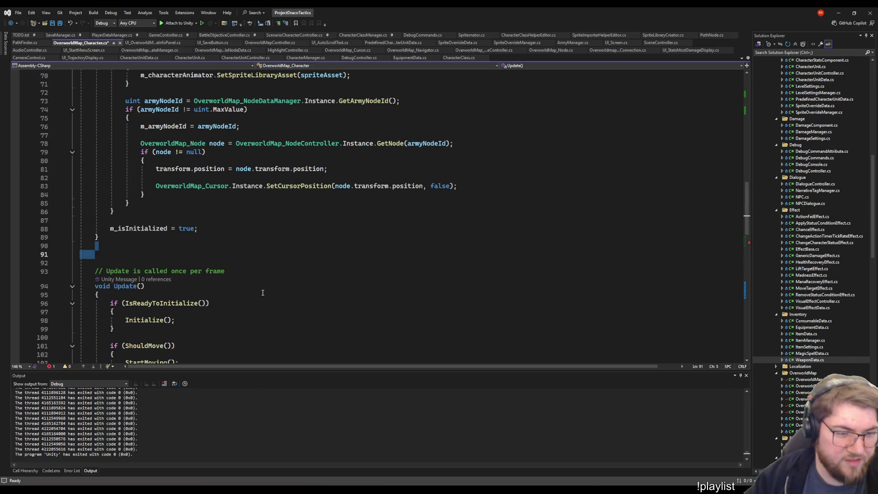
pyautogui.press('BackSpace')
pyautogui.scroll(-6, 264, 293)
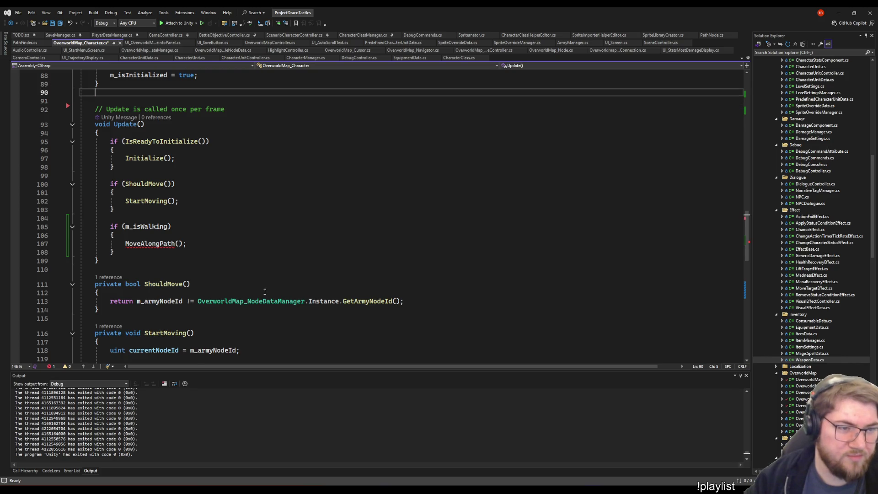
pyautogui.press('Delete')
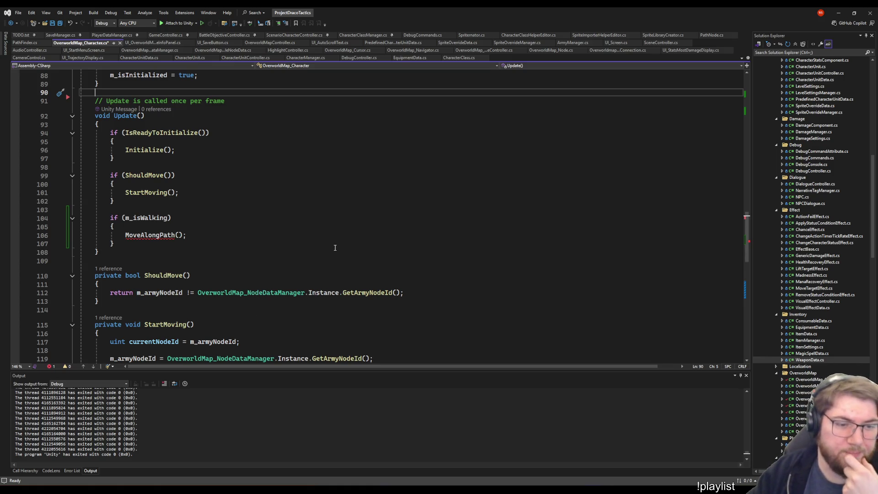
# - Review Update from the StartMoving() call down to the walking block's closing brace
pyautogui.click(315, 201)
pyautogui.click(311, 193)
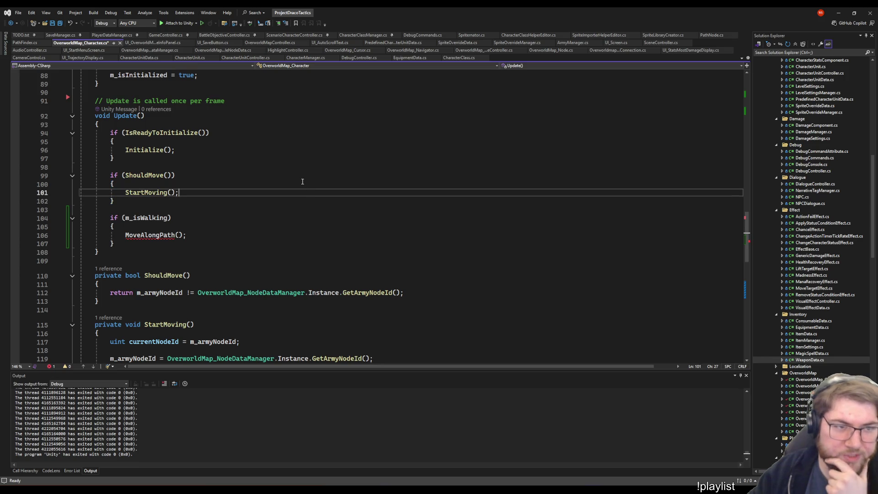
pyautogui.press('Up')
pyautogui.press('Up')
pyautogui.press('Up')
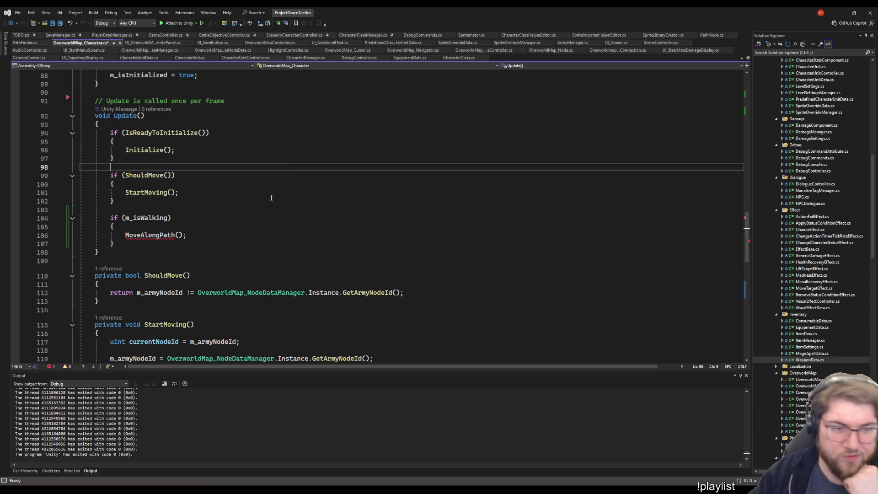
pyautogui.click(225, 218)
pyautogui.click(217, 235)
pyautogui.click(149, 253)
pyautogui.click(133, 243)
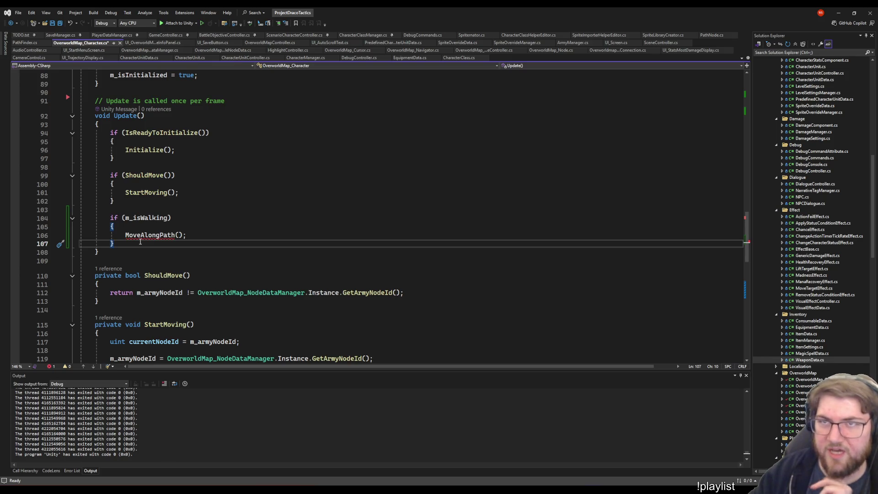
pyautogui.scroll(-2, 174, 238)
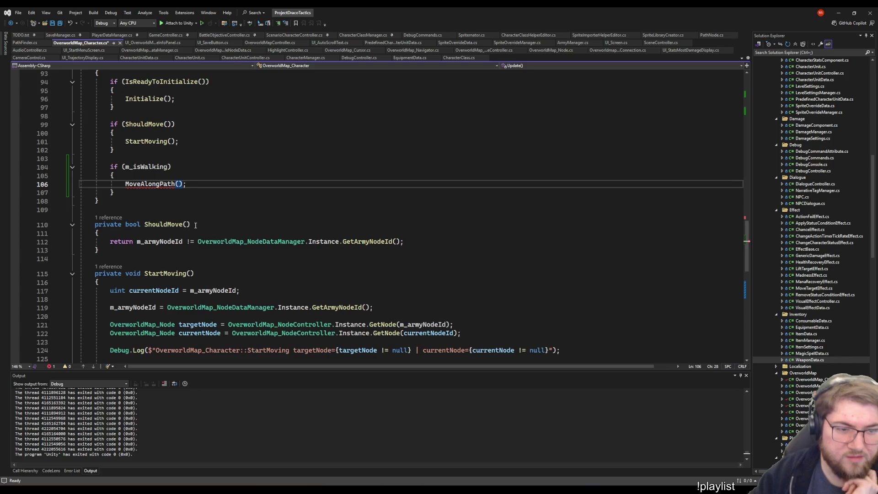
pyautogui.click(148, 200)
# - Check the class end at line 144, then switch to CharacterUnitController.cs for reference
pyautogui.scroll(-7, 149, 200)
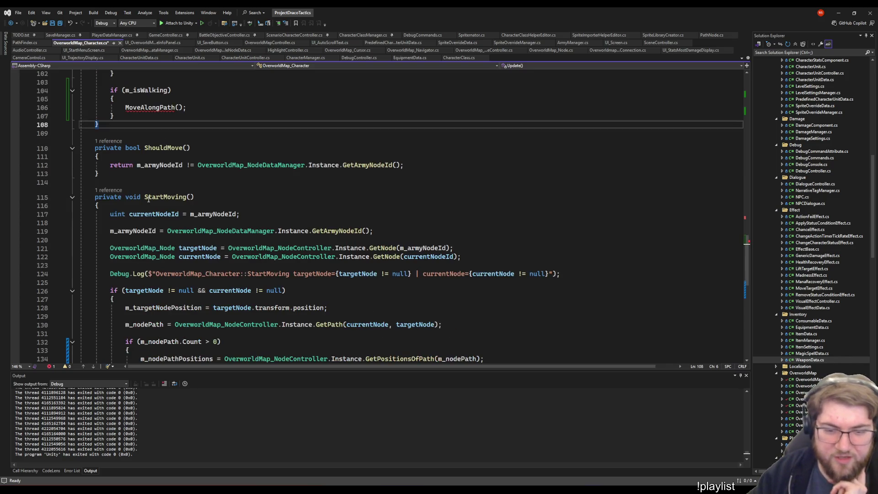
pyautogui.scroll(-2, 148, 200)
pyautogui.click(155, 288)
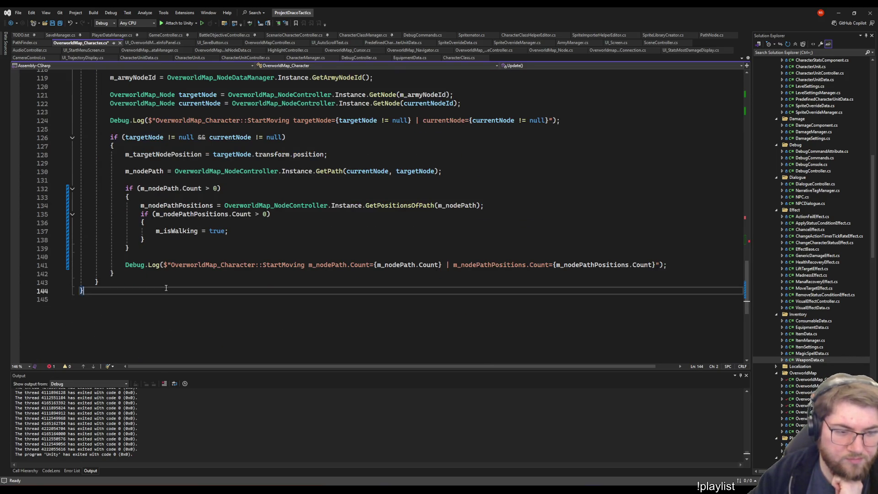
pyautogui.scroll(8, 158, 250)
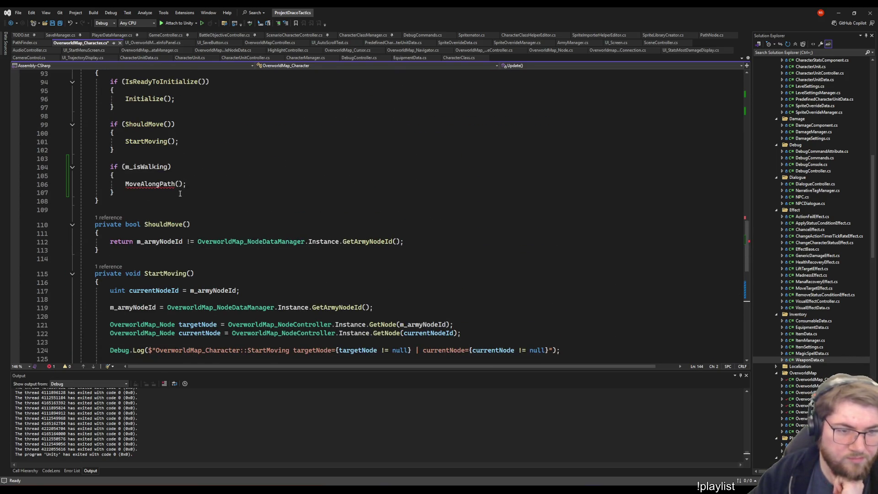
pyautogui.scroll(-1, 180, 194)
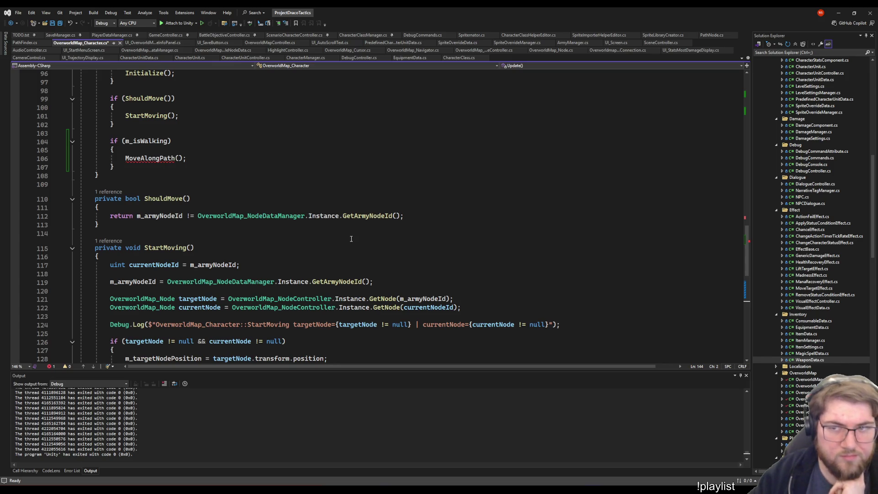
pyautogui.scroll(-6, 364, 248)
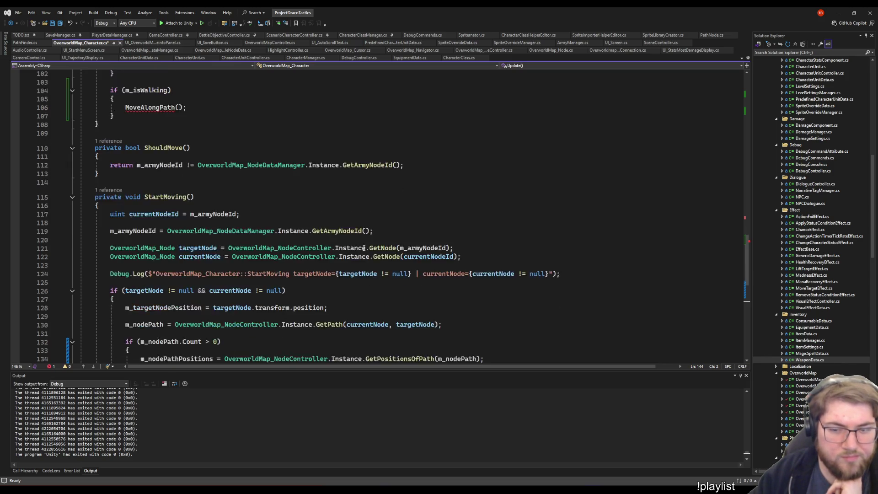
pyautogui.scroll(5, 347, 256)
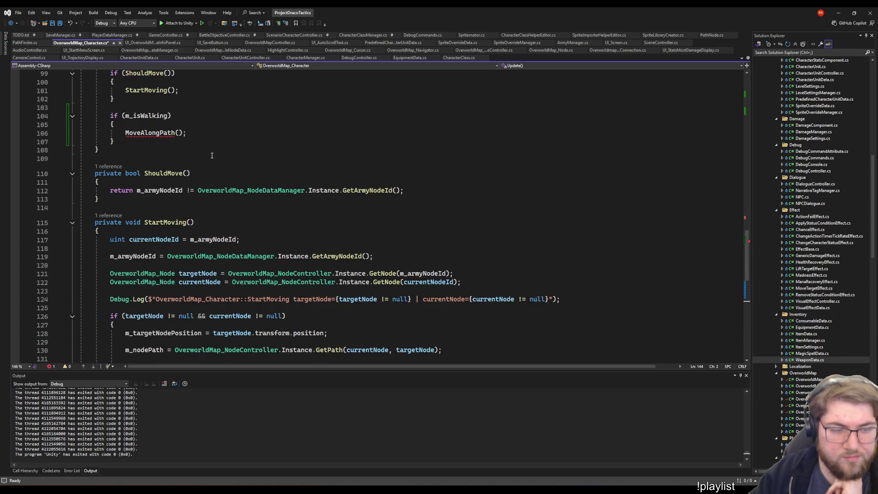
pyautogui.click(186, 133)
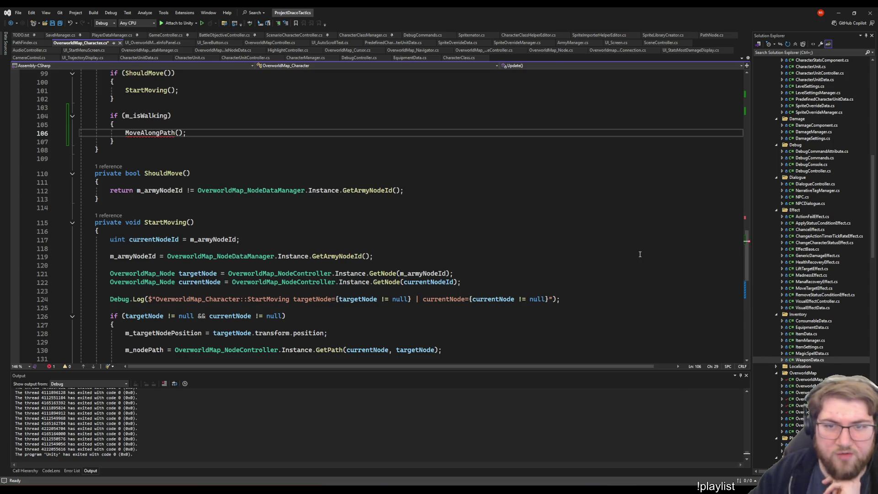
pyautogui.click(246, 58)
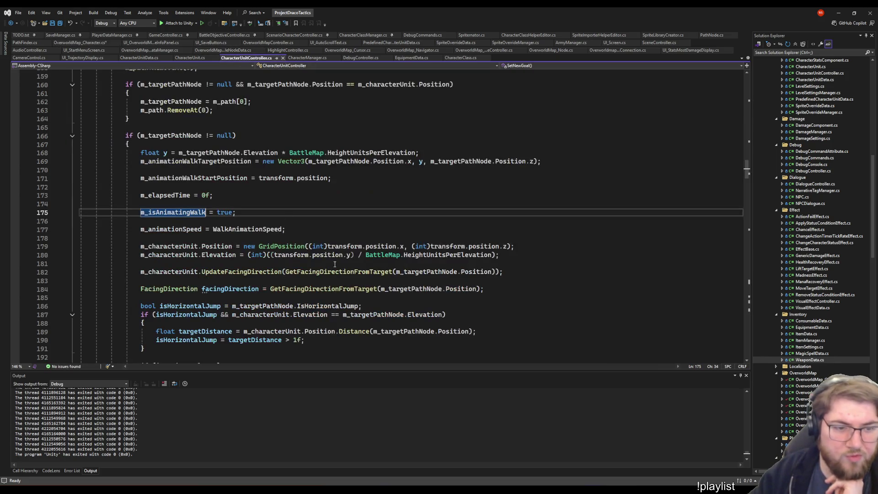
pyautogui.scroll(-17, 311, 272)
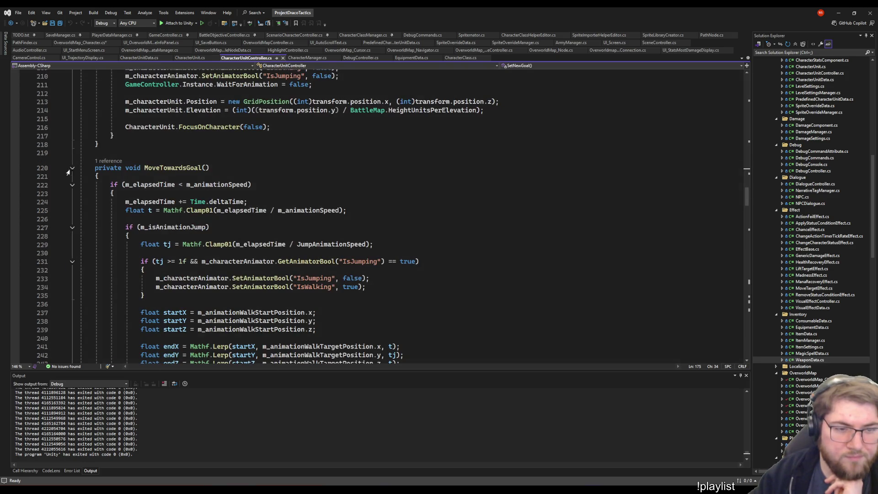
pyautogui.scroll(-5, 110, 185)
pyautogui.scroll(4, 137, 174)
pyautogui.click(198, 149)
pyautogui.click(259, 170)
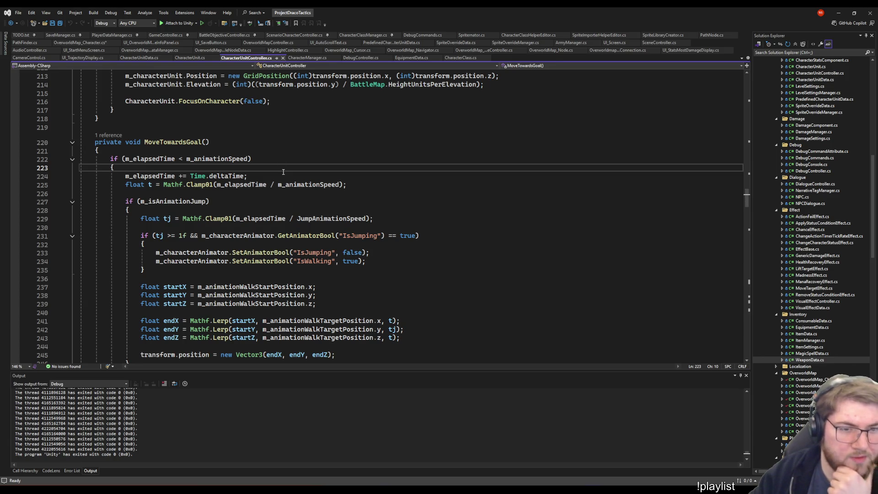
pyautogui.moveTo(297, 217)
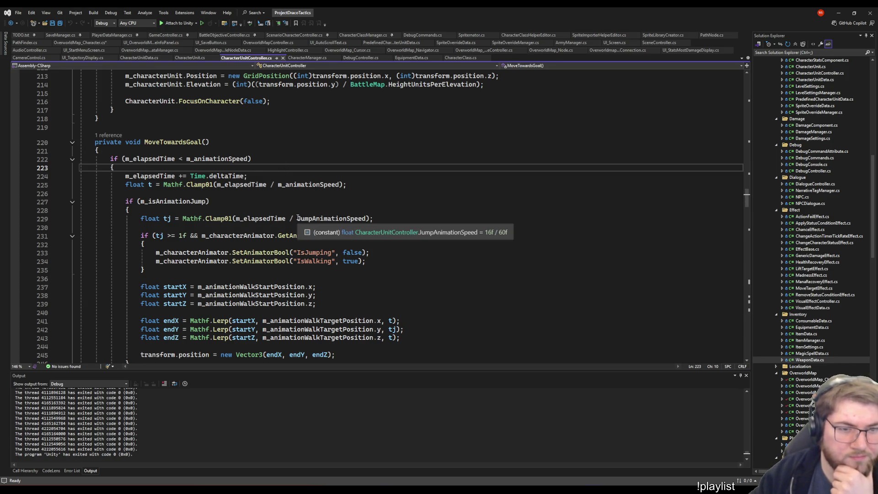
pyautogui.click(256, 176)
pyautogui.scroll(-2, 274, 146)
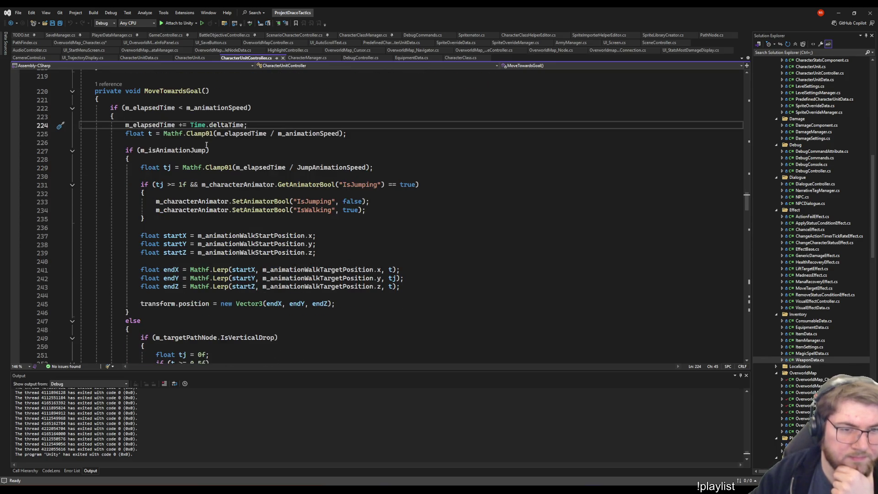
pyautogui.scroll(-2, 207, 145)
pyautogui.scroll(-5, 423, 322)
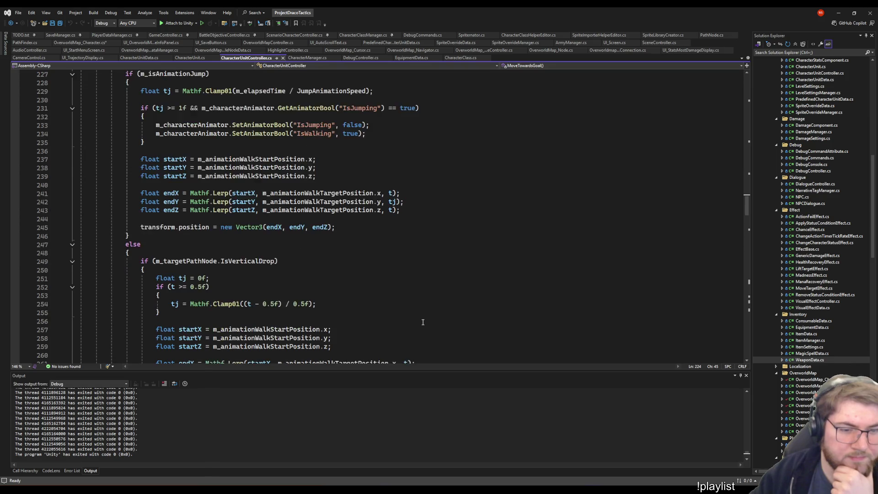
pyautogui.scroll(-5, 420, 322)
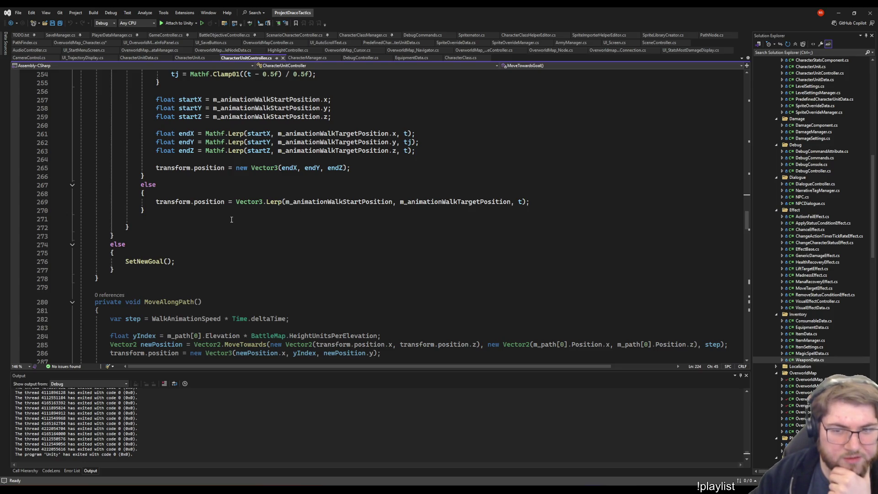
pyautogui.scroll(9, 232, 220)
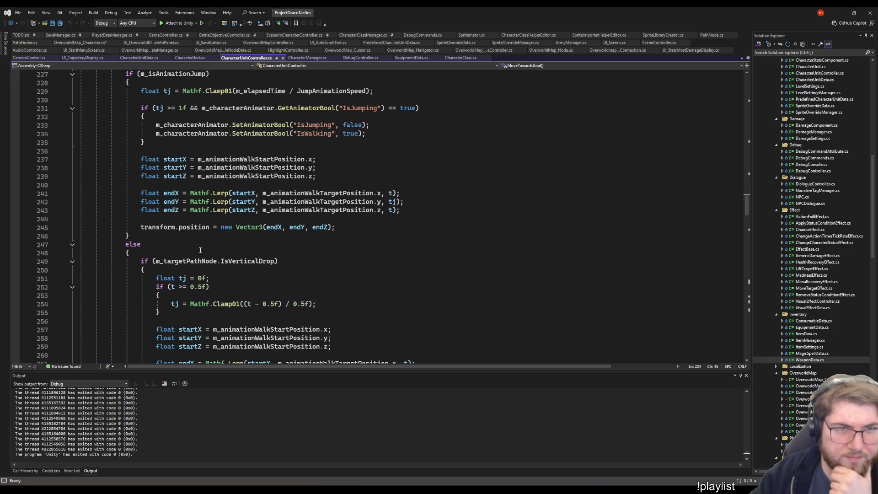
pyautogui.scroll(-6, 204, 250)
pyautogui.scroll(10, 210, 255)
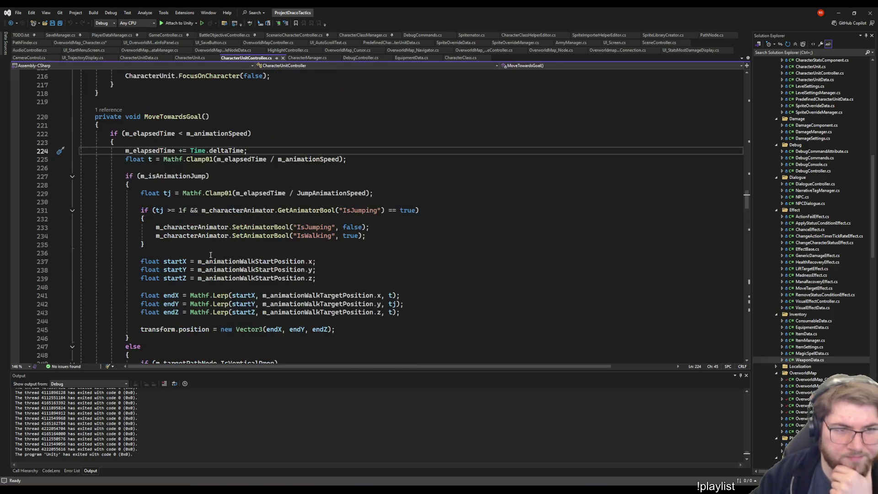
pyautogui.scroll(-9, 210, 254)
pyautogui.click(316, 304)
pyautogui.doubleClick(315, 304)
pyautogui.scroll(18, 297, 279)
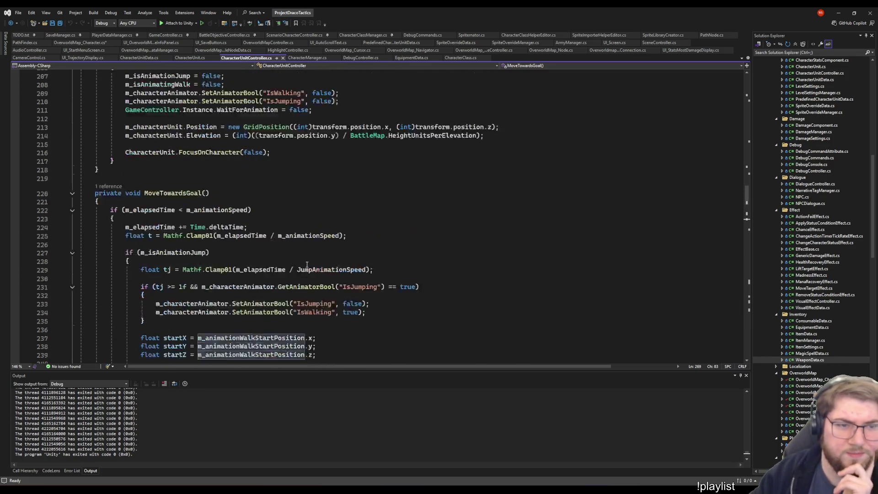
pyautogui.scroll(13, 288, 263)
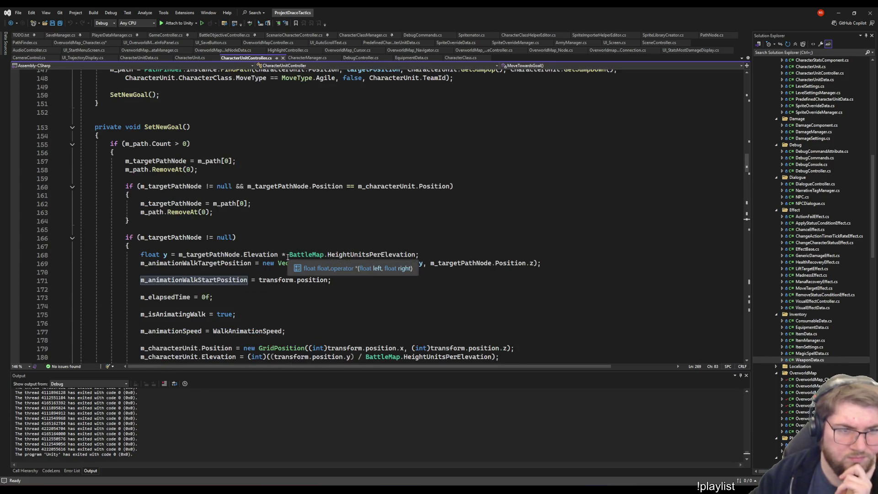
pyautogui.scroll(-20, 280, 254)
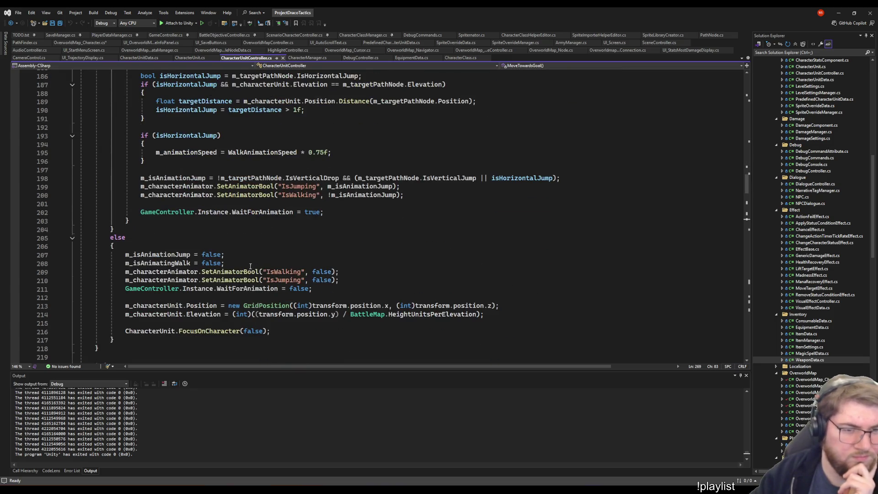
pyautogui.scroll(-5, 240, 269)
pyautogui.scroll(3, 240, 269)
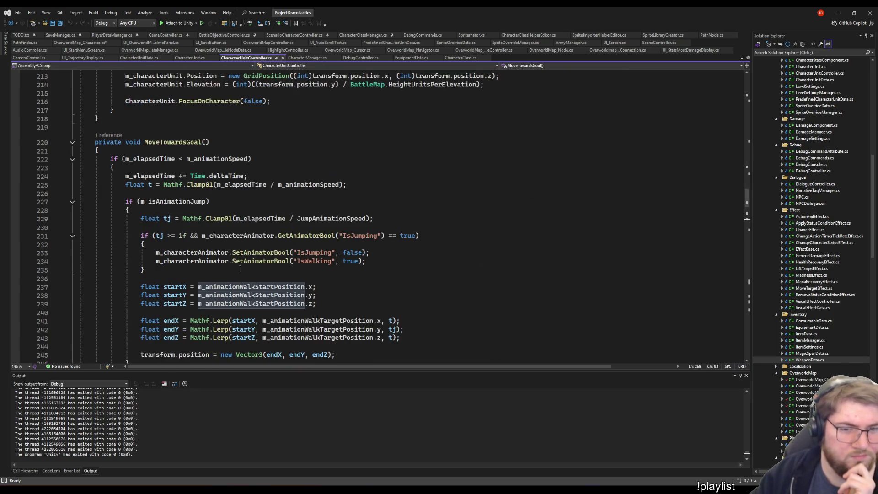
pyautogui.scroll(-7, 230, 271)
pyautogui.scroll(12, 206, 269)
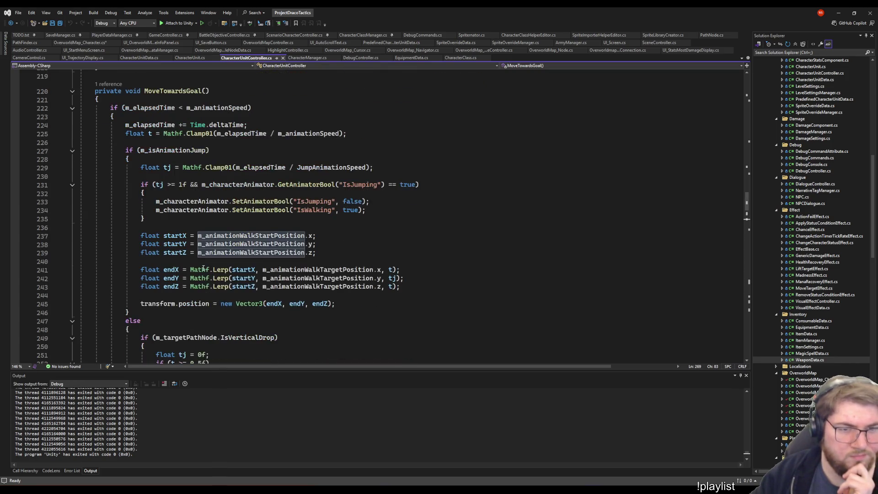
pyautogui.scroll(12, 180, 268)
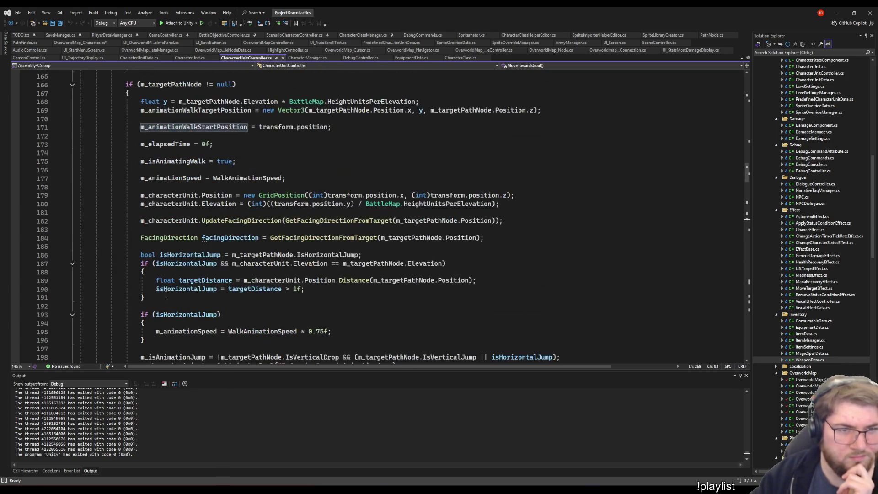
pyautogui.scroll(-20, 169, 288)
pyautogui.scroll(-7, 166, 297)
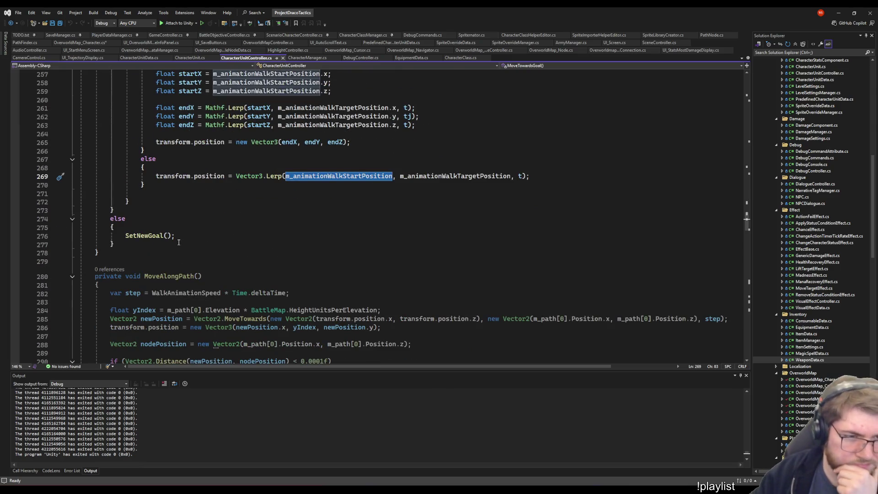
pyautogui.scroll(10, 181, 245)
pyautogui.scroll(5, 182, 244)
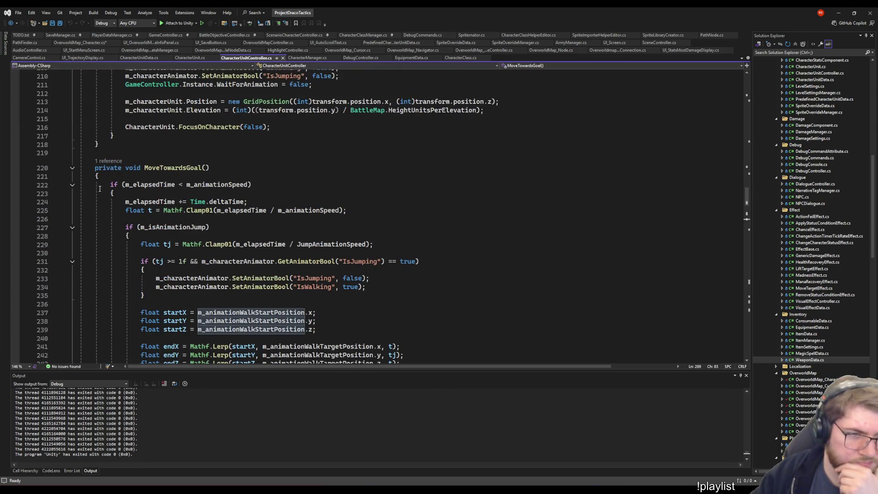
pyautogui.doubleClick(143, 184)
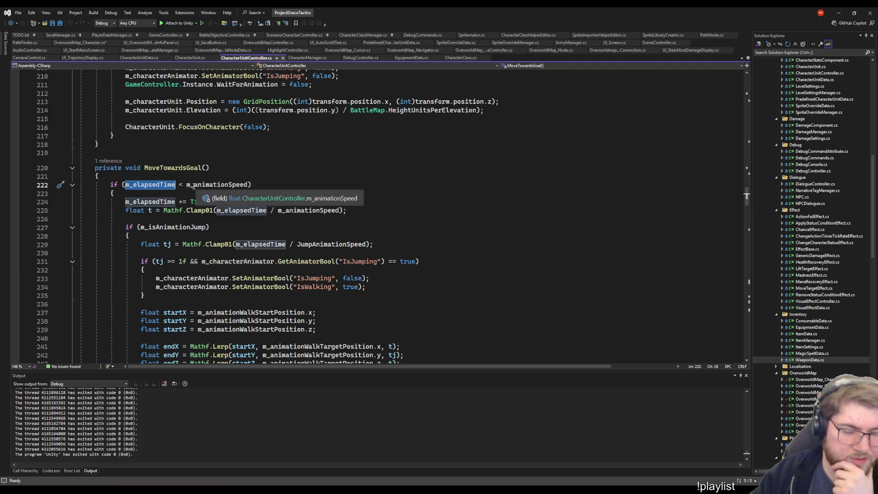
pyautogui.doubleClick(216, 184)
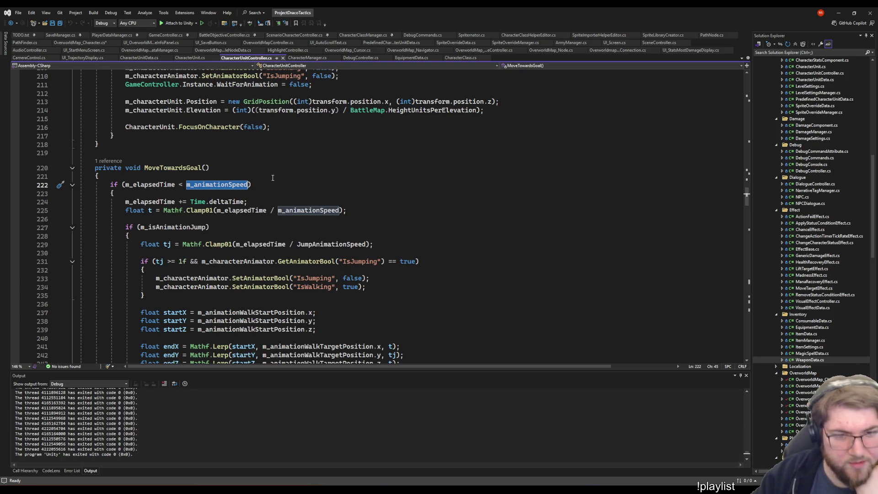
pyautogui.scroll(-2, 311, 215)
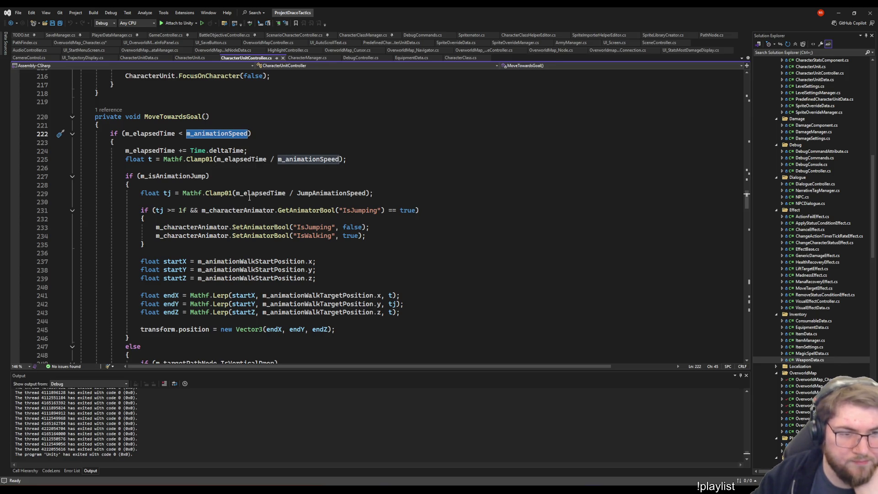
pyautogui.scroll(-3, 197, 151)
pyautogui.scroll(2, 138, 140)
pyautogui.scroll(-1, 213, 129)
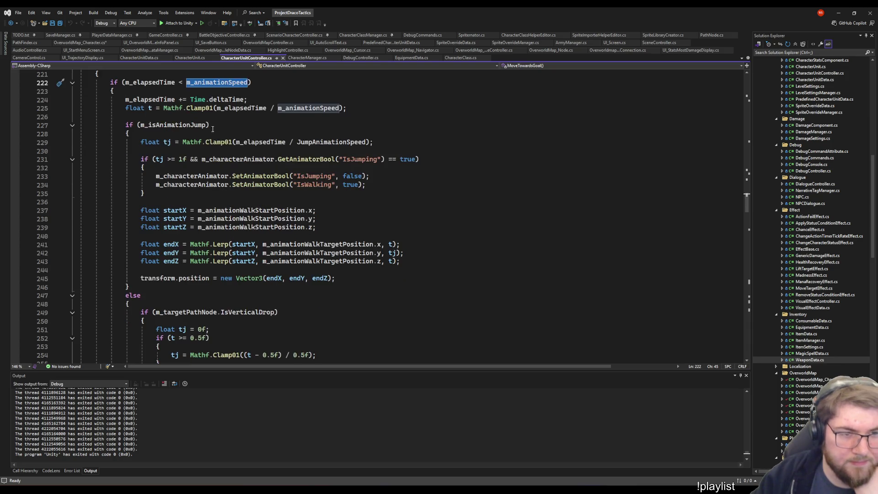
pyautogui.click(148, 109)
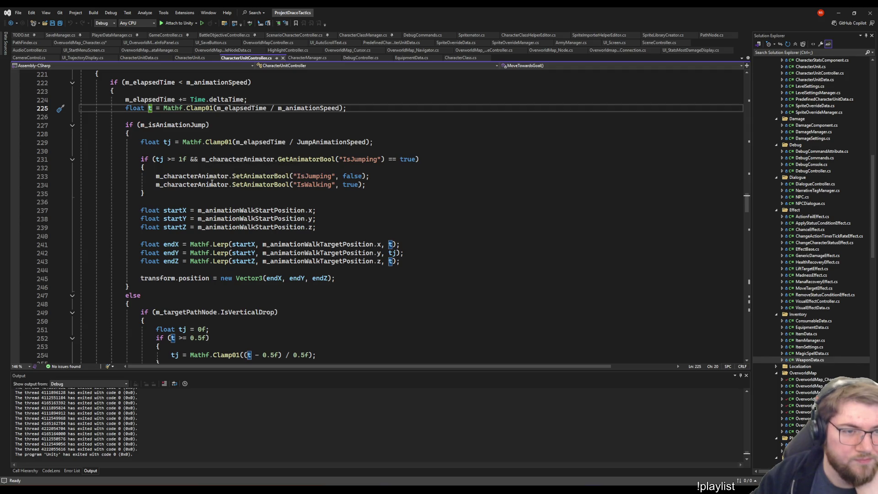
pyautogui.scroll(-7, 109, 219)
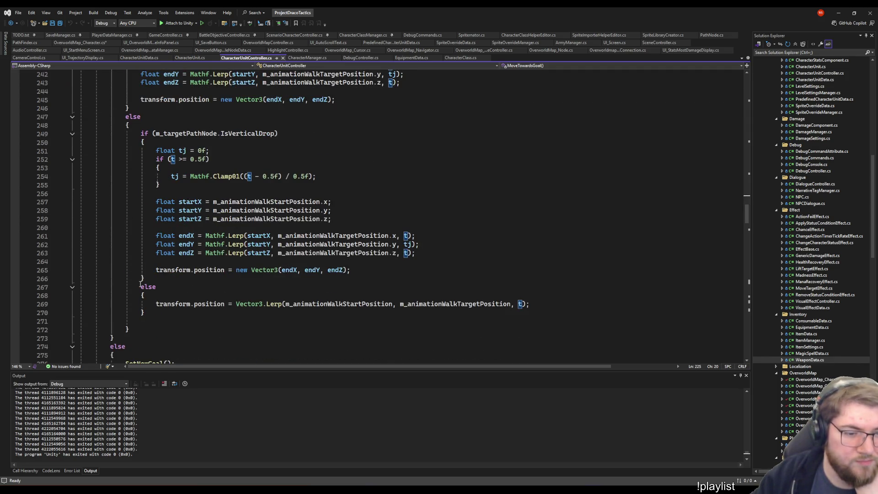
pyautogui.scroll(-2, 140, 284)
pyautogui.click(156, 311)
pyautogui.scroll(7, 161, 266)
pyautogui.scroll(14, 161, 267)
pyautogui.scroll(4, 146, 160)
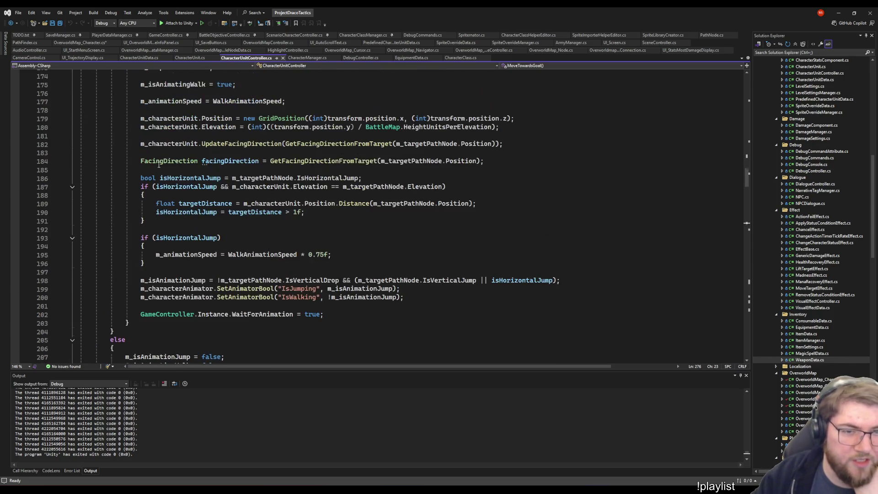
pyautogui.scroll(-20, 159, 164)
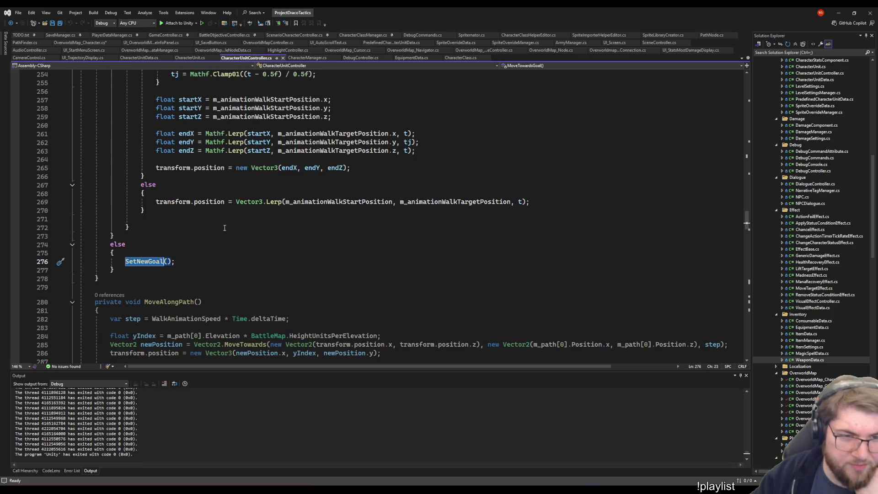
pyautogui.scroll(20, 225, 228)
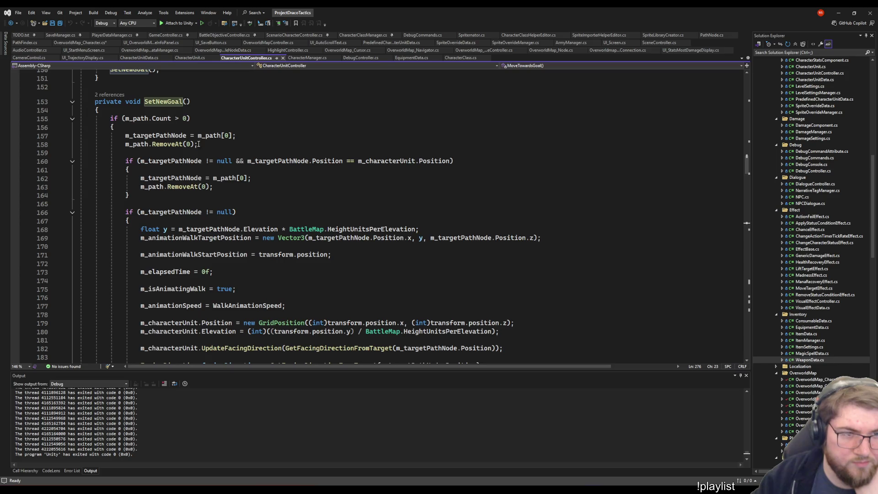
pyautogui.scroll(5, 197, 141)
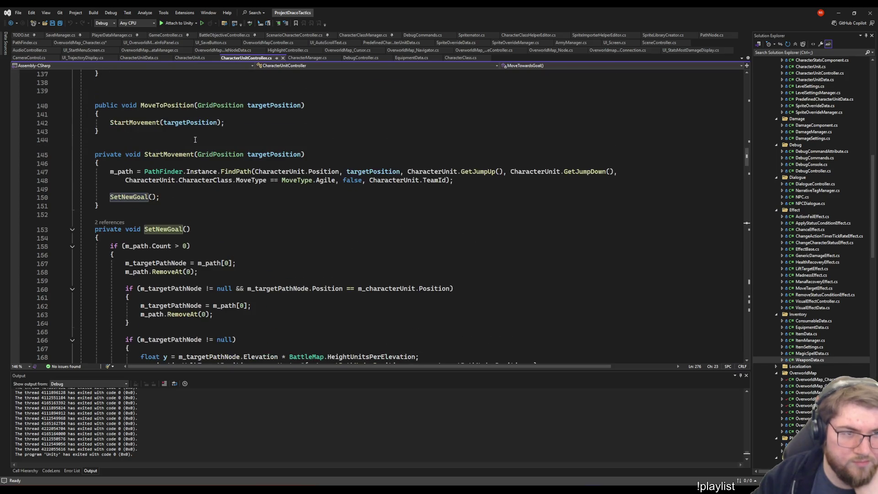
pyautogui.doubleClick(119, 196)
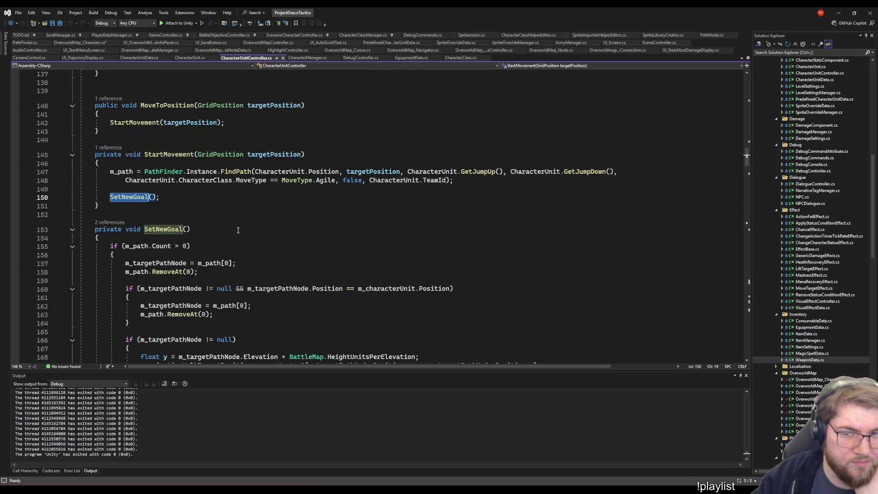
pyautogui.click(167, 197)
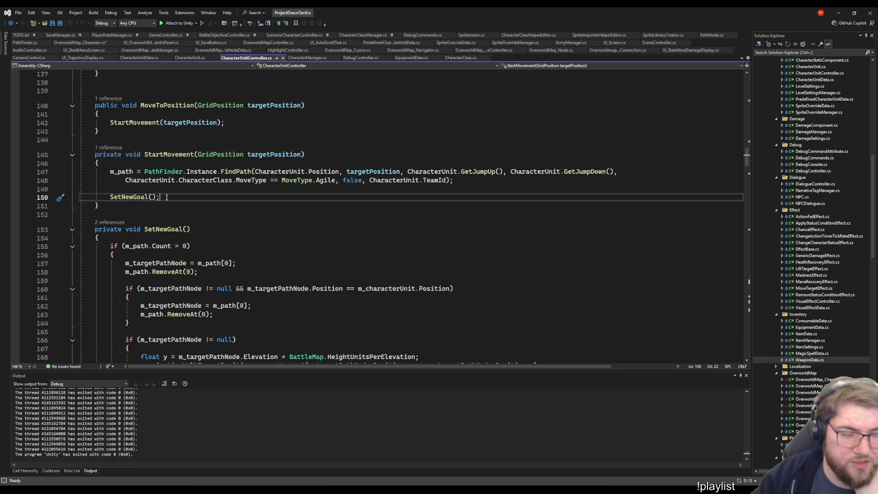
pyautogui.scroll(-19, 186, 256)
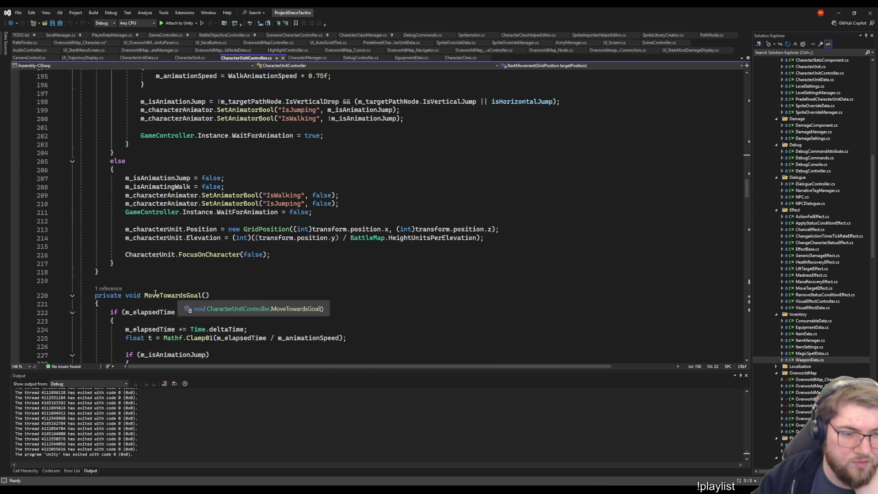
pyautogui.click(109, 288)
pyautogui.doubleClick(169, 269)
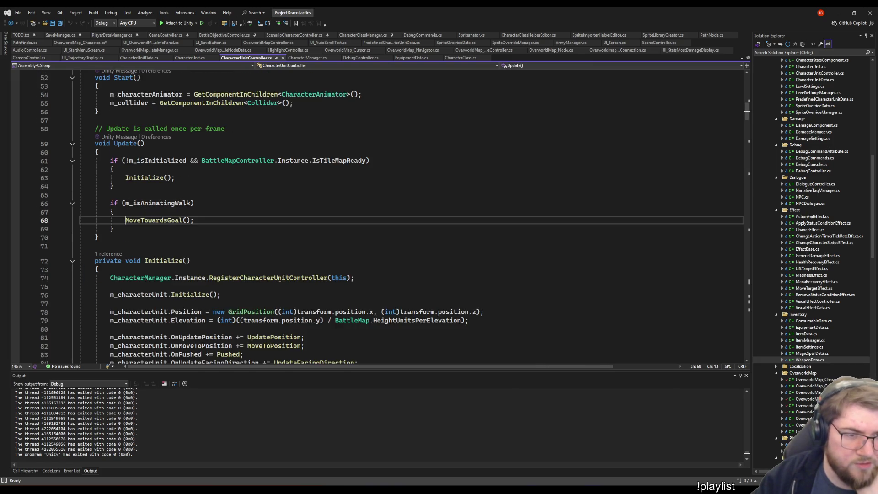
pyautogui.scroll(-7, 260, 255)
pyautogui.scroll(8, 260, 255)
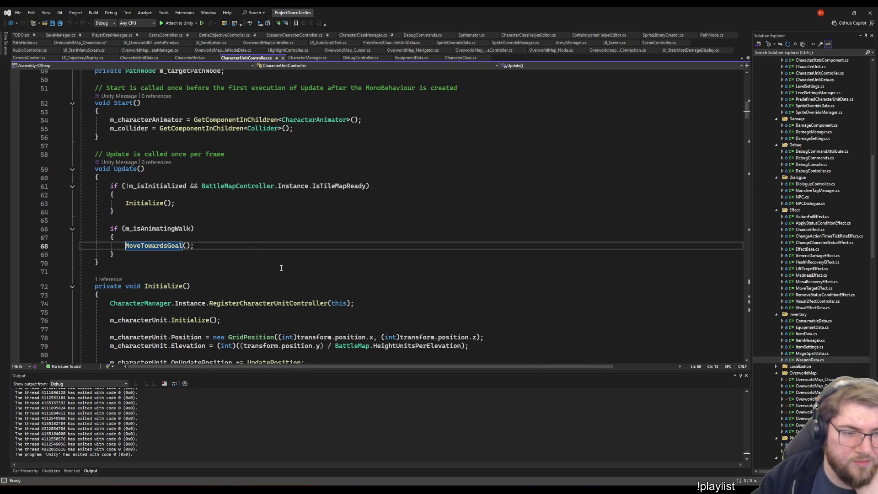
pyautogui.hotkey('ctrl', '-')
pyautogui.scroll(-6, 289, 259)
pyautogui.scroll(5, 168, 184)
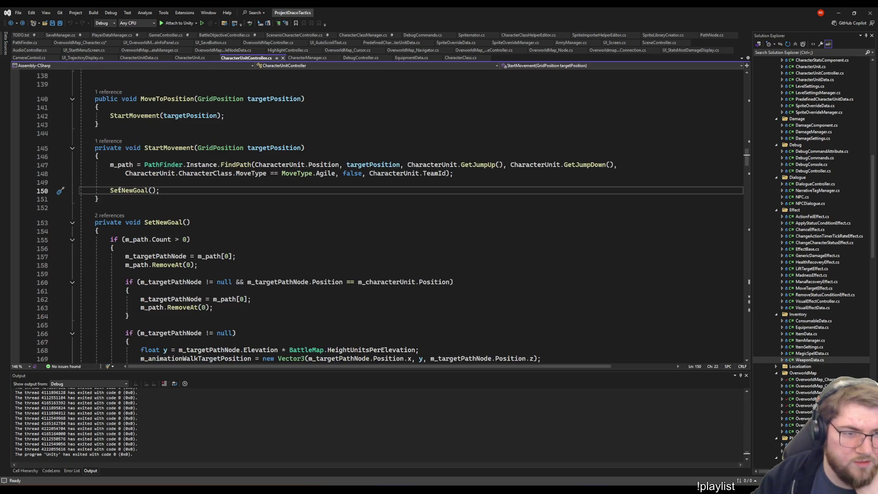
pyautogui.press('Up')
pyautogui.press('Up')
pyautogui.press('End')
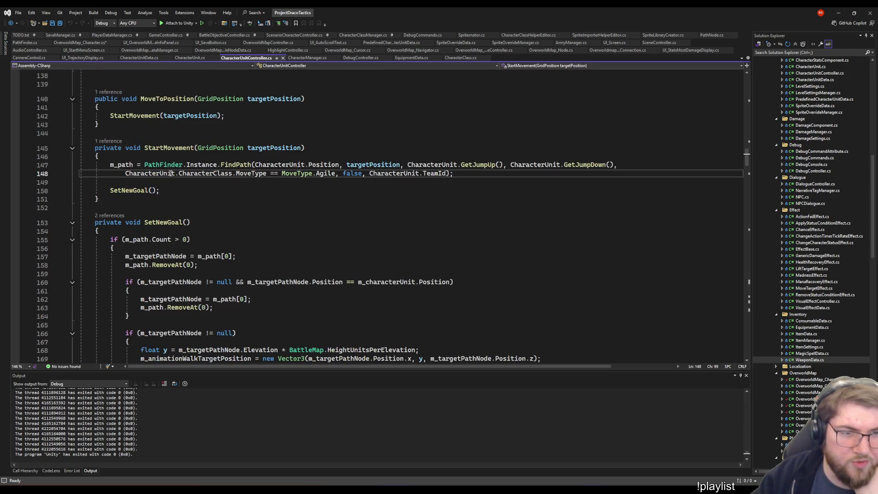
pyautogui.scroll(-8, 213, 187)
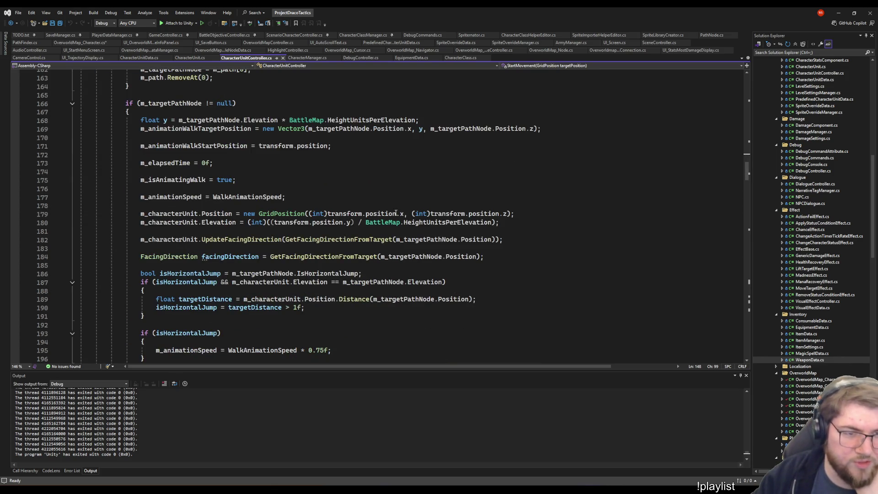
pyautogui.scroll(-4, 205, 149)
pyautogui.click(457, 214)
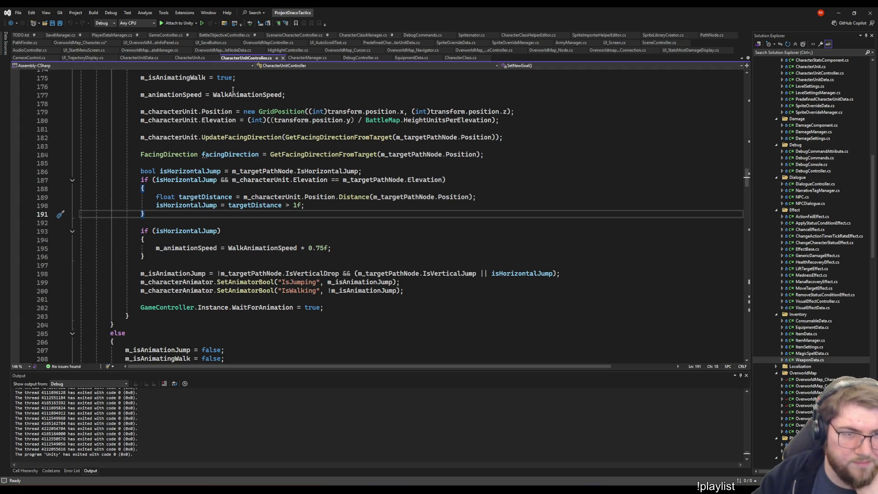
pyautogui.click(233, 91)
pyautogui.scroll(2, 319, 201)
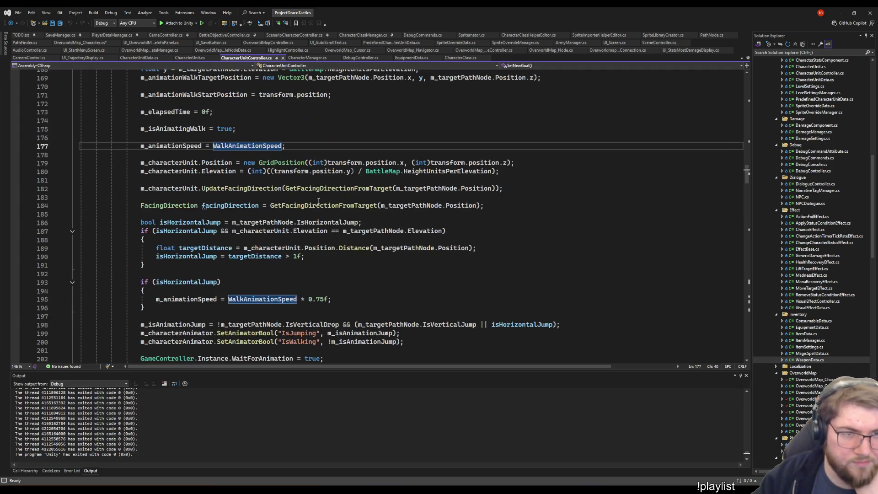
pyautogui.scroll(-6, 319, 201)
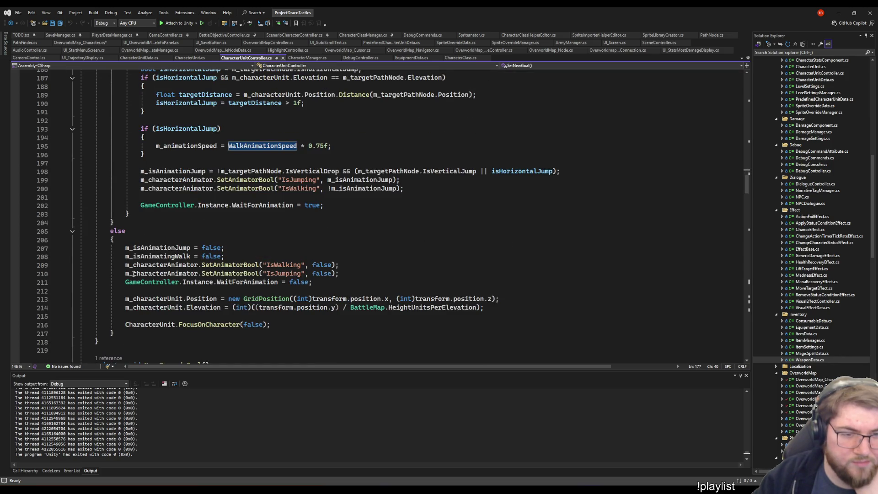
pyautogui.scroll(13, 133, 273)
pyautogui.click(128, 141)
pyautogui.doubleClick(128, 141)
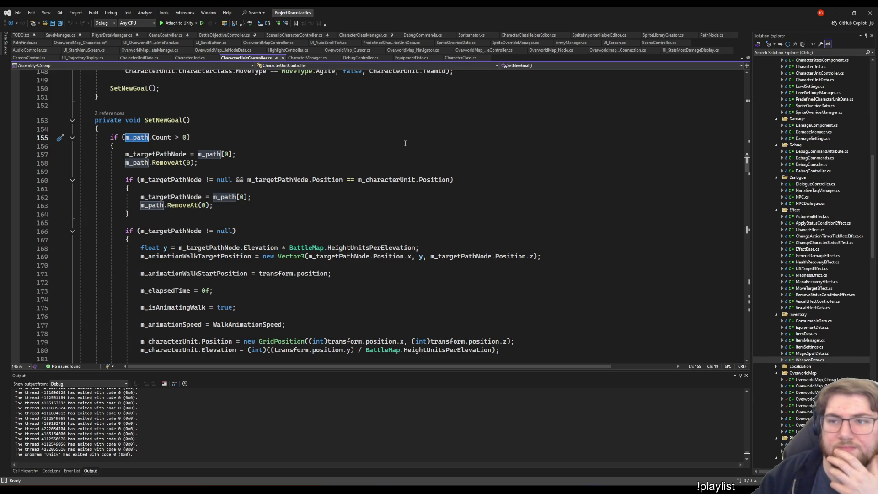
pyautogui.click(96, 42)
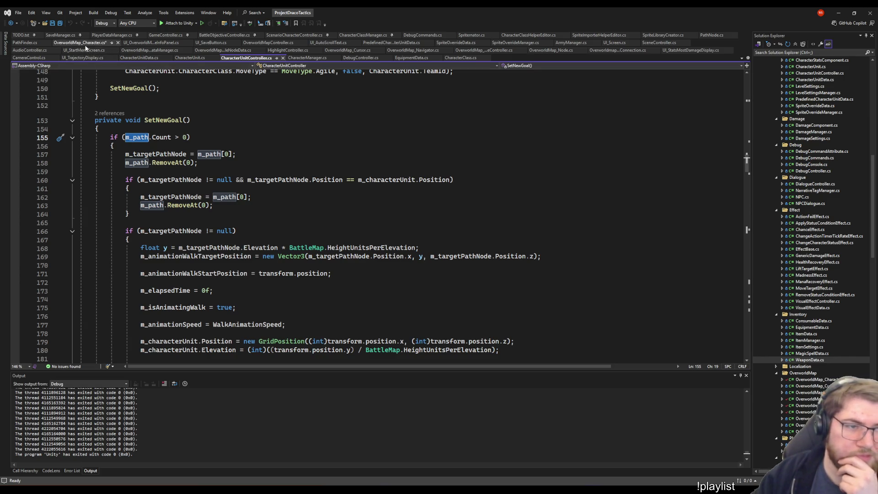
# - Replace StartMoving's inner m_isWalking if-block with a StartNewMoveGoal() call
pyautogui.press('Down')
pyautogui.press('Down')
pyautogui.scroll(-5, 200, 211)
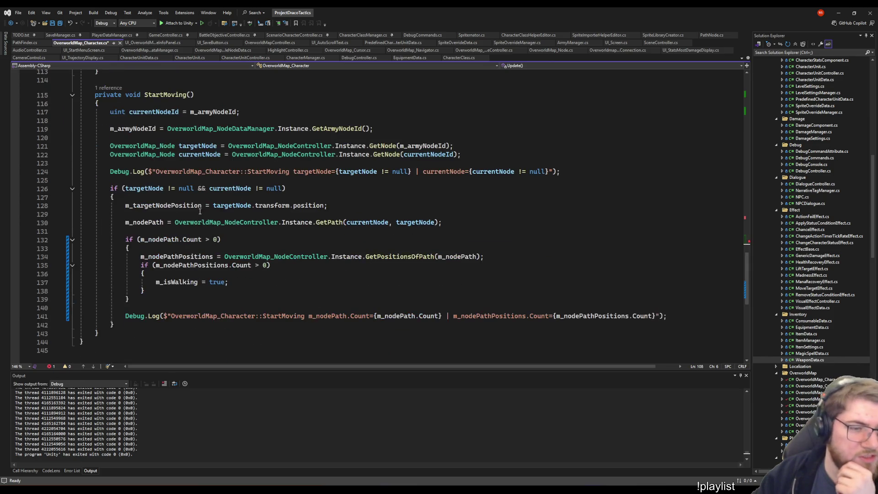
pyautogui.scroll(-2, 199, 211)
pyautogui.click(136, 284)
pyautogui.scroll(5, 136, 283)
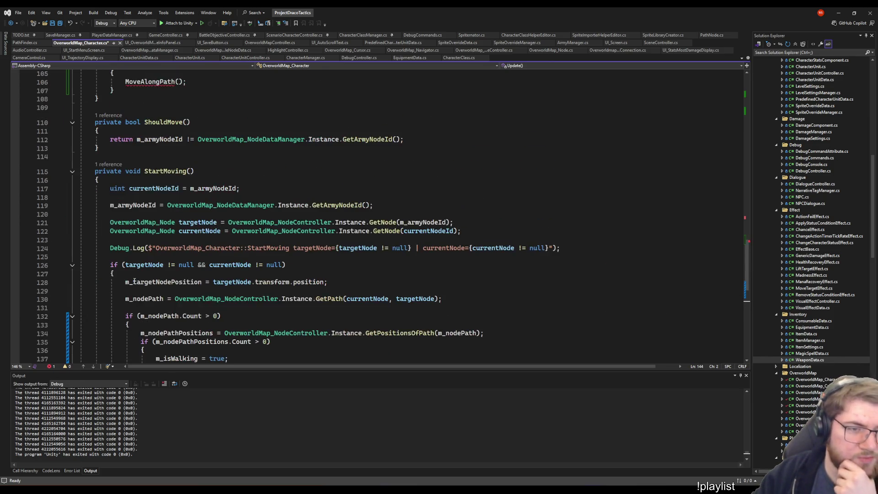
pyautogui.scroll(-7, 136, 282)
pyautogui.click(240, 172)
pyautogui.press('Down')
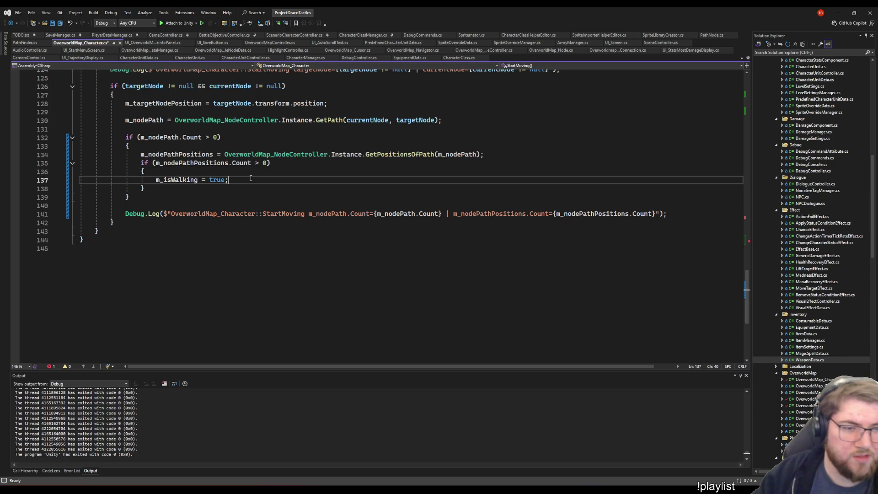
pyautogui.press('Down')
pyautogui.hotkey('shift', 'Up')
pyautogui.hotkey('shift', 'Up')
pyautogui.hotkey('shift', 'Up')
pyautogui.hotkey('shift', 'Home')
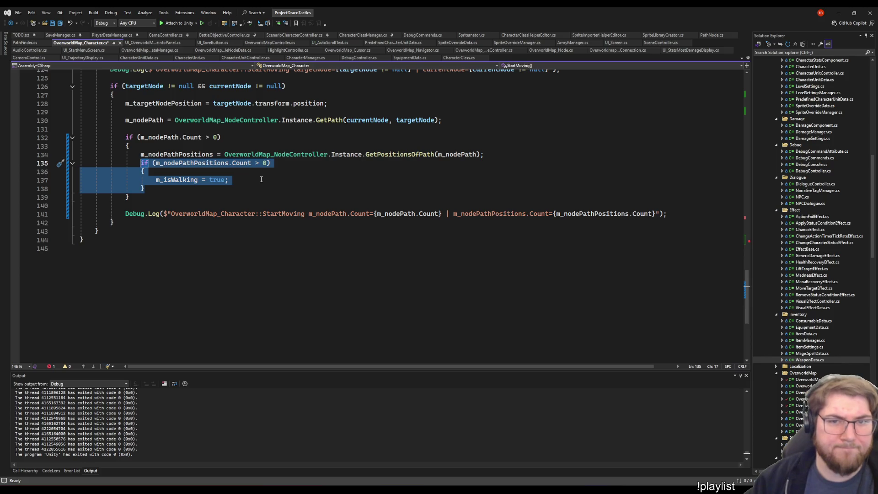
pyautogui.press('Delete')
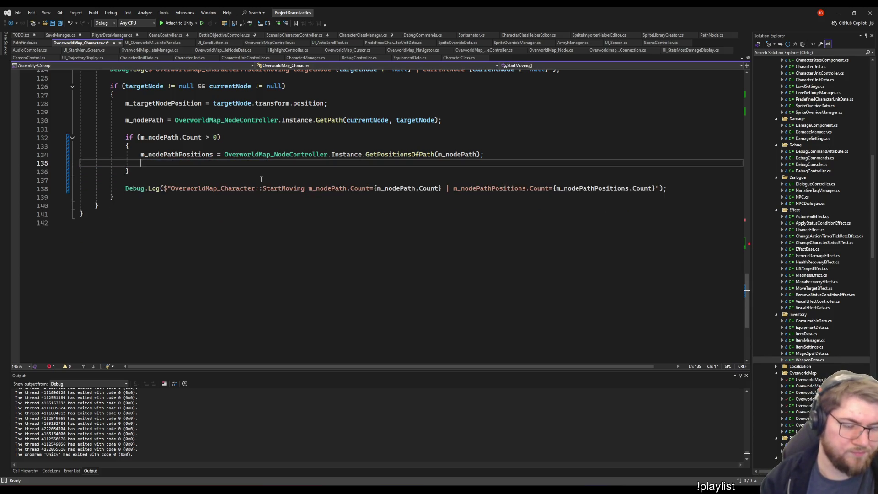
pyautogui.write('StartNewGo')
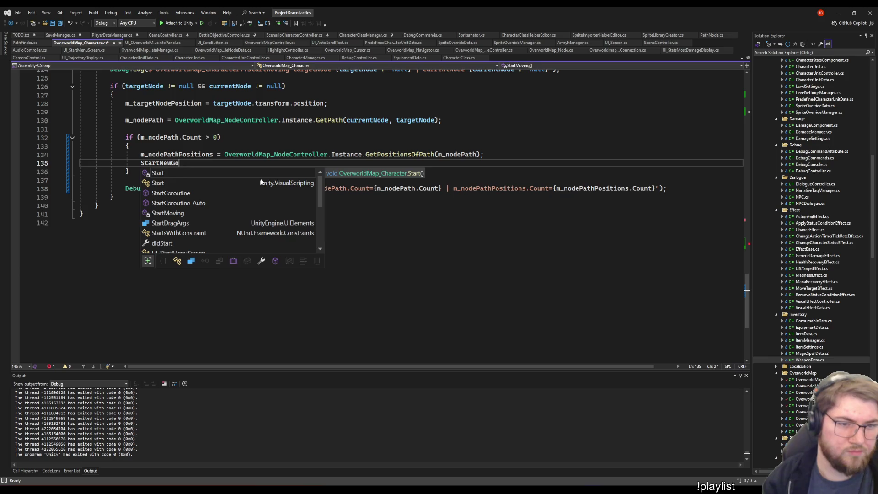
pyautogui.press('BackSpace')
pyautogui.press('BackSpace')
pyautogui.write('M')
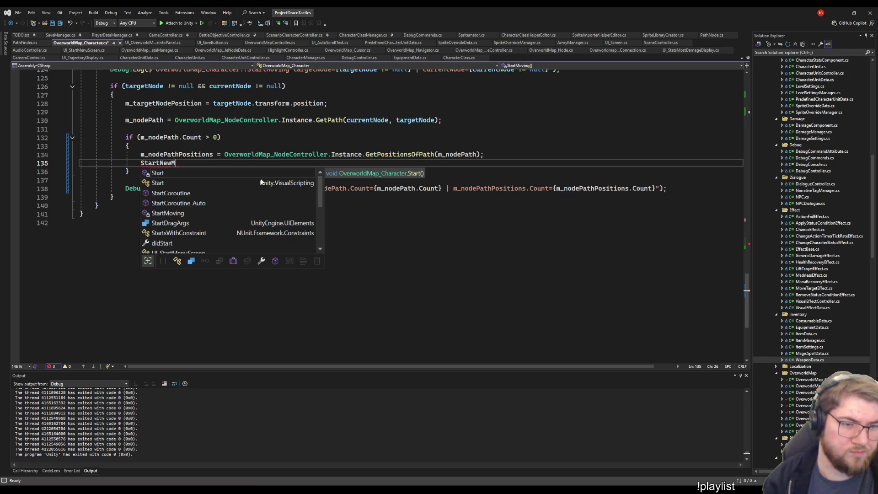
pyautogui.write('oveGoal();')
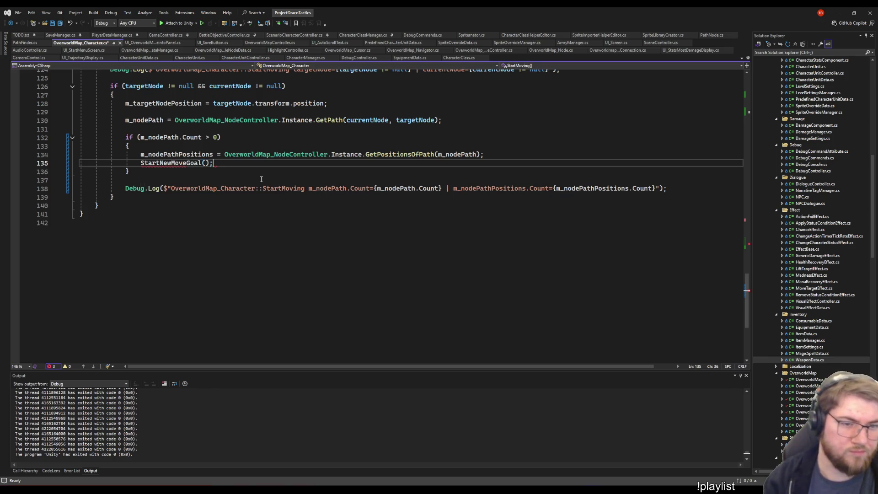
# - Begin a new private void method declaration below StartMoving
pyautogui.click(220, 198)
pyautogui.press('Down')
pyautogui.press('Return')
pyautogui.press('Return')
pyautogui.write('private ')
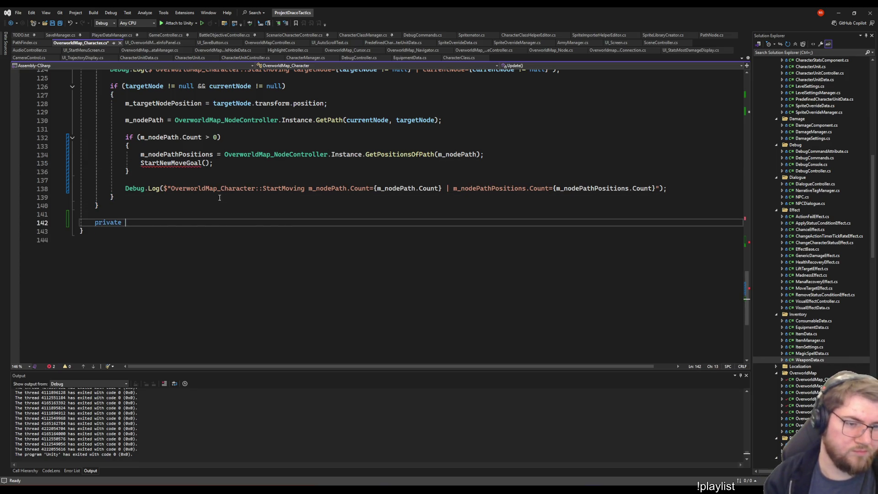
pyautogui.write('void StartM')
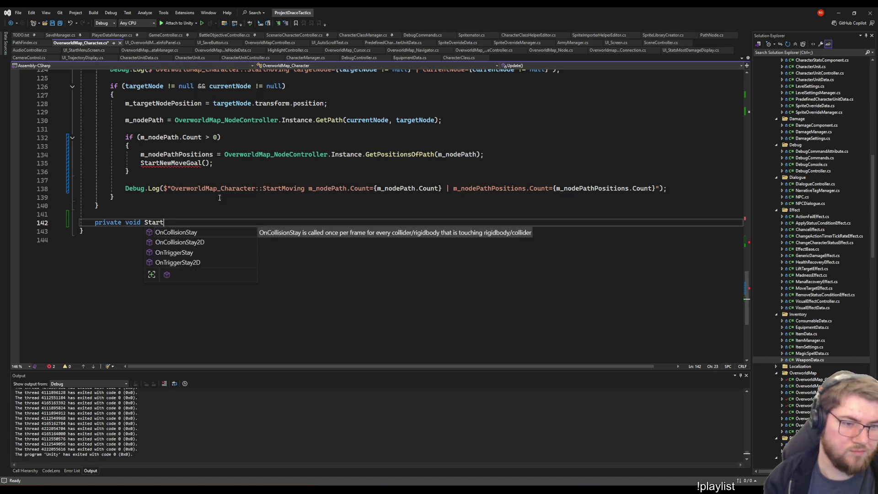
# - Declare private void StartNewMoveGoal() with the path-count check in its body
pyautogui.press('BackSpace')
pyautogui.write('NewMov')
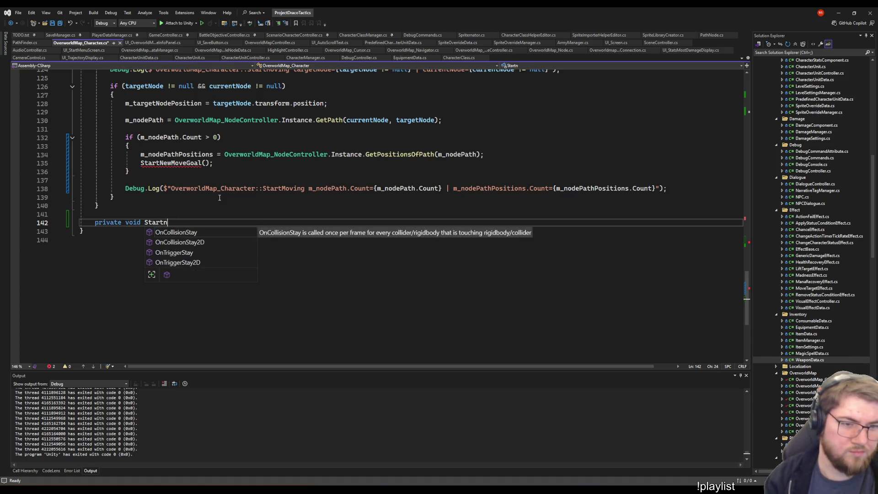
pyautogui.write('eG')
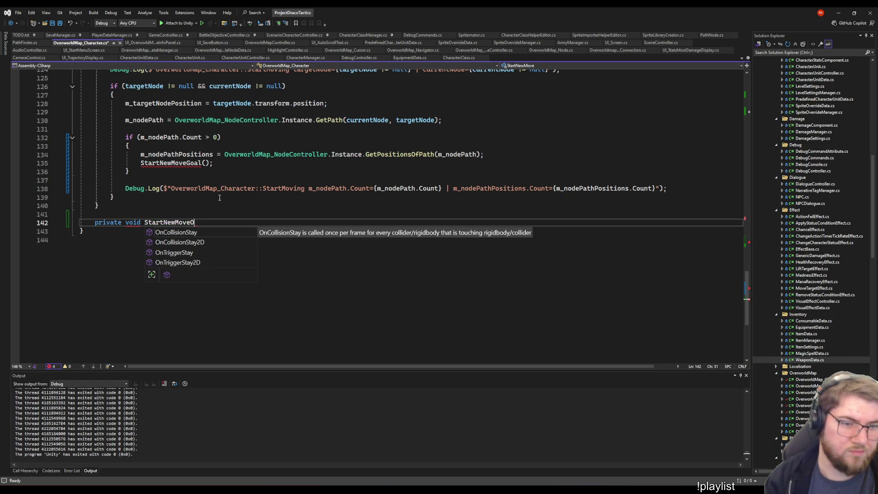
pyautogui.write('oal()')
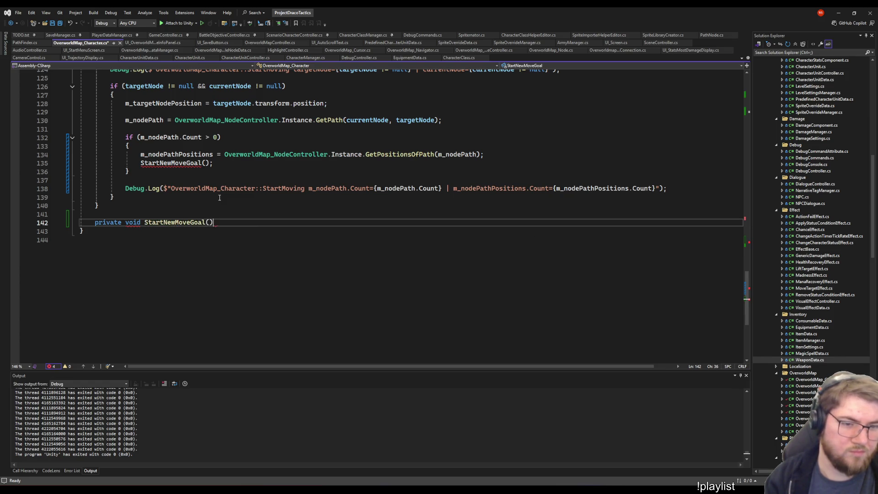
pyautogui.press('Return')
pyautogui.write('{')
pyautogui.press('Return')
pyautogui.press('Tab')
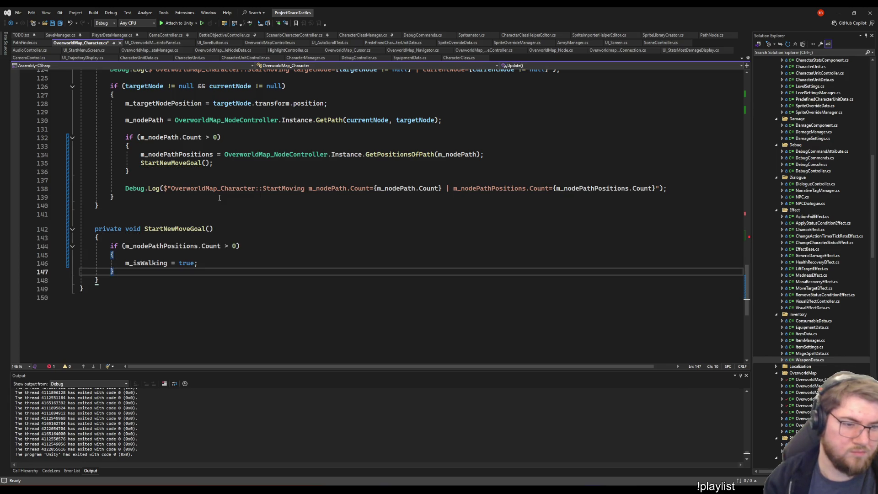
# - Add an else branch setting m_isWalking = false and save the file
pyautogui.press('Return')
pyautogui.write('else')
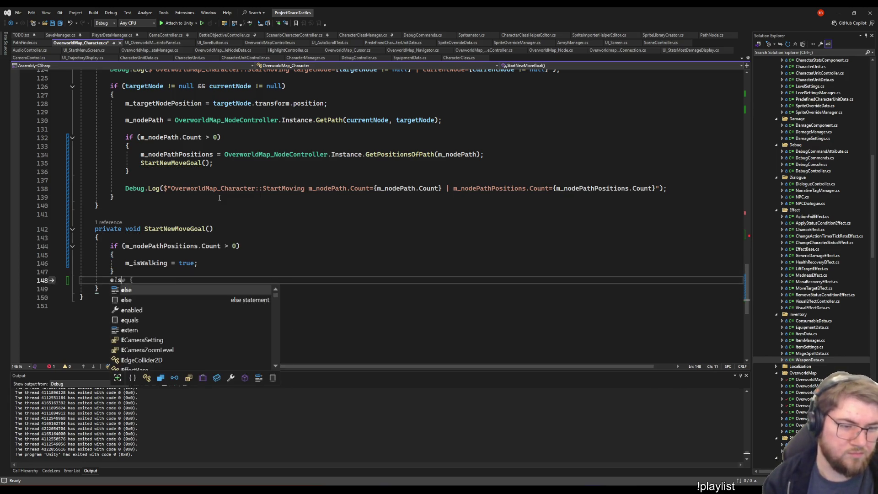
pyautogui.press('Escape')
pyautogui.press('Return')
pyautogui.write('{')
pyautogui.press('Return')
pyautogui.write('m_is')
pyautogui.press('Tab')
pyautogui.write('= false;')
pyautogui.hotkey('ctrl', 's')
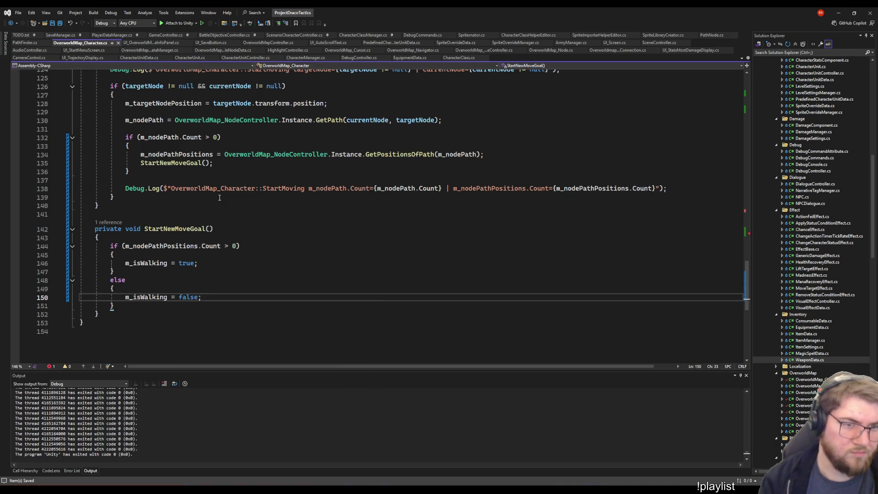
# - Recheck the m_isWalking = true line and path-count check, then show CharacterUnitController.cs
pyautogui.press('Up')
pyautogui.press('Up')
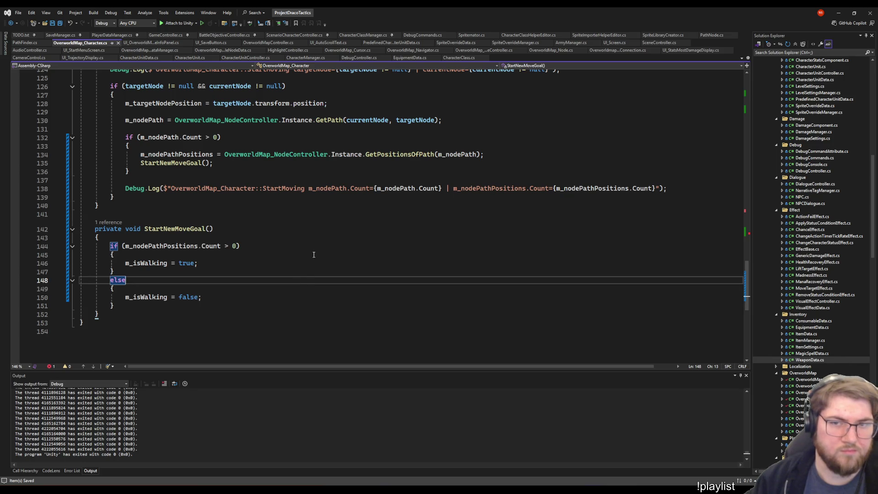
pyautogui.click(210, 262)
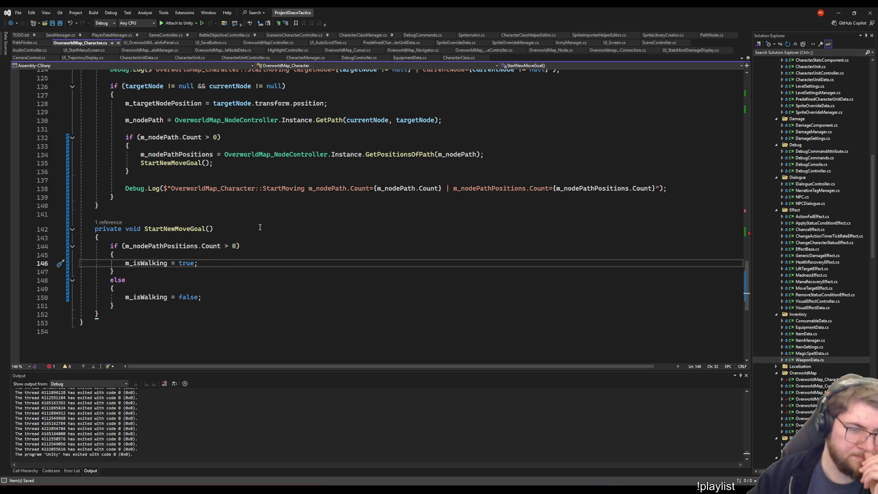
pyautogui.press('Up')
pyautogui.press('Up')
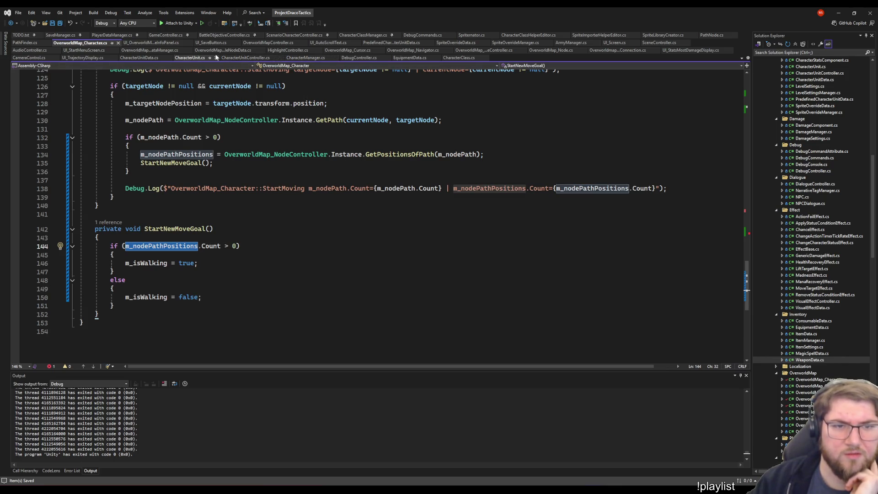
pyautogui.click(245, 58)
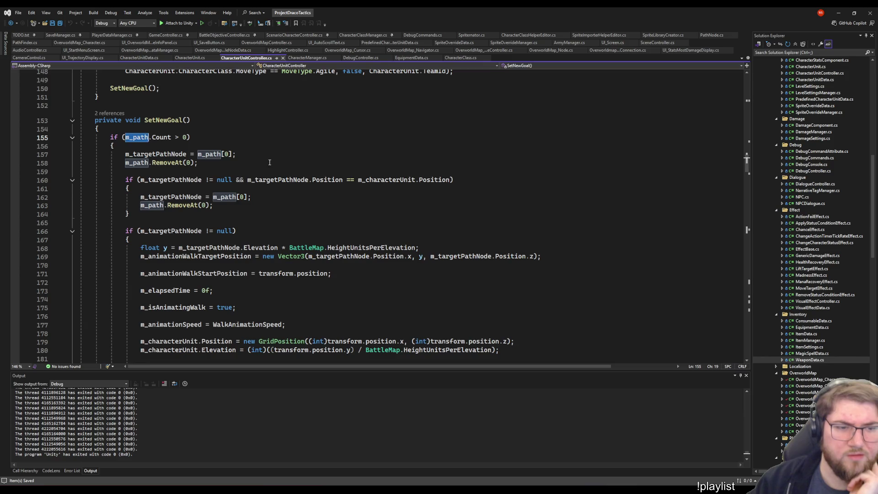
pyautogui.click(203, 162)
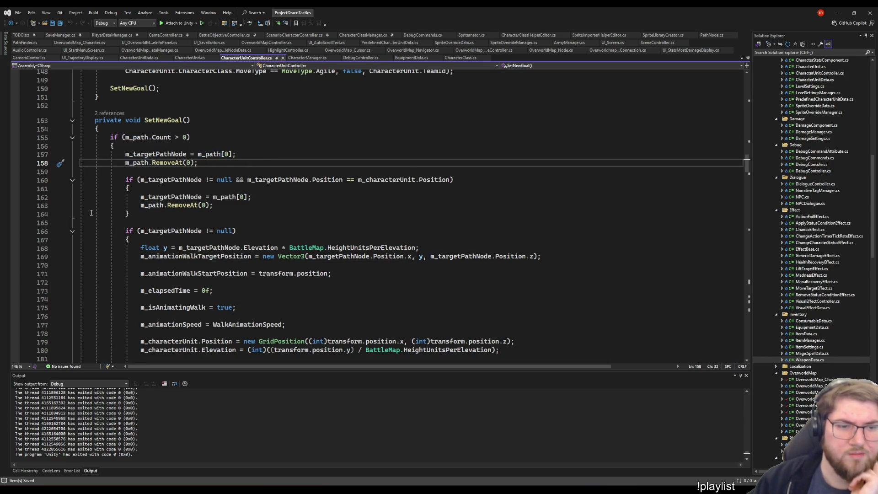
pyautogui.scroll(-2, 151, 165)
pyautogui.click(151, 165)
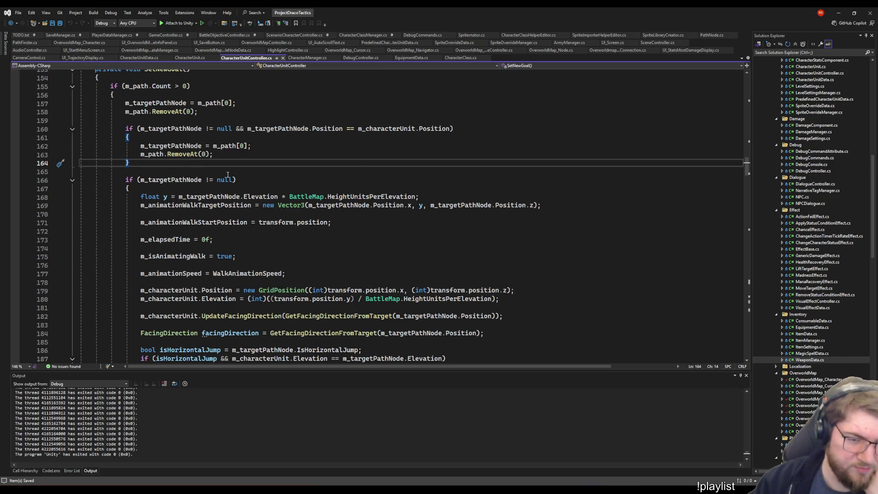
pyautogui.scroll(-2, 182, 157)
pyautogui.scroll(3, 132, 233)
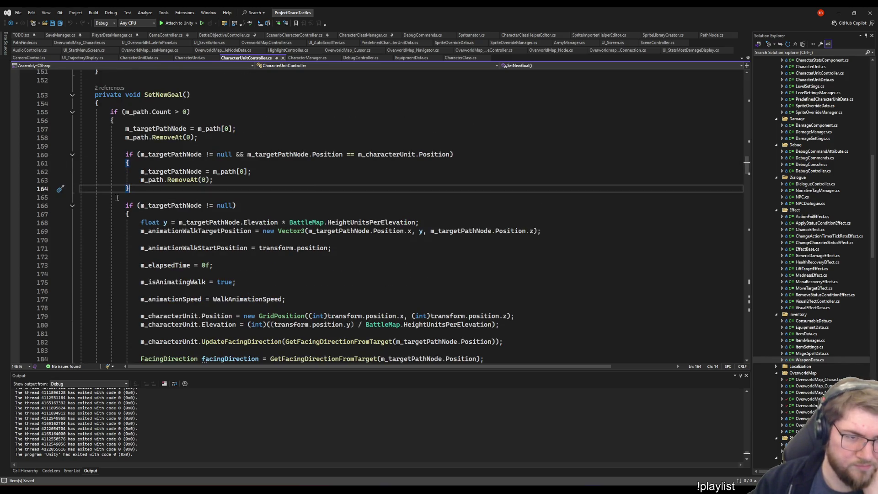
pyautogui.press('Down')
pyautogui.press('Down')
pyautogui.press('Down')
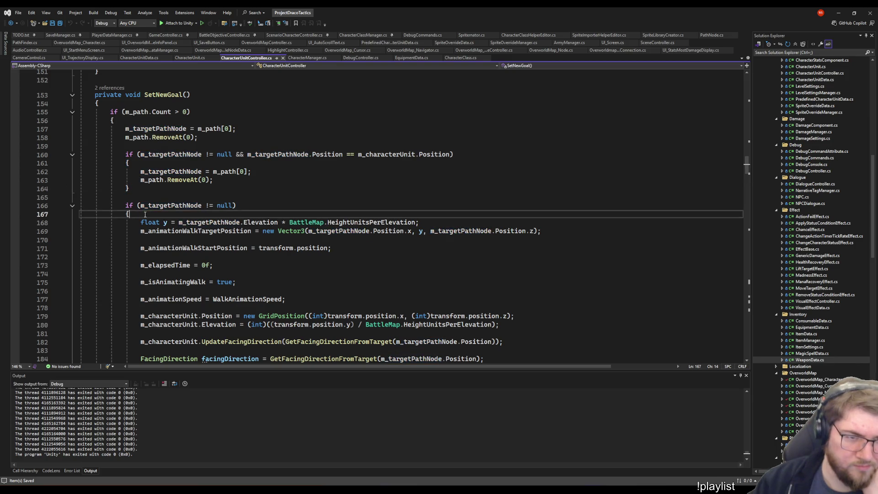
pyautogui.scroll(-5, 140, 205)
pyautogui.scroll(4, 138, 198)
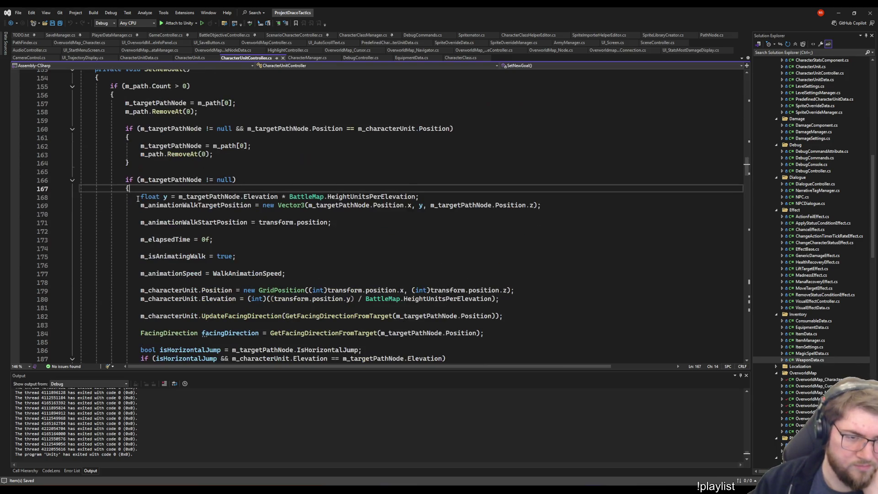
pyautogui.click(147, 239)
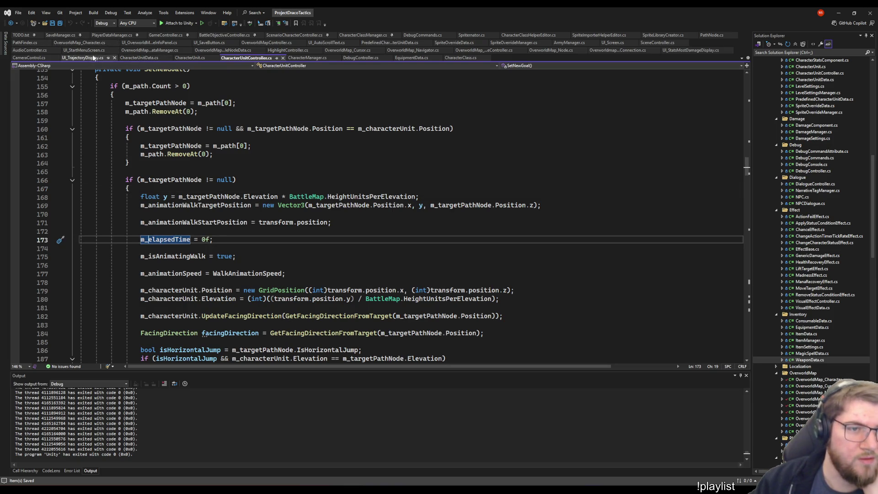
pyautogui.click(78, 43)
pyautogui.scroll(20, 241, 295)
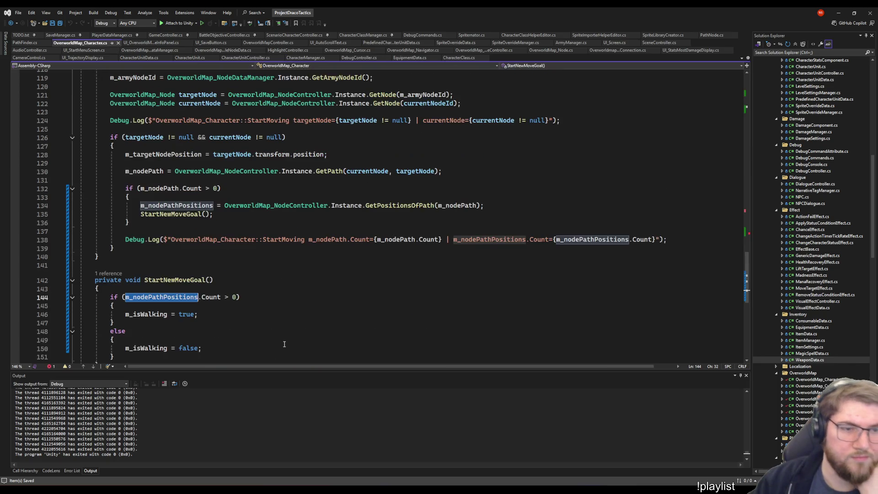
# - Declare a private float m_walkElapsedTime = 0f field below m_isWalking and save
pyautogui.press('F12')
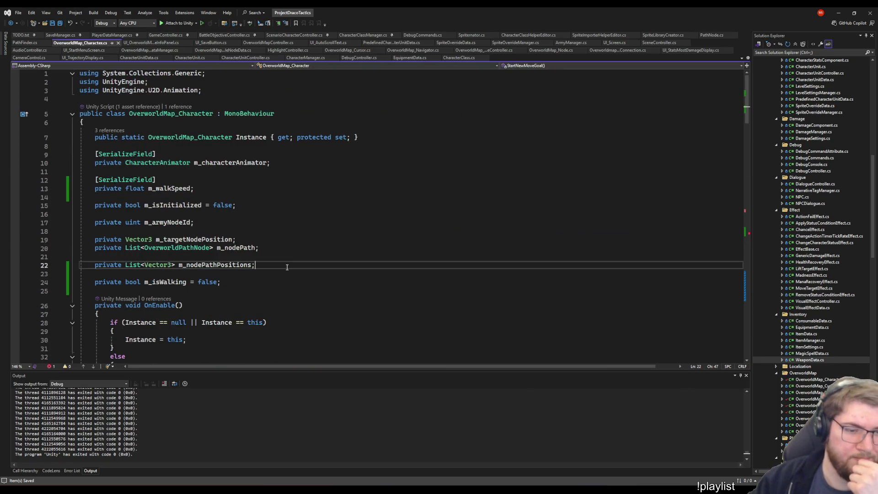
pyautogui.click(248, 283)
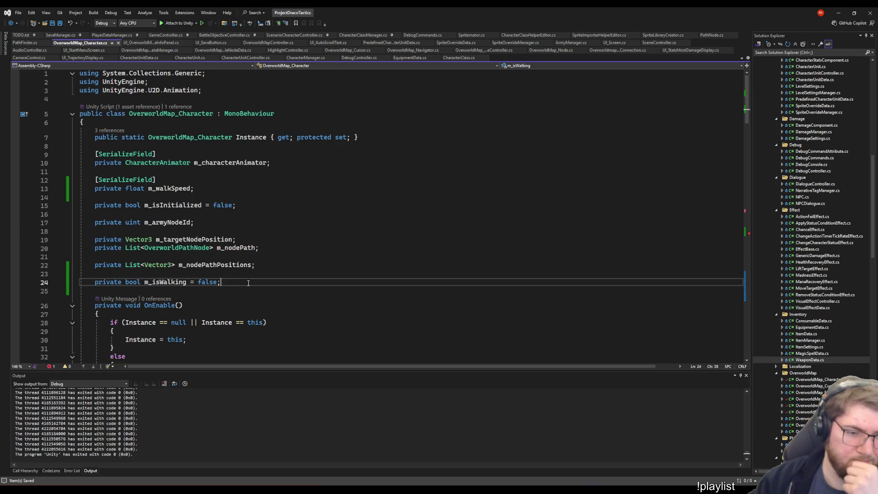
pyautogui.hotkey('ctrl', '-')
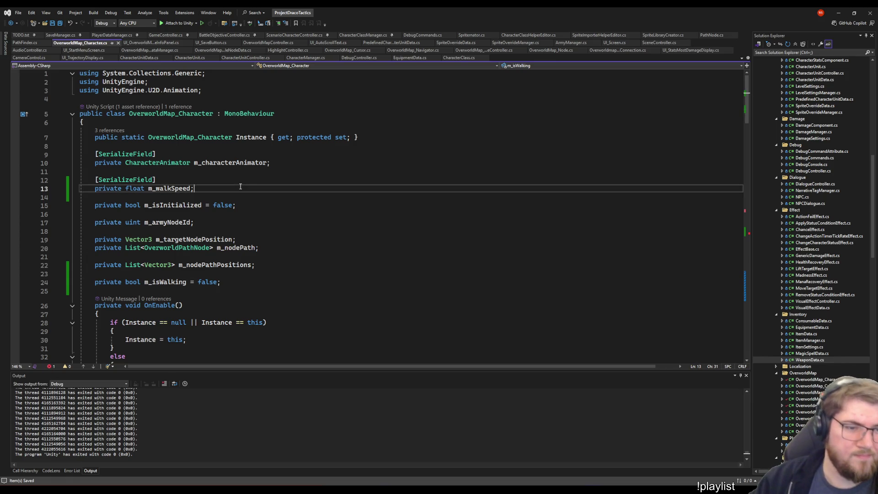
pyautogui.click(243, 282)
pyautogui.press('Return')
pyautogui.press('Return')
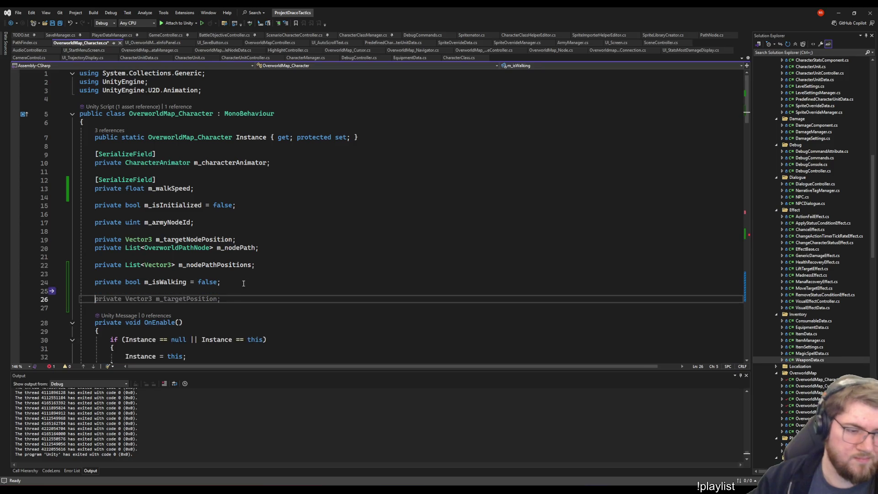
pyautogui.write('private ')
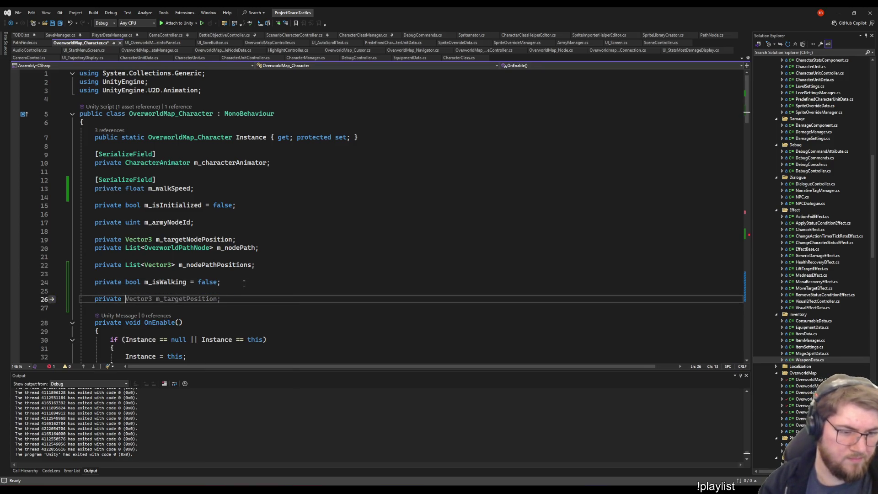
pyautogui.write('float m_elap')
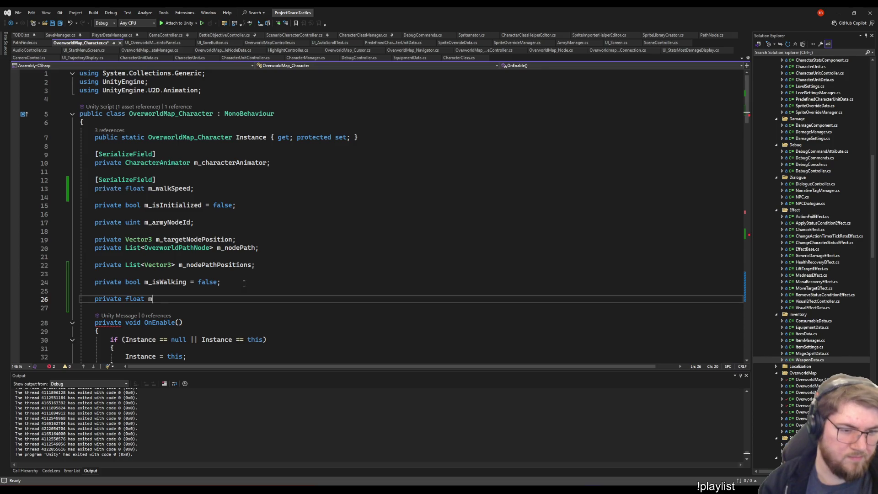
pyautogui.press('BackSpace')
pyautogui.press('BackSpace')
pyautogui.press('BackSpace')
pyautogui.write('walkElapsedT')
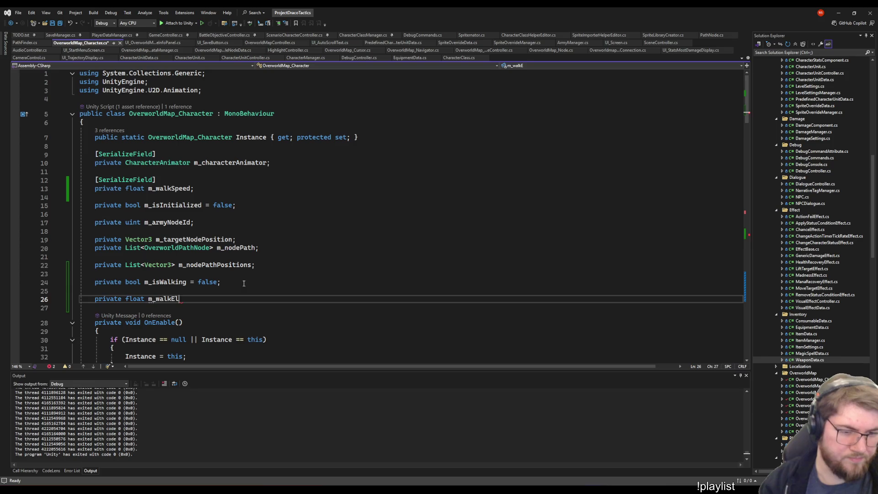
pyautogui.write('ime = 0f;')
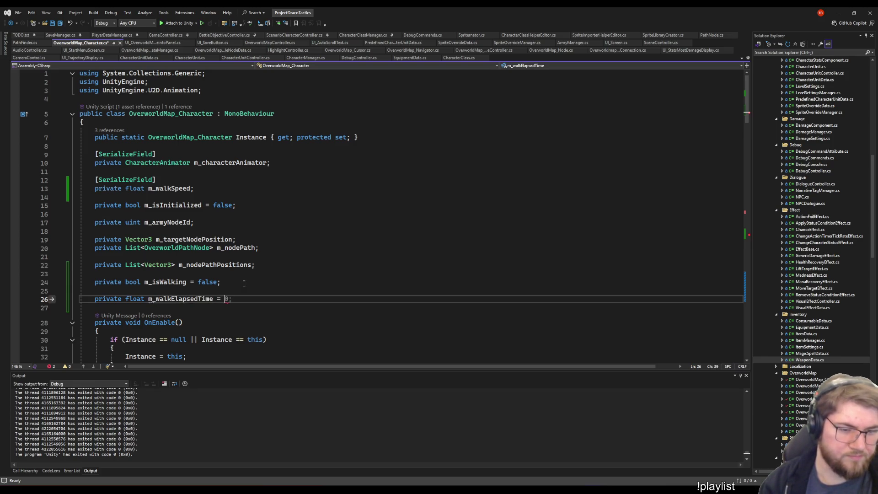
pyautogui.hotkey('ctrl', 's')
# - Place the caret just after the StartNewMoveGoal method
pyautogui.scroll(-20, 266, 288)
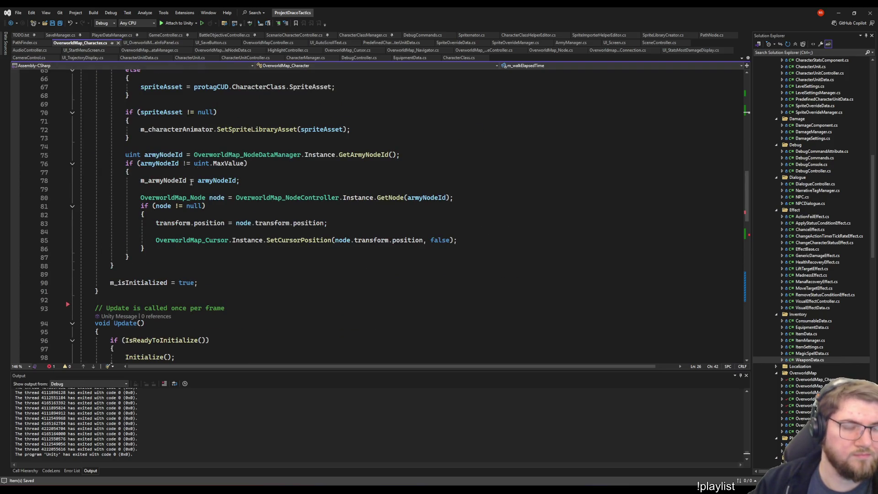
pyautogui.scroll(-5, 191, 182)
pyautogui.scroll(-7, 206, 183)
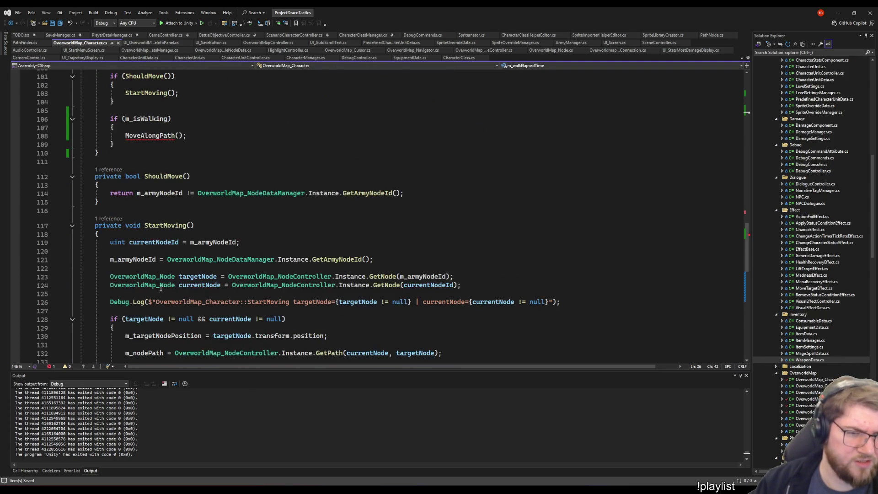
pyautogui.scroll(-18, 171, 272)
pyautogui.scroll(7, 169, 264)
pyautogui.click(169, 266)
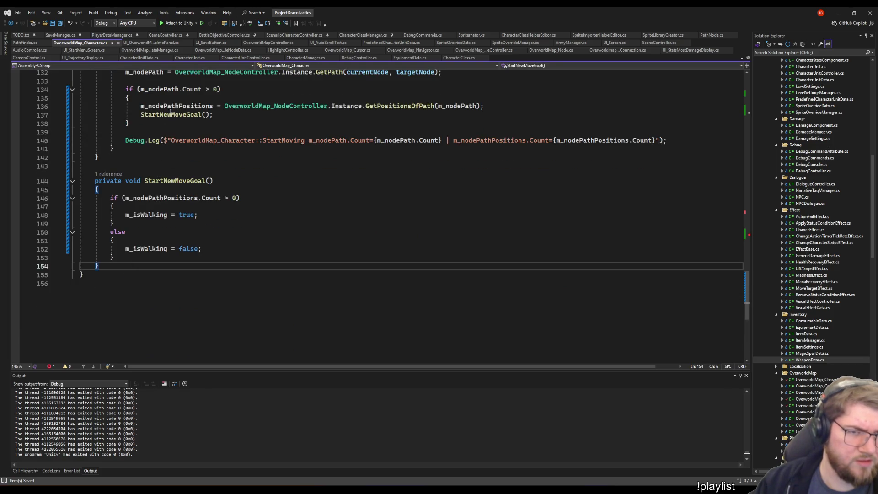
pyautogui.click(243, 58)
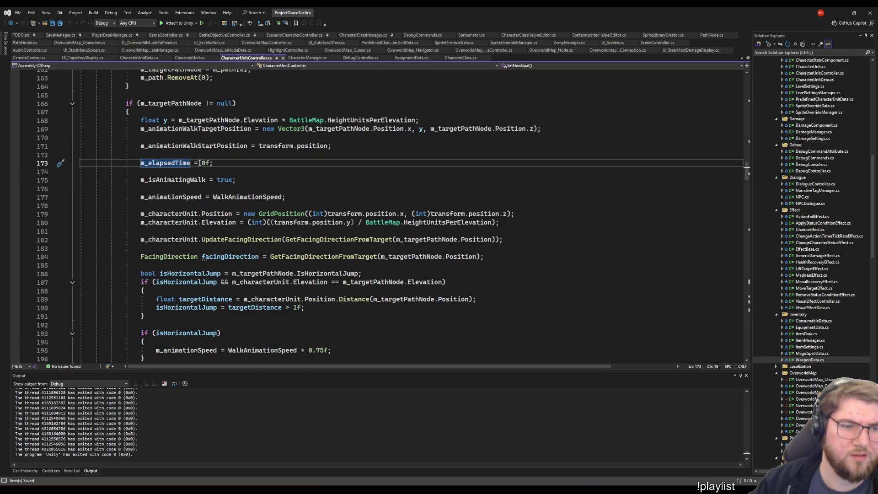
pyautogui.scroll(6, 183, 224)
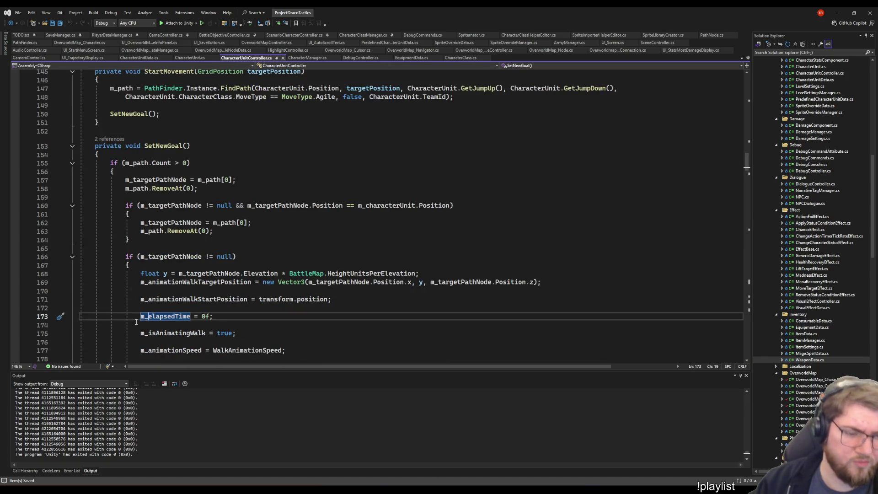
pyautogui.scroll(-10, 136, 317)
pyautogui.scroll(-4, 146, 305)
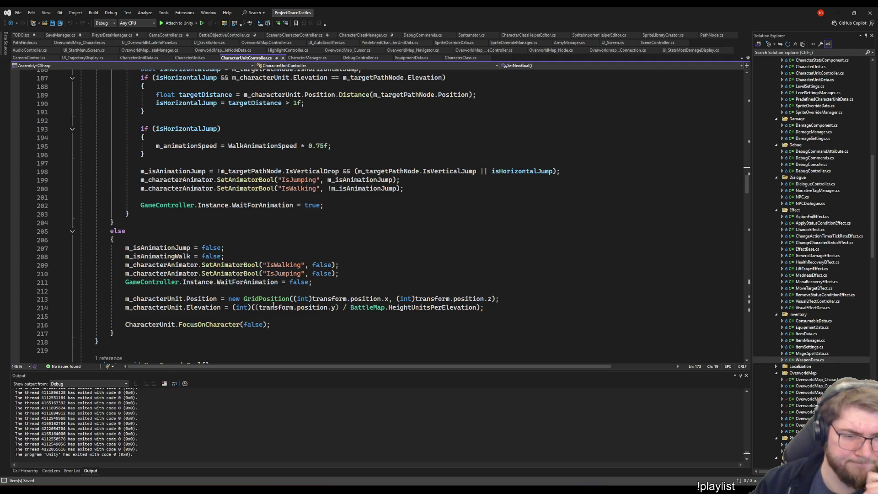
pyautogui.click(218, 273)
pyautogui.click(262, 264)
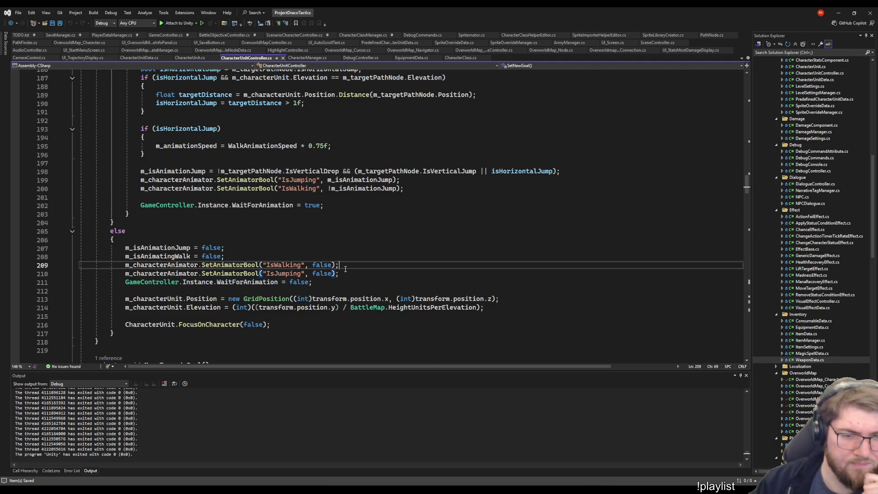
pyautogui.click(365, 258)
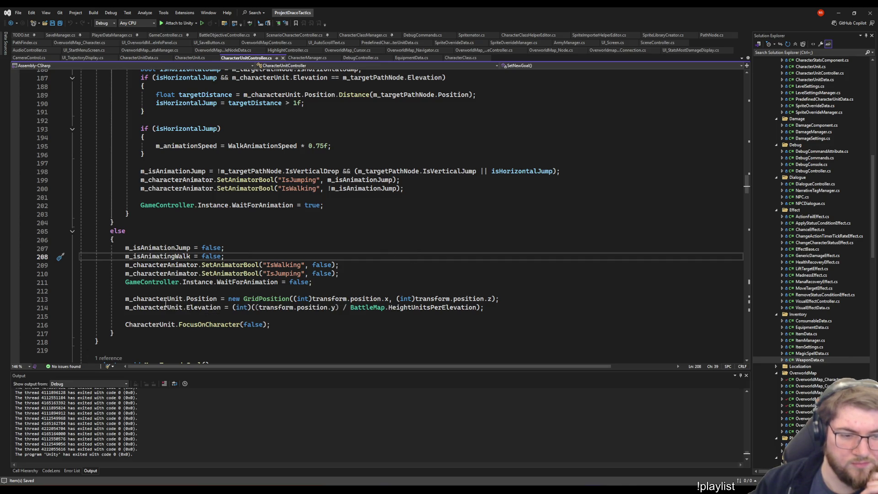
pyautogui.click(122, 300)
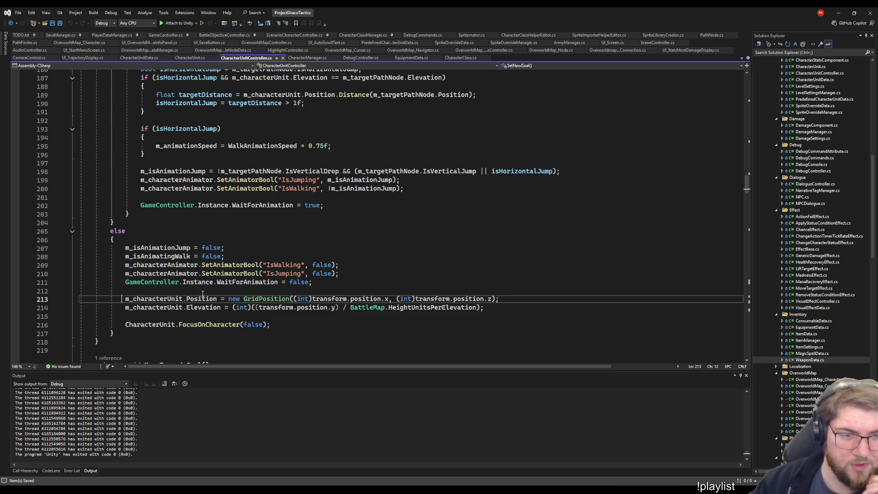
pyautogui.scroll(6, 424, 304)
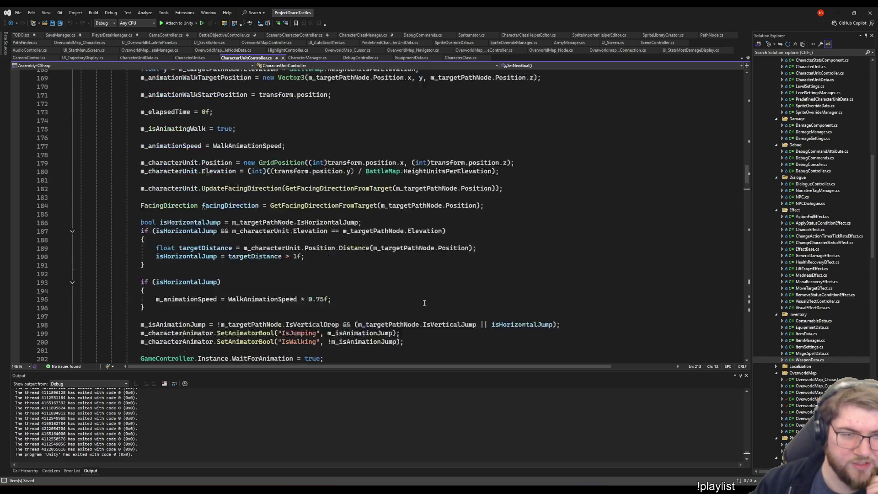
pyautogui.scroll(1, 424, 303)
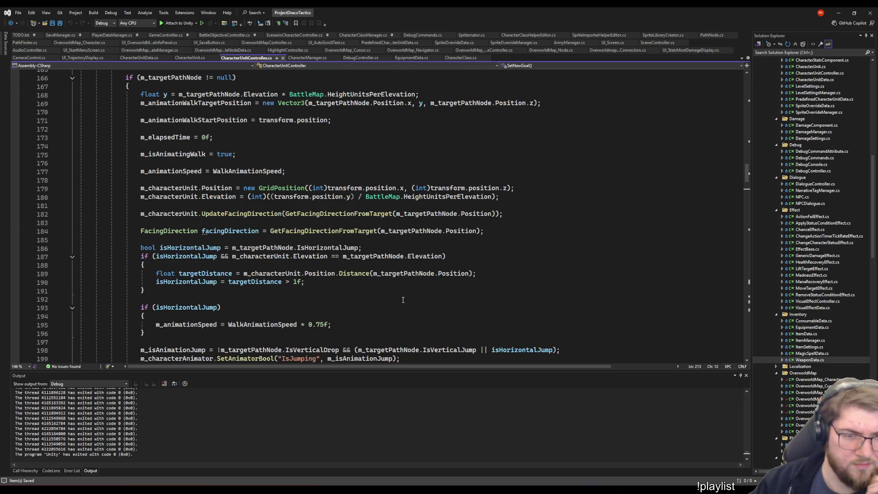
pyautogui.scroll(4, 218, 186)
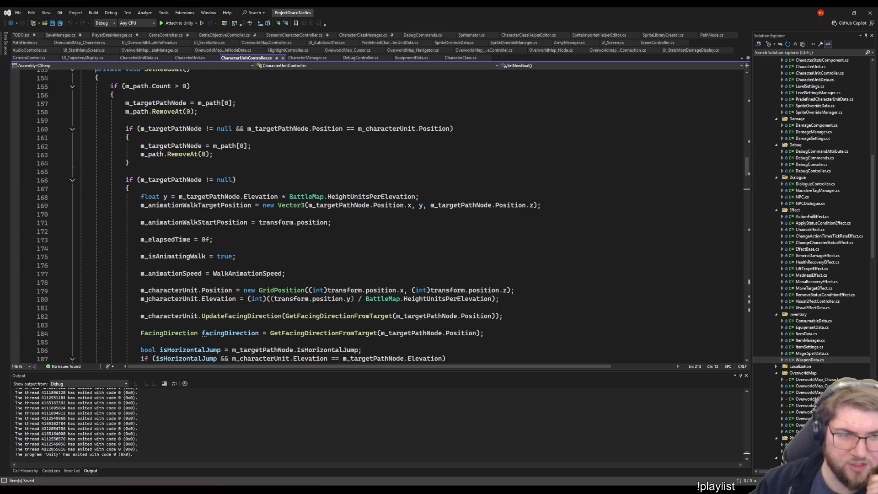
pyautogui.click(217, 290)
pyautogui.scroll(-7, 341, 281)
pyautogui.scroll(-6, 342, 282)
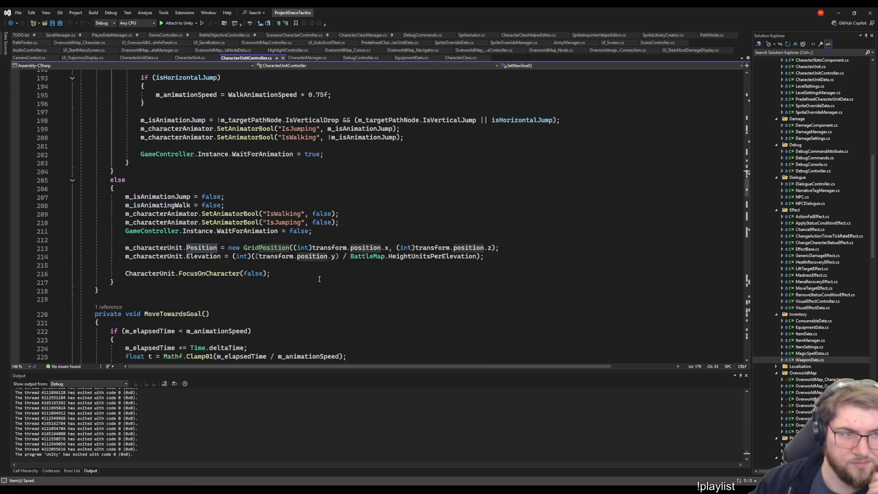
pyautogui.click(309, 280)
pyautogui.scroll(-5, 310, 280)
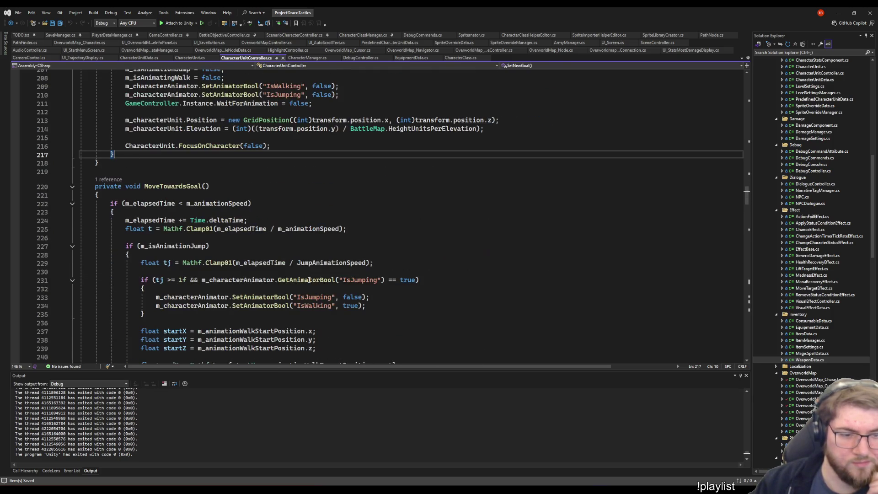
pyautogui.scroll(3, 307, 278)
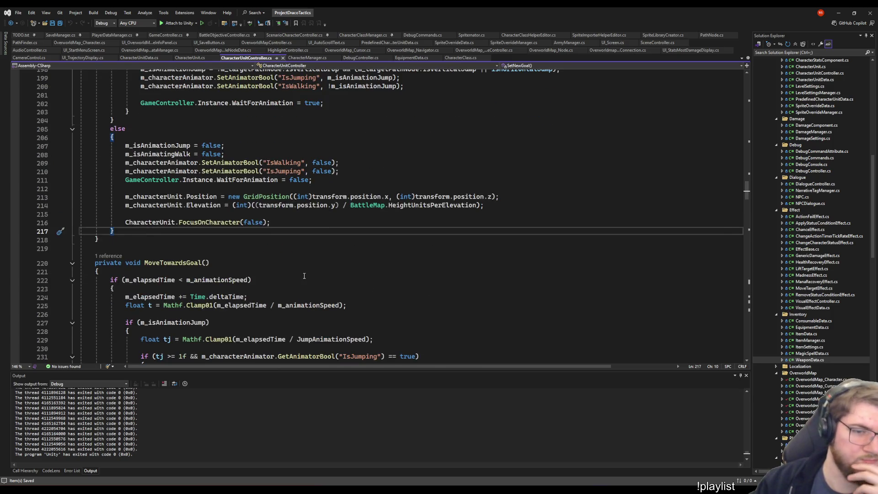
pyautogui.scroll(5, 304, 276)
pyautogui.scroll(6, 332, 311)
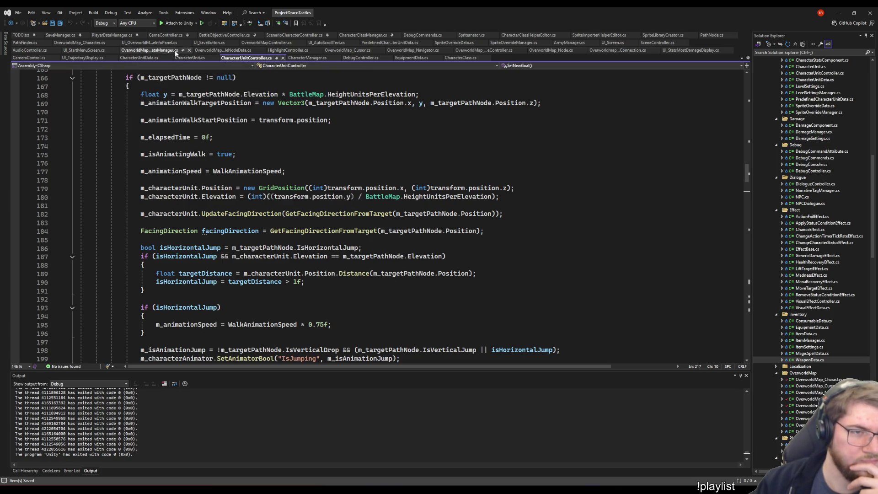
pyautogui.click(80, 42)
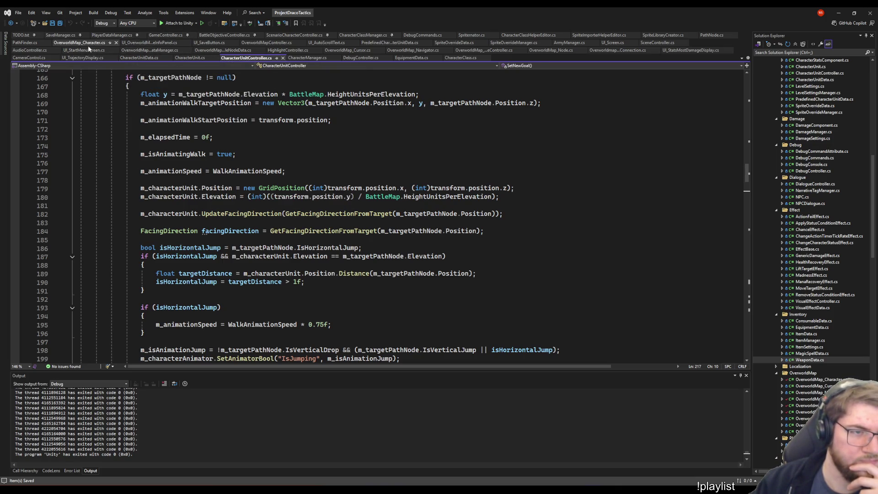
# - Insert an m_target line taking m_nodePathPositions[0] above m_isWalking = true
pyautogui.click(207, 219)
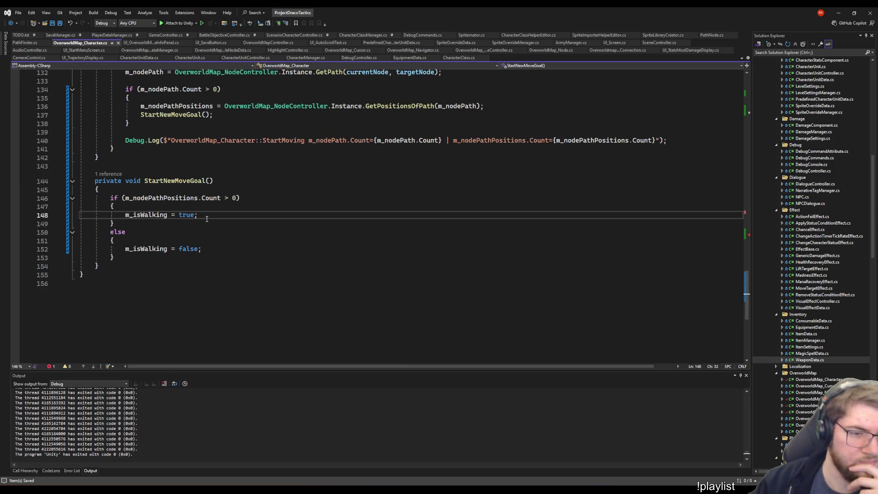
pyautogui.hotkey('ctrl', 'Return')
pyautogui.hotkey('ctrl', 'Return')
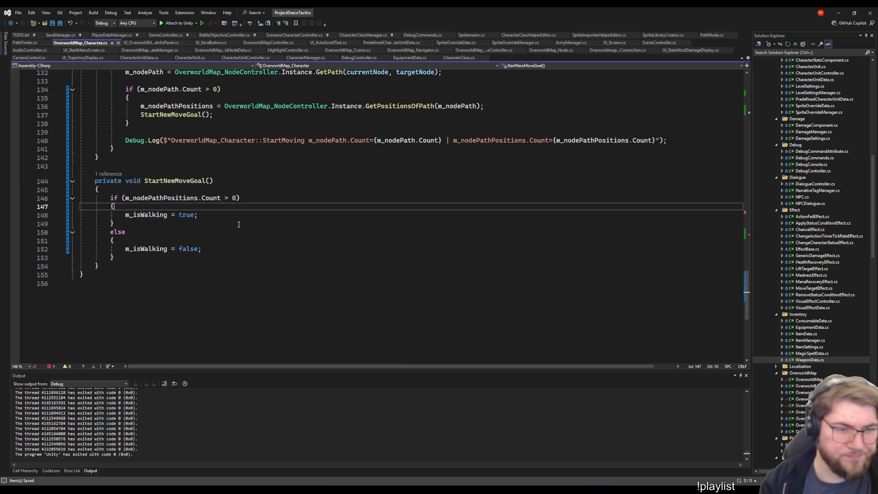
pyautogui.write('m_')
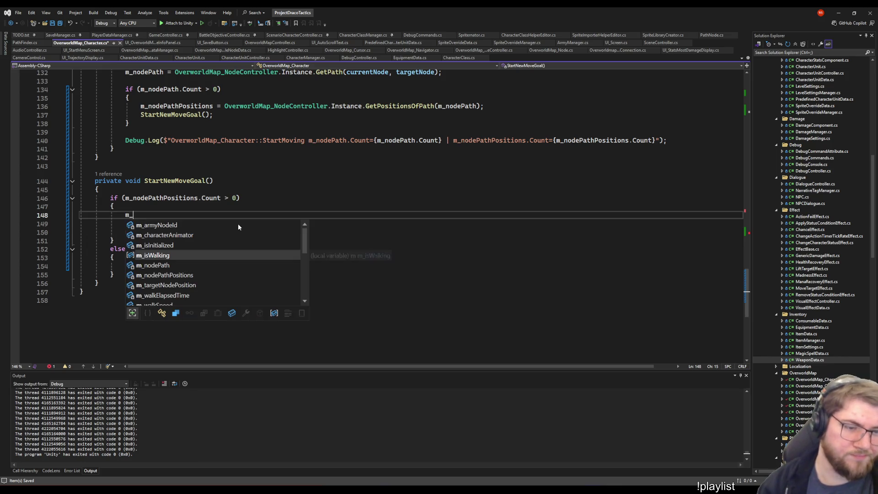
pyautogui.write('nodePathP')
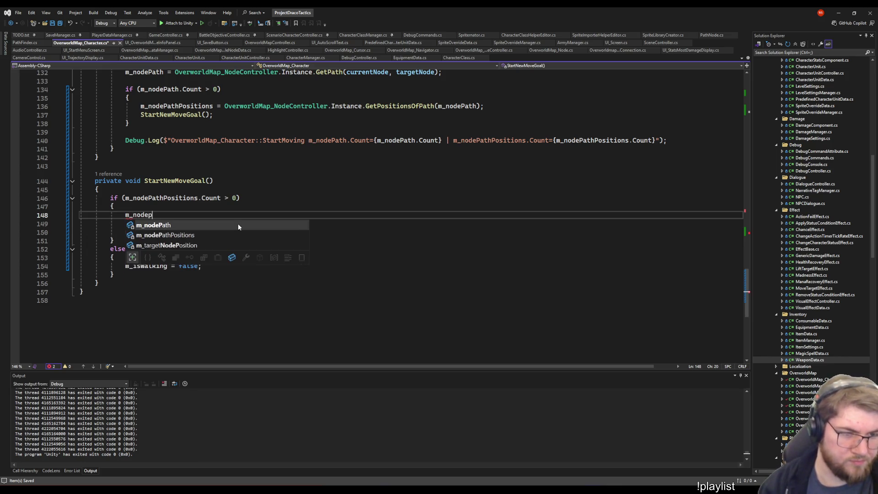
pyautogui.press('Tab')
pyautogui.write('[0];')
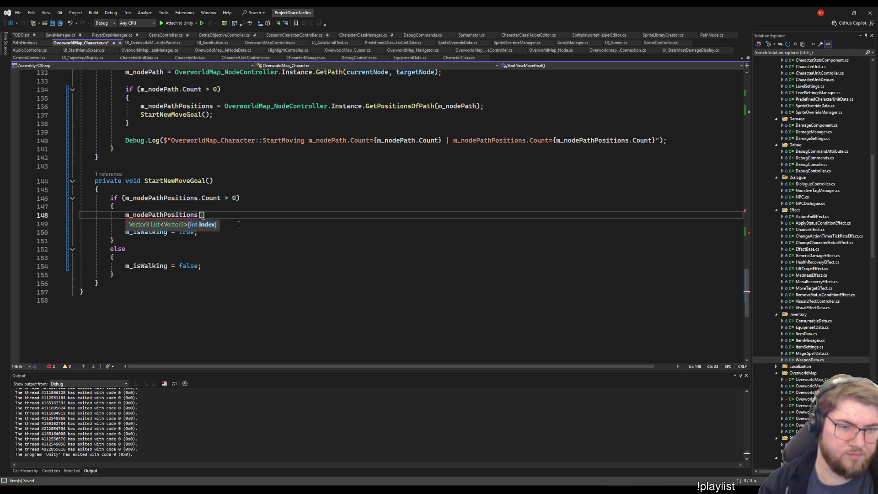
pyautogui.press('Home')
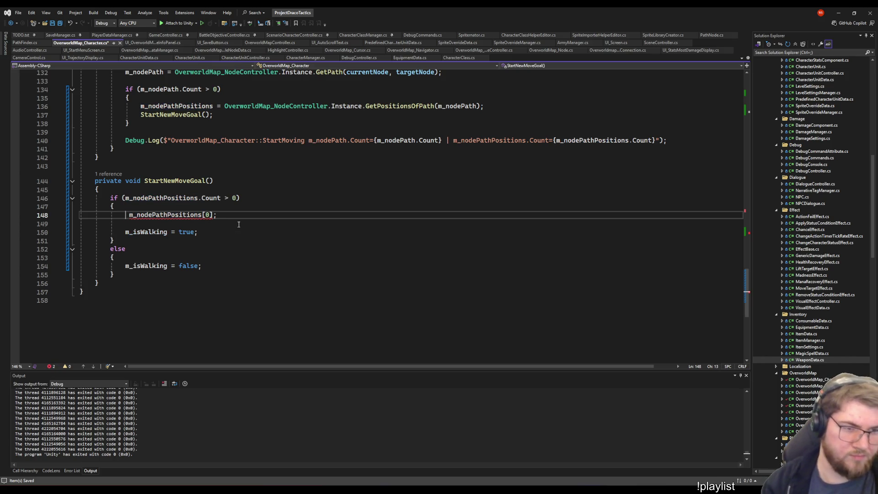
pyautogui.write('tar m')
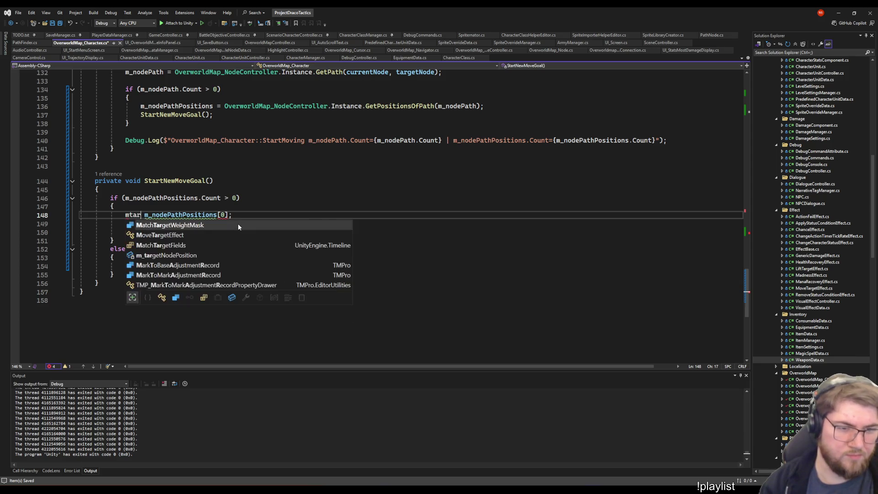
pyautogui.write('_target')
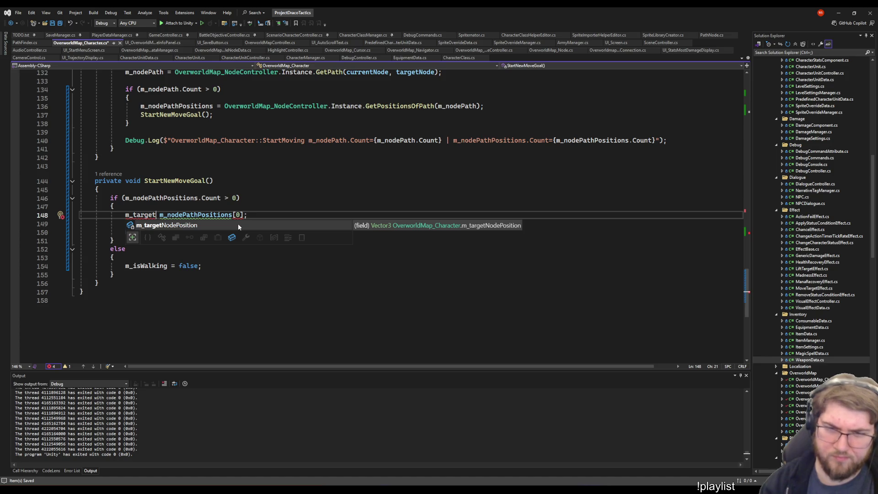
# - Check the m_targetNodePosition and m_nodePathPositions field declarations, then return to StartNewMoveGoal
pyautogui.scroll(6, 238, 223)
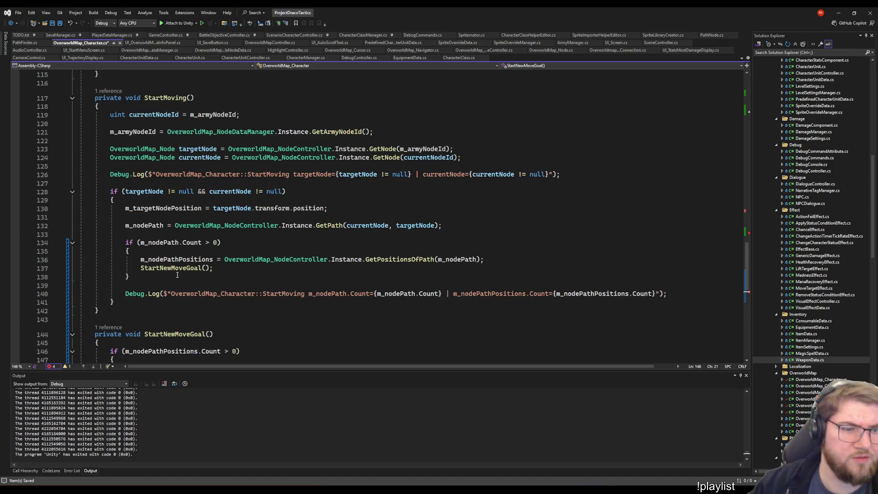
pyautogui.doubleClick(156, 208)
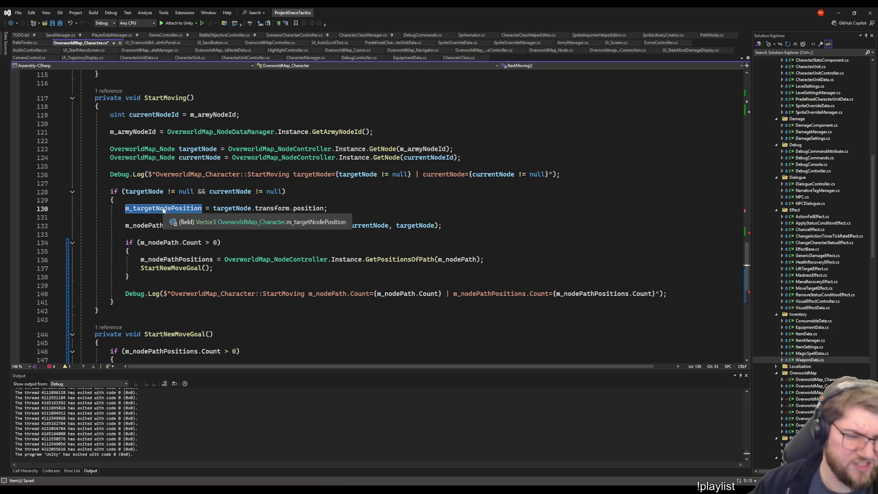
pyautogui.press('Down')
pyautogui.scroll(20, 175, 256)
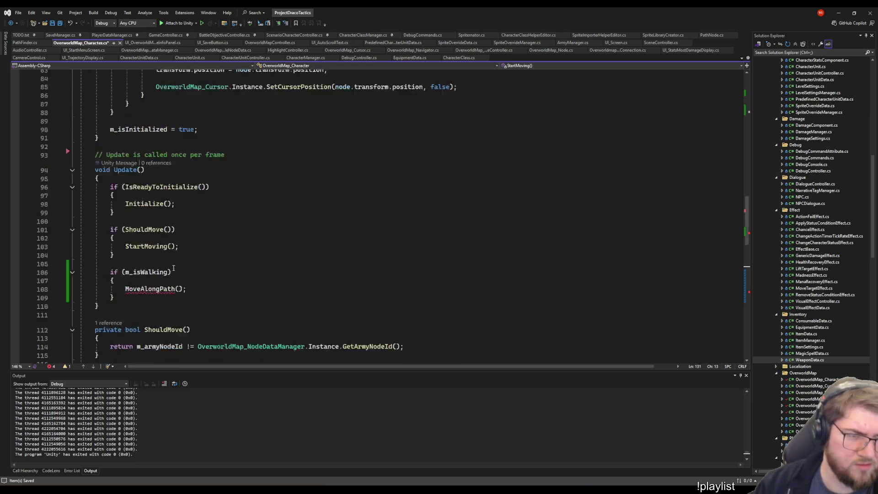
pyautogui.click(229, 298)
pyautogui.press('Up')
pyautogui.press('Up')
pyautogui.press('Up')
pyautogui.press('End')
pyautogui.hotkey('ctrl', '-')
# - Discard an unfinished if (m_tar condition and remove the stray blank lines around RemoveAt
pyautogui.write('if (m_tar')
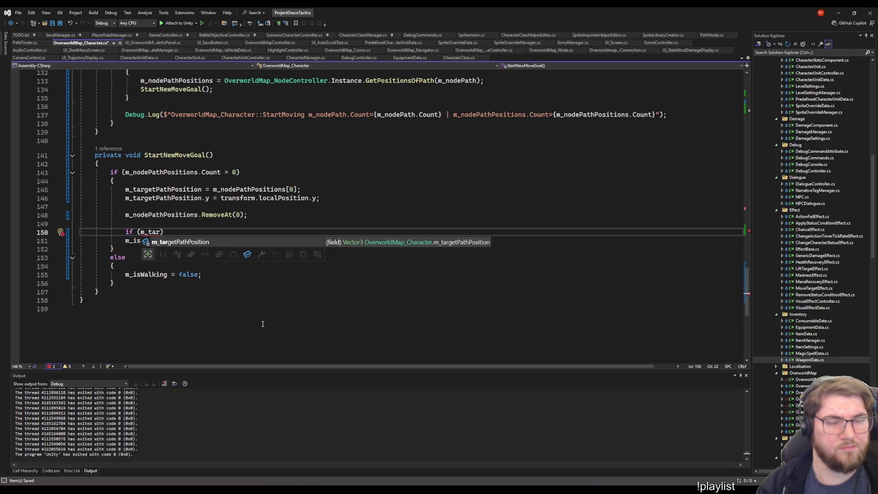
pyautogui.press('Escape')
pyautogui.press('BackSpace')
pyautogui.press('BackSpace')
pyautogui.press('BackSpace')
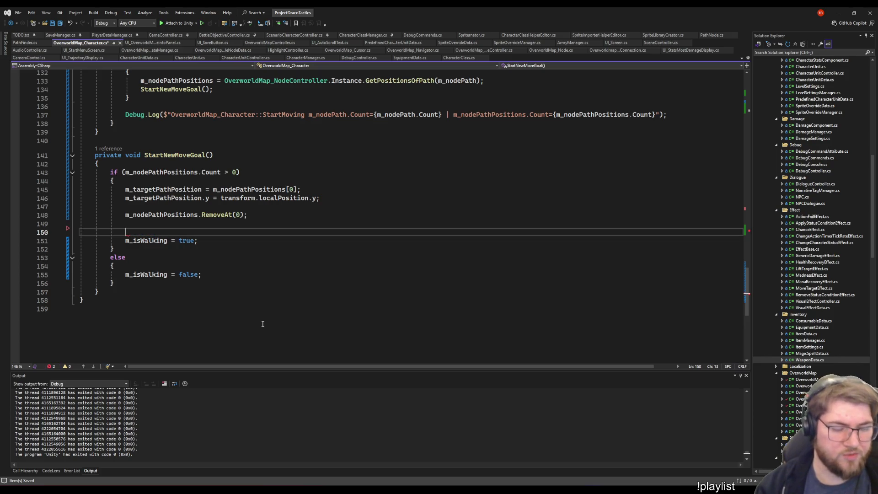
pyautogui.press('BackSpace')
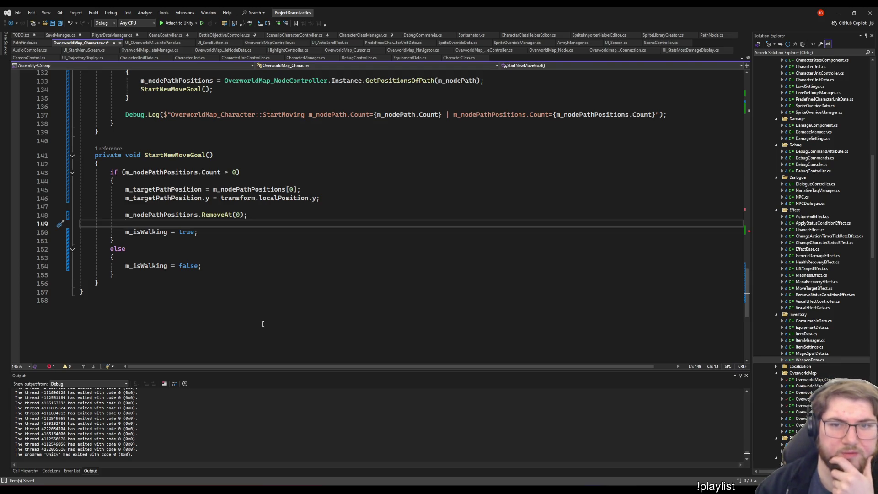
pyautogui.press('Left')
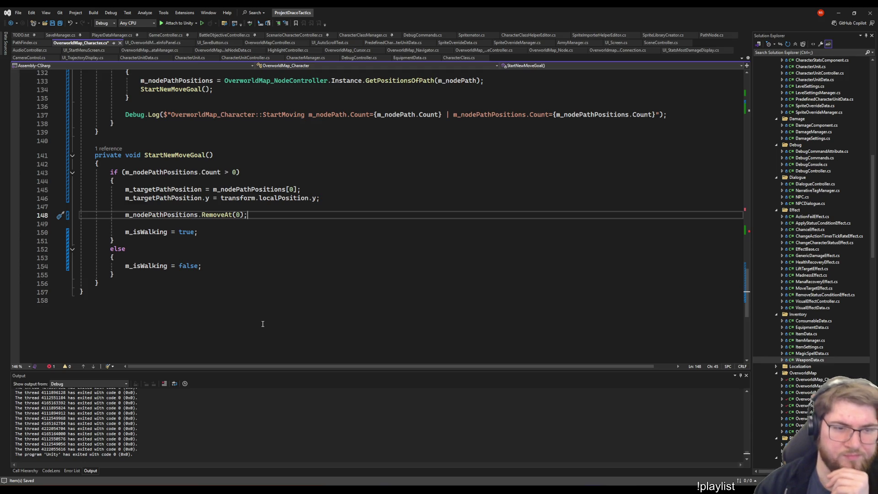
pyautogui.press('Up')
pyautogui.press('Up')
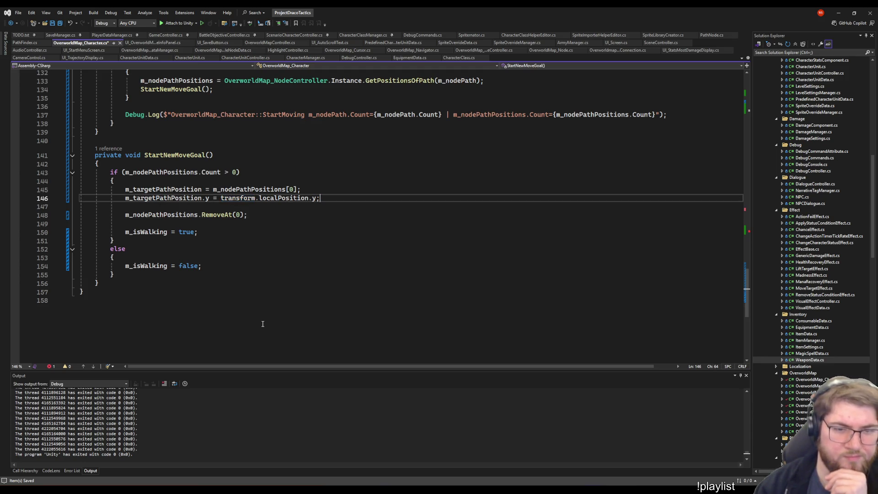
pyautogui.press('End')
pyautogui.press('Delete')
pyautogui.press('Down')
pyautogui.press('Down')
pyautogui.press('Down')
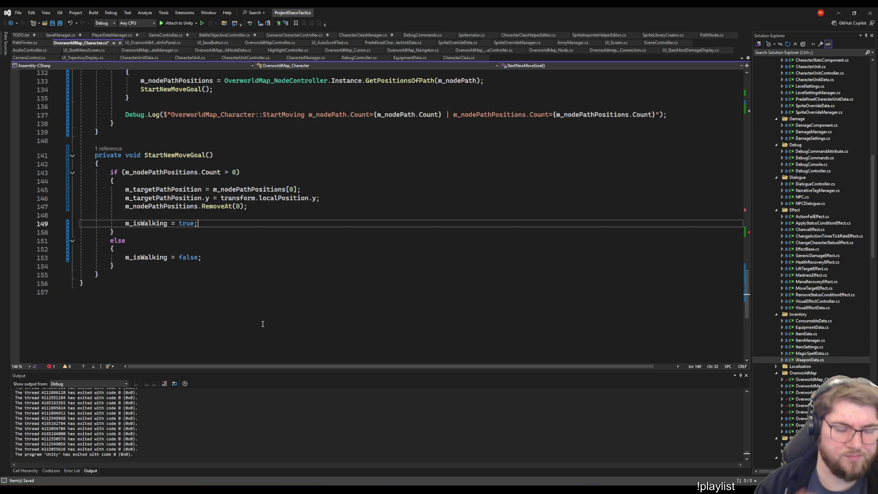
# - Add m_characterAnimator.SetAnimatorBool("IsWalking", true); below m_isWalking = true
pyautogui.press('Return')
pyautogui.press('Return')
pyautogui.write('m_')
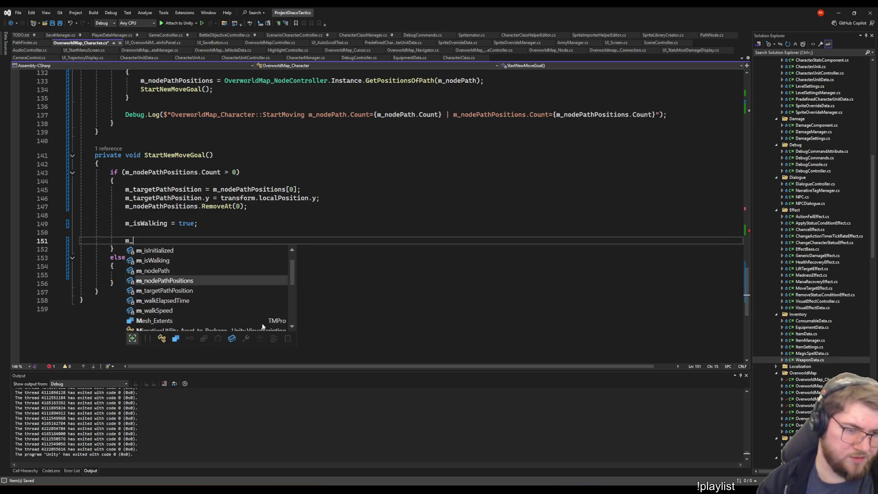
pyautogui.write('char')
pyautogui.press('Down')
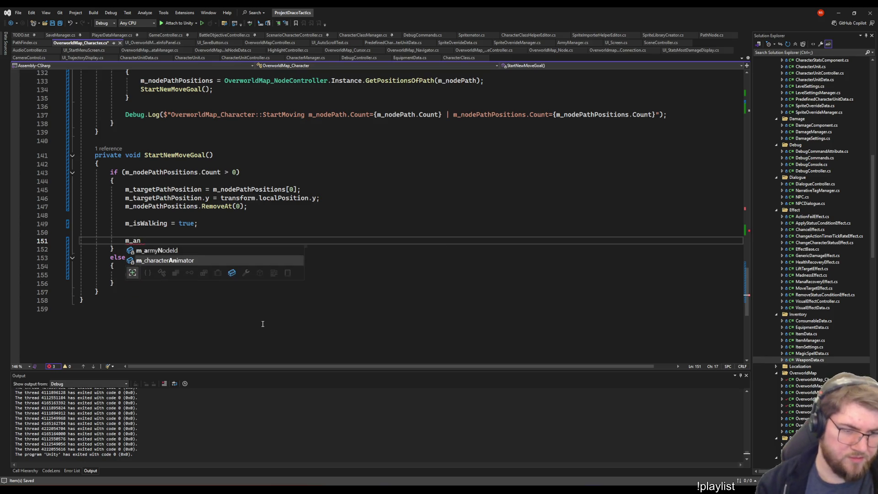
pyautogui.press('Tab')
pyautogui.write('.set(')
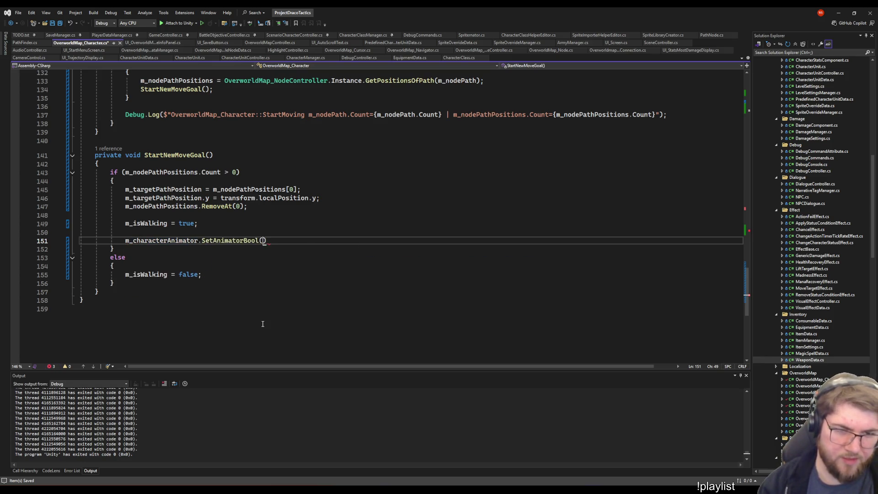
pyautogui.write('"IsWalking", ')
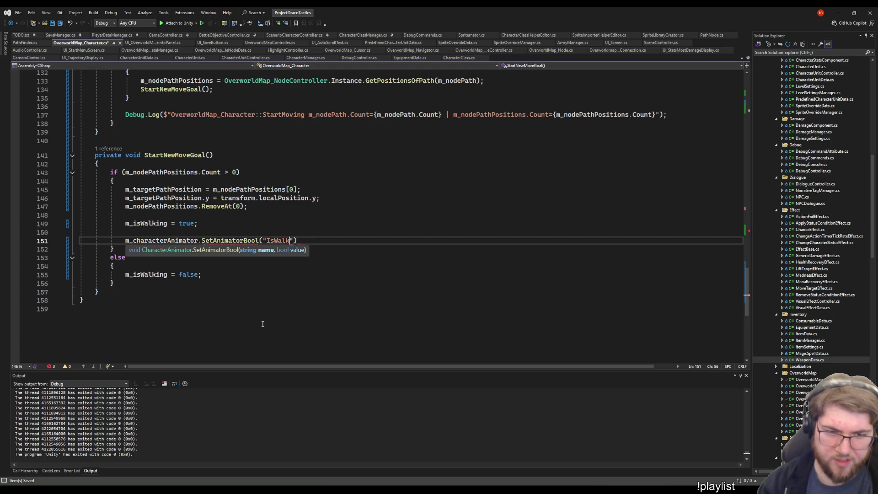
pyautogui.write('true);')
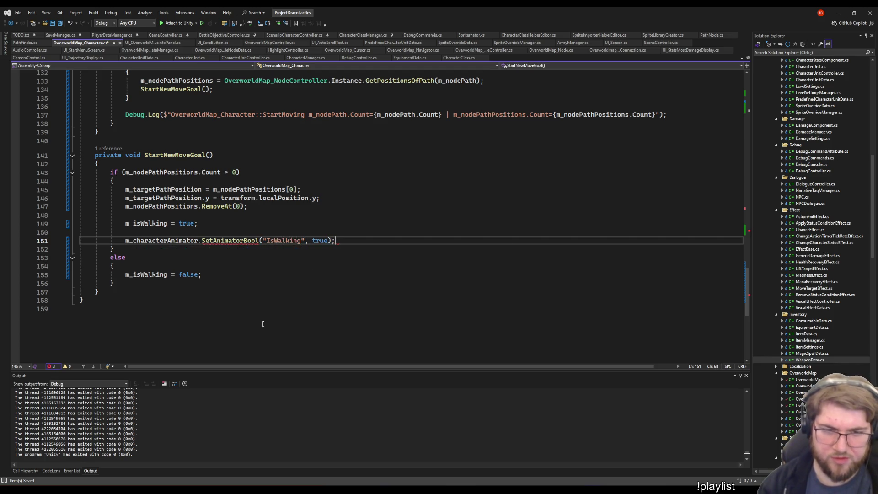
# - Review CharacterUnitController's walk/jump animation code, then view PlayerDataManager.cs and OverworldMap_Character
pyautogui.click(229, 58)
pyautogui.scroll(-6, 367, 243)
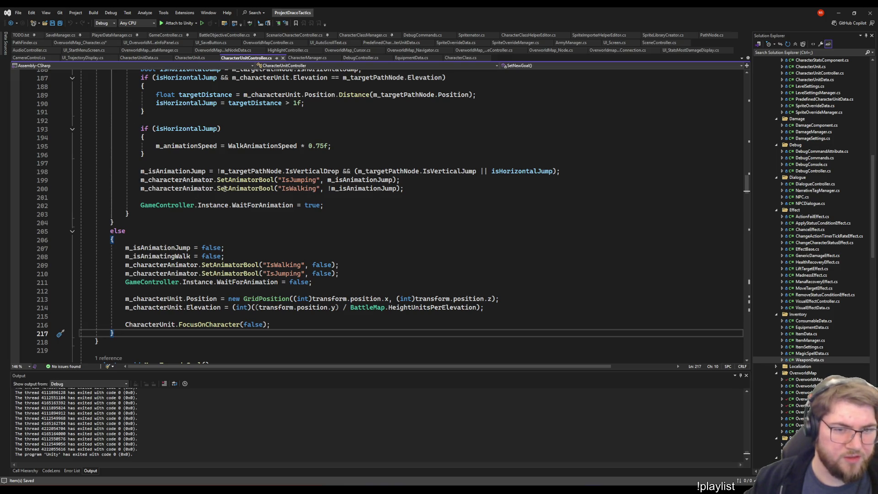
pyautogui.scroll(3, 184, 220)
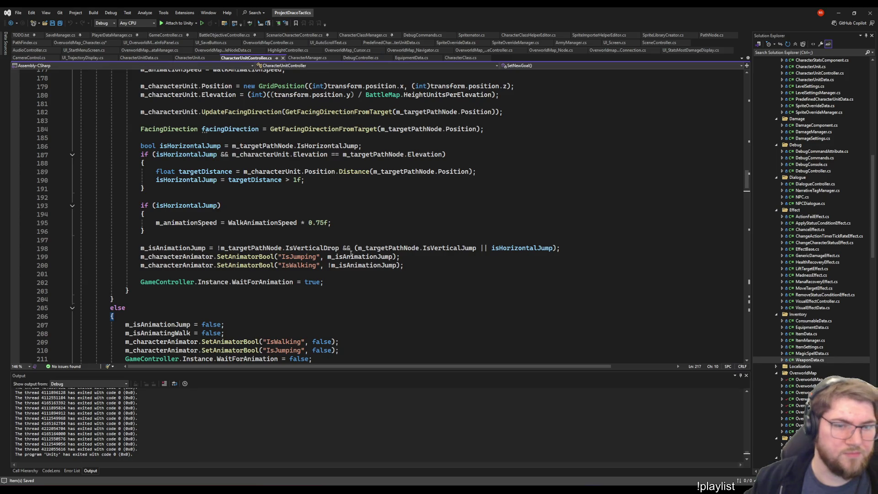
pyautogui.scroll(11, 320, 322)
pyautogui.scroll(-10, 320, 322)
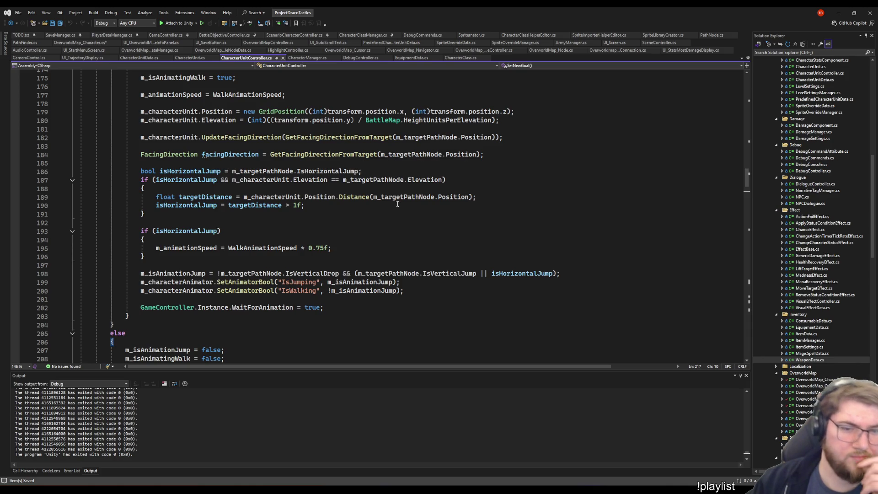
pyautogui.click(112, 35)
pyautogui.click(80, 42)
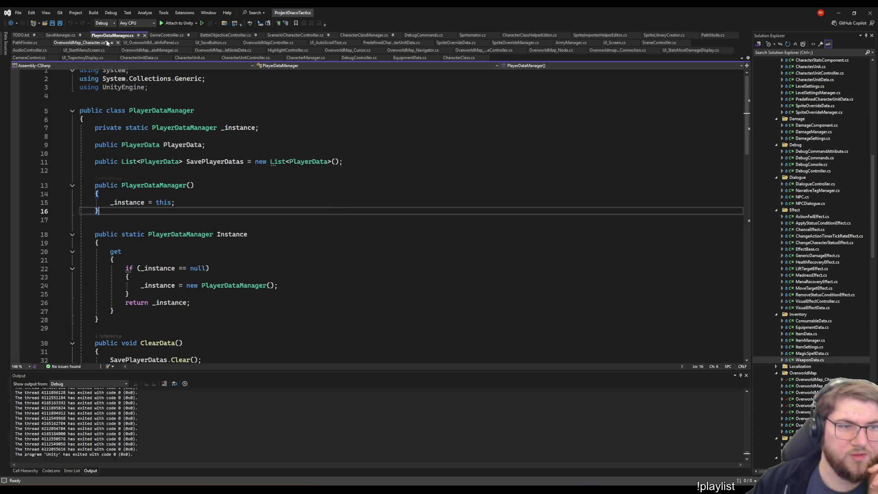
# - Add a "// TODO: Set facing direction" comment below the m_isWalking line
pyautogui.press('Up')
pyautogui.press('Up')
pyautogui.press('Up')
pyautogui.press('Down')
pyautogui.press('Down')
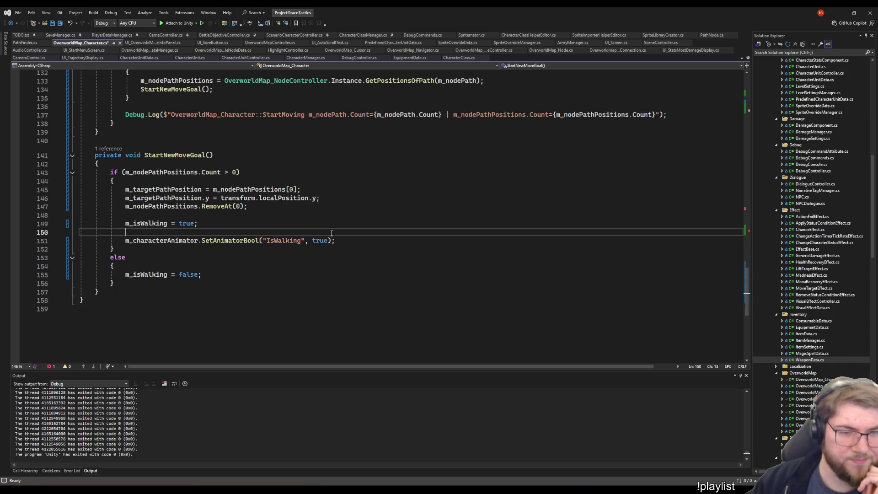
pyautogui.click(328, 225)
pyautogui.press('Return')
pyautogui.press('Return')
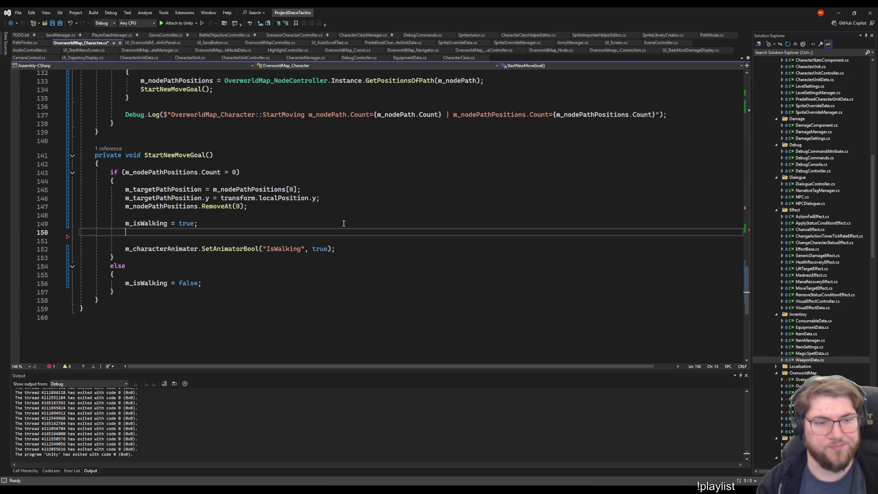
pyautogui.write('// TODO ')
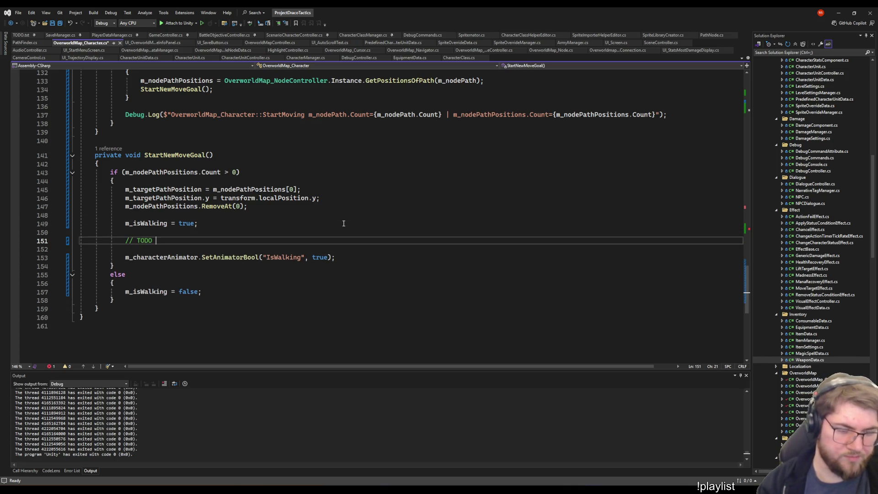
pyautogui.write('set')
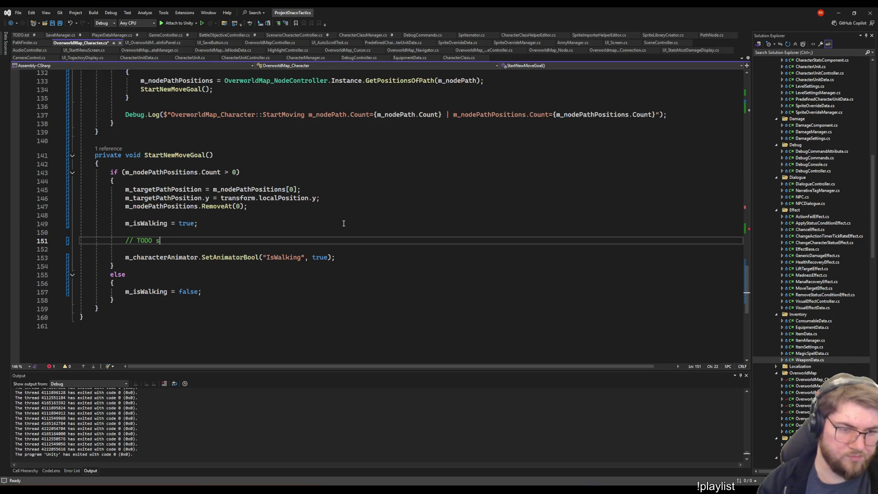
pyautogui.press('BackSpace')
pyautogui.press('BackSpace')
pyautogui.press('BackSpace')
pyautogui.write(': Set fa')
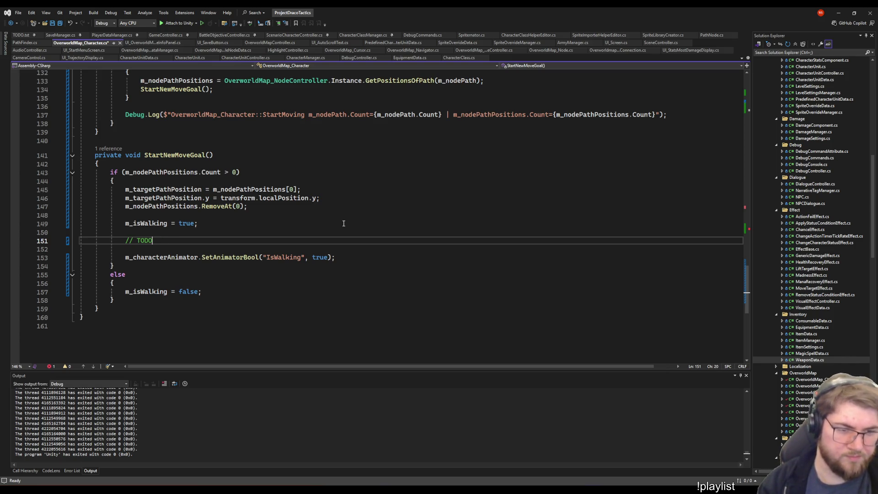
pyautogui.write('cing direction')
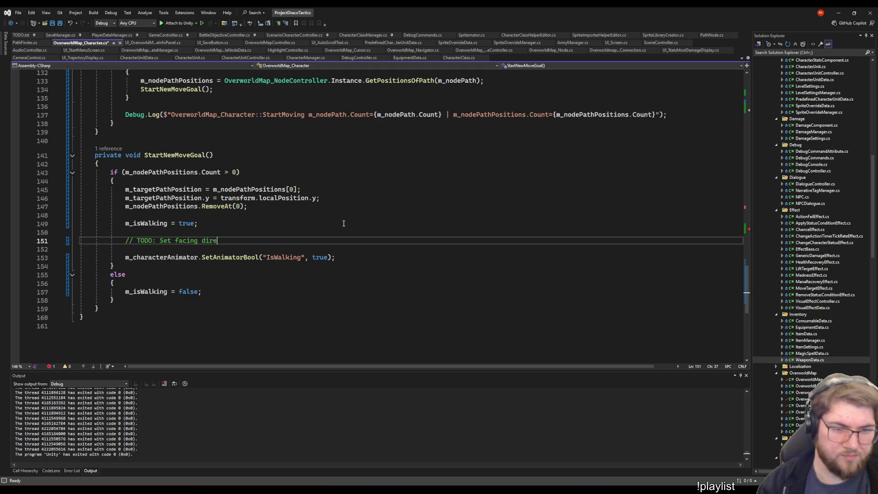
# - Copy the SetAnimatorBool("IsWalking", true) line into the else block and save
pyautogui.press('Down')
pyautogui.press('Down')
pyautogui.press('End')
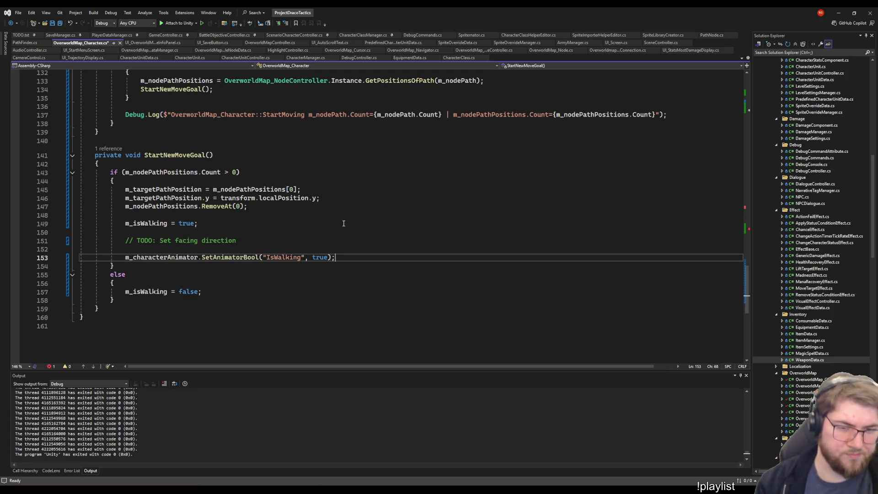
pyautogui.hotkey('shift', 'Home')
pyautogui.hotkey('ctrl', 'c')
pyautogui.press('Down')
pyautogui.press('Down')
pyautogui.press('Down')
pyautogui.press('Return')
pyautogui.hotkey('ctrl', 'v')
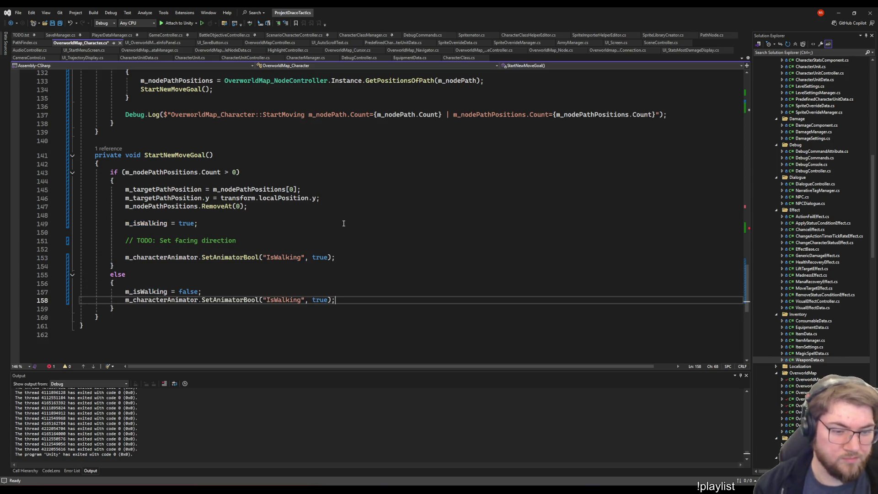
pyautogui.hotkey('ctrl', 's')
# - Declare a new private void MoveAlongPath() method after StartNewMoveGoal
pyautogui.press('Down')
pyautogui.press('Down')
pyautogui.press('Return')
pyautogui.press('Return')
pyautogui.write('private void M')
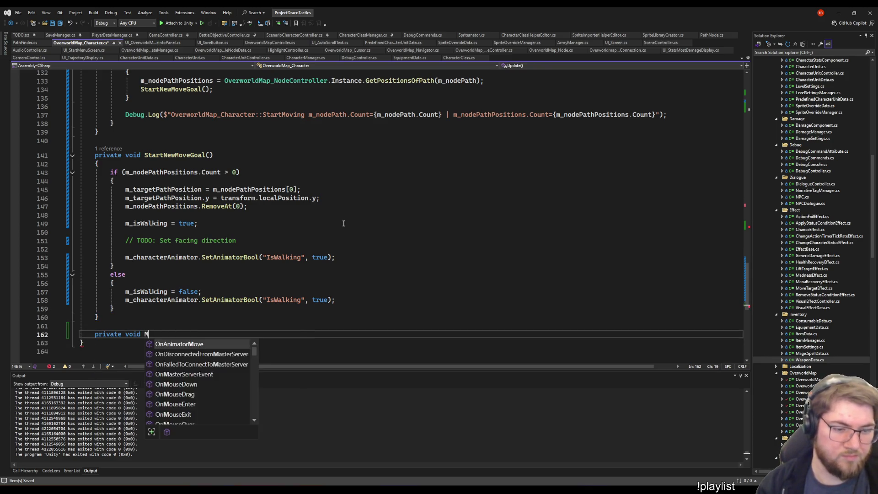
pyautogui.write('oveAlongPath()')
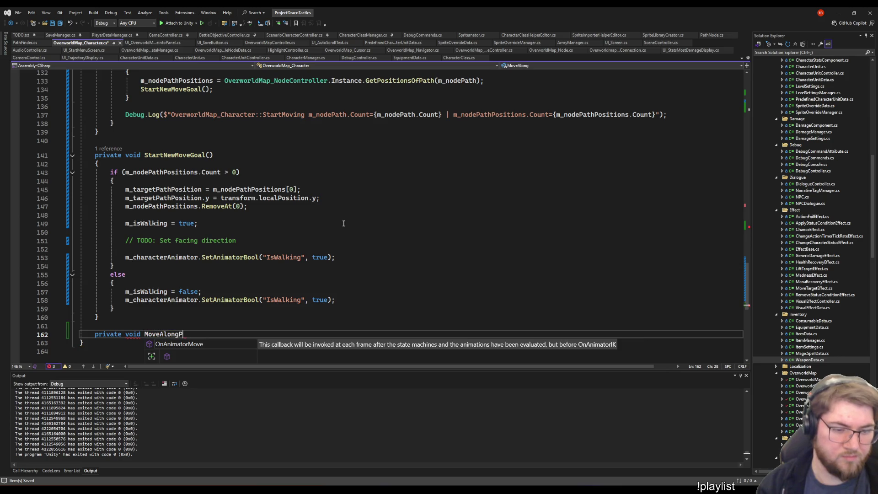
# - Give MoveAlongPath an empty braced body
pyautogui.press('Return')
pyautogui.write('{')
pyautogui.press('Return')
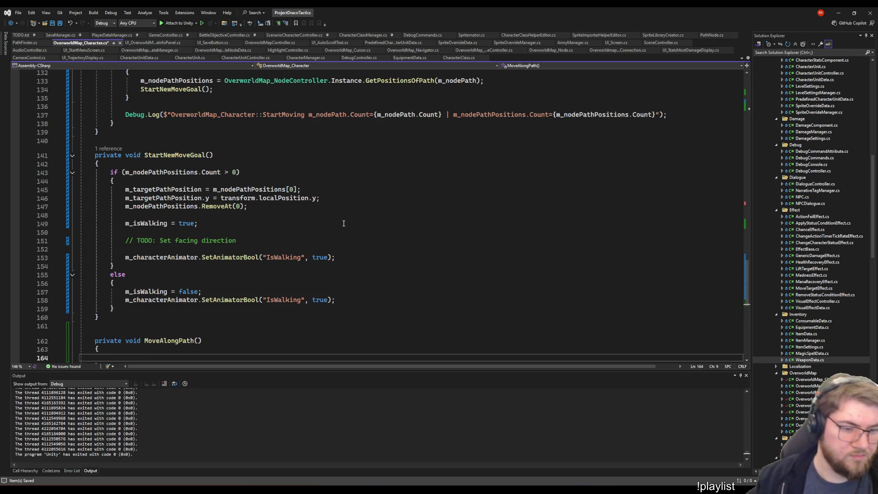
pyautogui.scroll(10, 344, 222)
pyautogui.scroll(5, 344, 220)
pyautogui.scroll(-17, 343, 215)
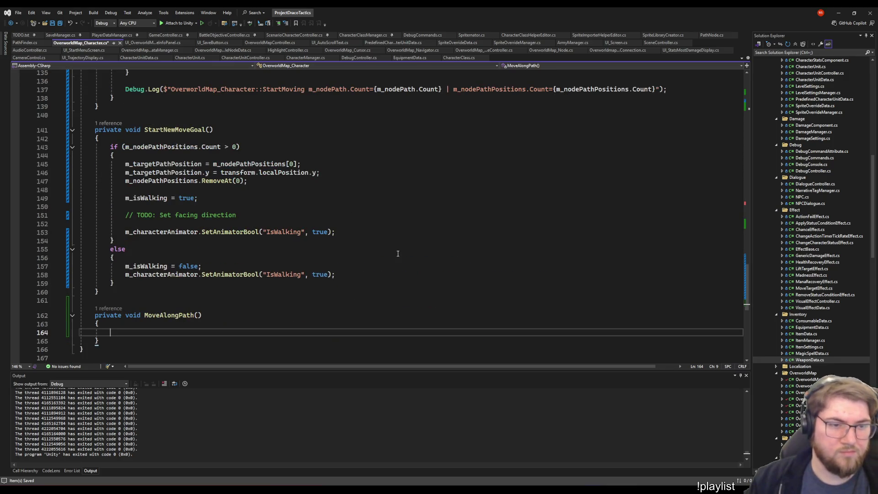
# - Inspect the if statement in CharacterUnitController's MoveTowardsGoal method
pyautogui.click(225, 59)
pyautogui.scroll(-10, 210, 229)
pyautogui.scroll(4, 210, 229)
pyautogui.click(111, 154)
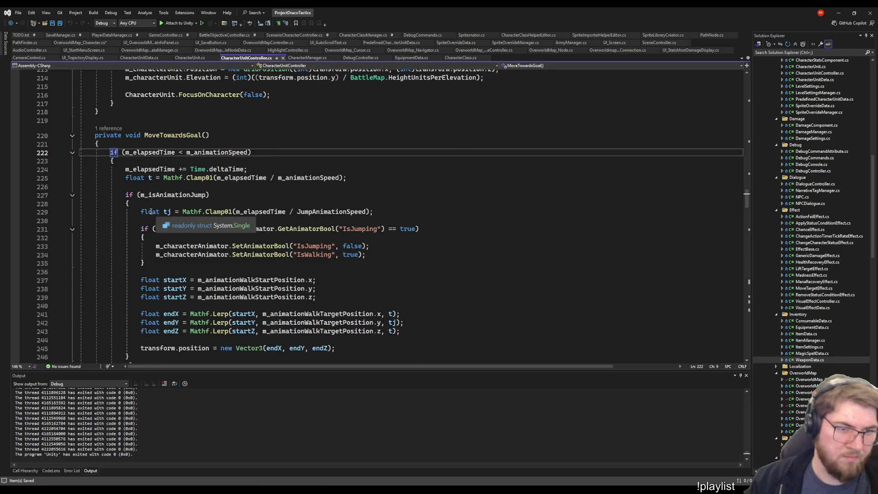
pyautogui.scroll(12, 162, 221)
pyautogui.scroll(-7, 163, 221)
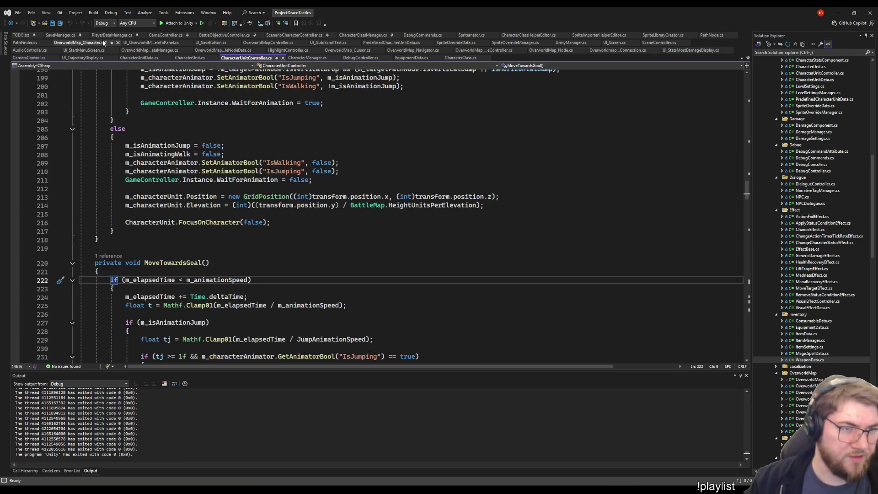
# - Reset m_walkElapsedTime = 0; after the RemoveAt line in StartNewMoveGoal and save
pyautogui.click(80, 43)
pyautogui.scroll(-3, 292, 206)
pyautogui.click(307, 208)
pyautogui.press('Return')
pyautogui.press('Return')
pyautogui.write('m_el')
pyautogui.press('Tab')
pyautogui.write('= 0;')
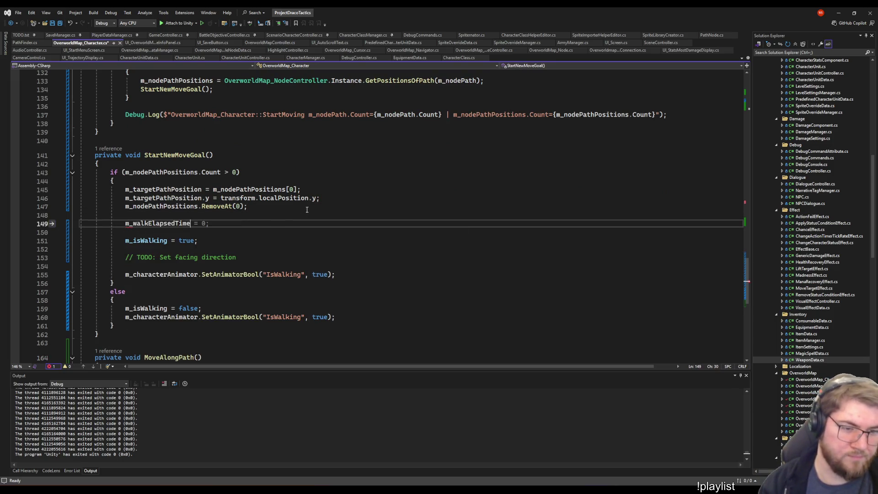
pyautogui.hotkey('ctrl', 's')
# - Select MoveTowardsGoal's movement code in CharacterUnitController for copying
pyautogui.scroll(-6, 242, 226)
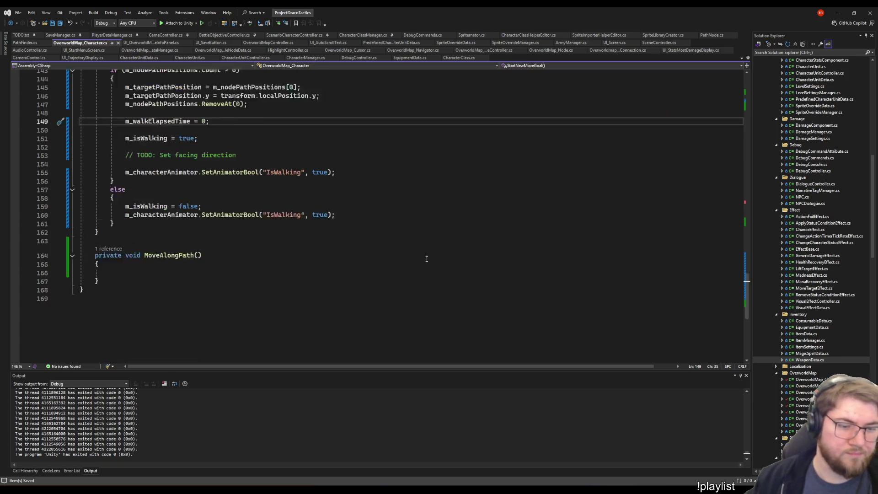
pyautogui.click(246, 58)
pyautogui.scroll(-7, 127, 155)
pyautogui.scroll(2, 127, 155)
pyautogui.scroll(-16, 137, 185)
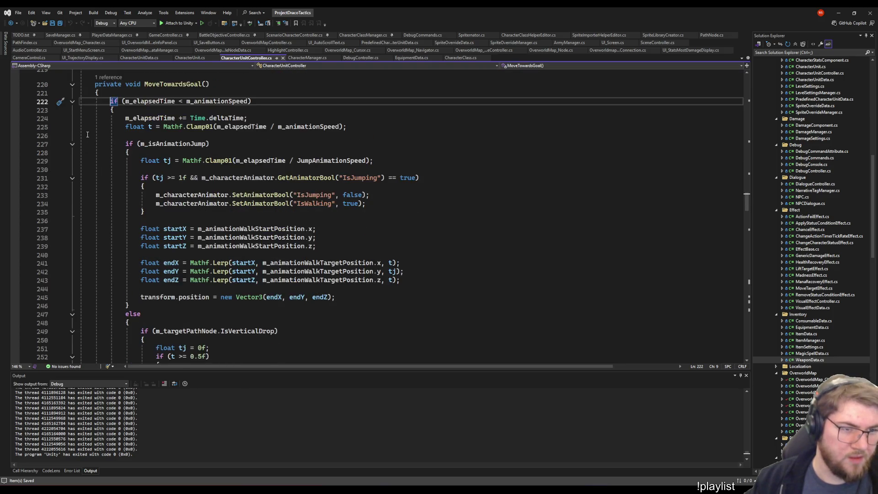
pyautogui.moveTo(115, 161); pyautogui.dragTo(110, 70)
pyautogui.scroll(-10, 183, 138)
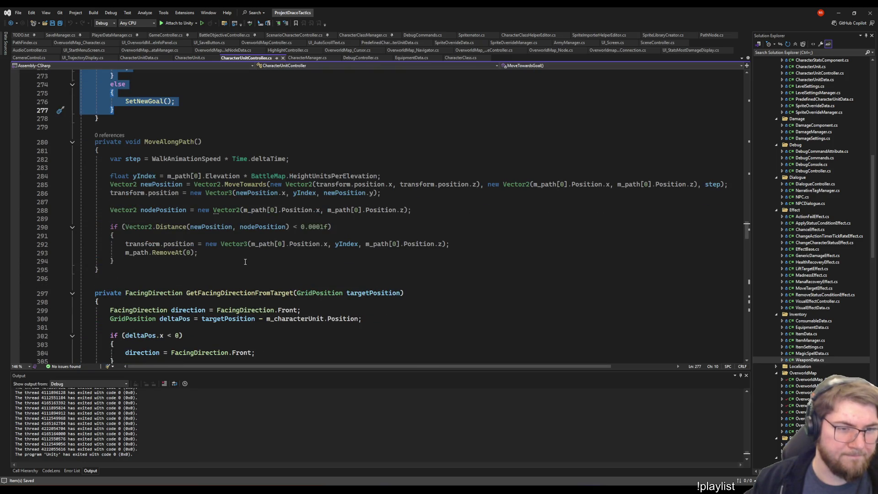
pyautogui.scroll(20, 184, 238)
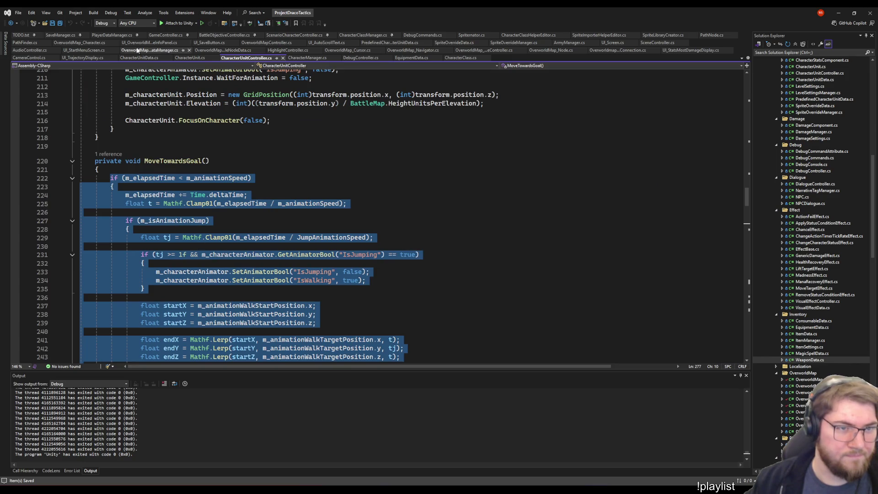
# - Paste the copied movement code into MoveAlongPath's body
pyautogui.click(80, 43)
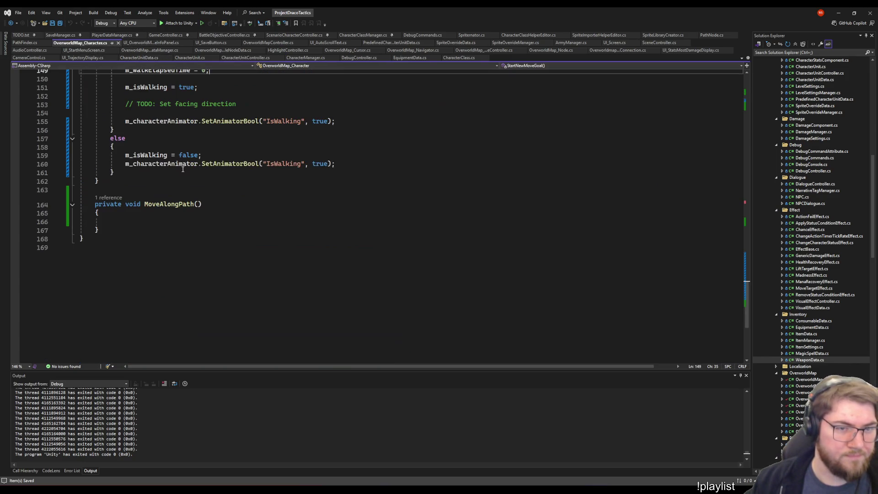
pyautogui.click(175, 218)
pyautogui.hotkey('ctrl', 'v')
pyautogui.scroll(15, 156, 210)
pyautogui.click(142, 201)
pyautogui.scroll(3, 146, 179)
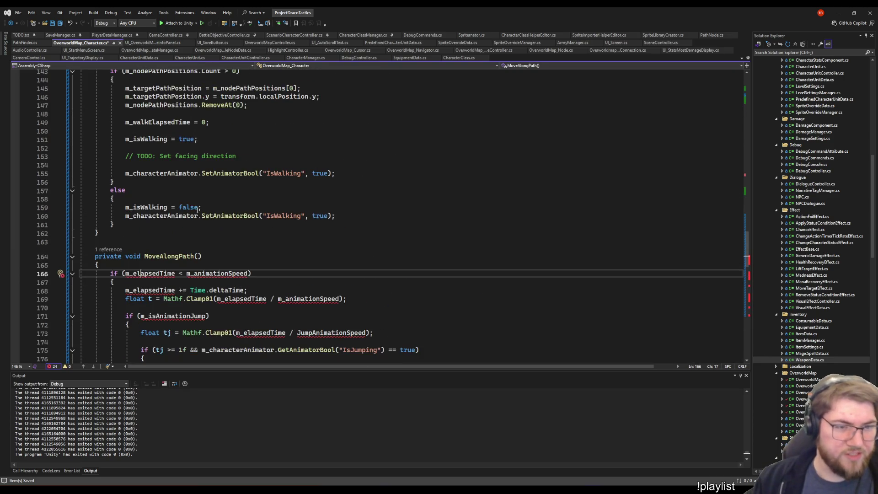
# - Change the if condition on line 166 to compare m_walkElapsedTime against m_walkSpeed
pyautogui.doubleClick(159, 121)
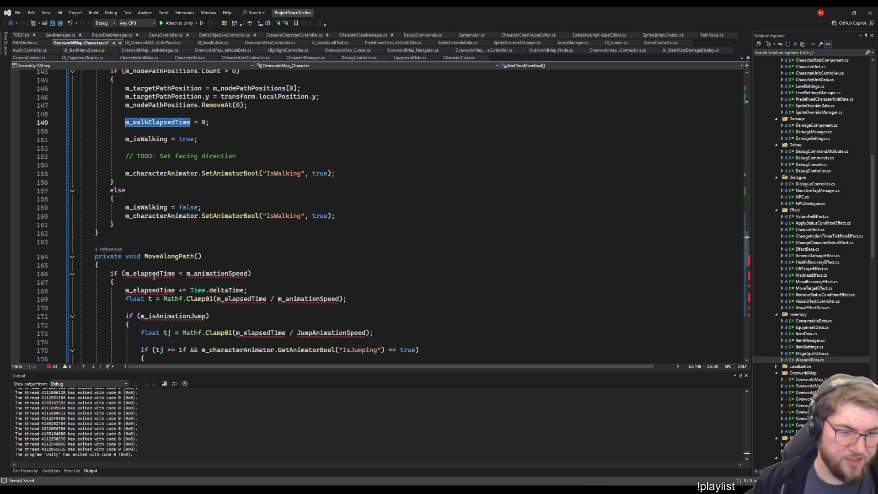
pyautogui.click(152, 274)
pyautogui.hotkey('ctrl', 'v')
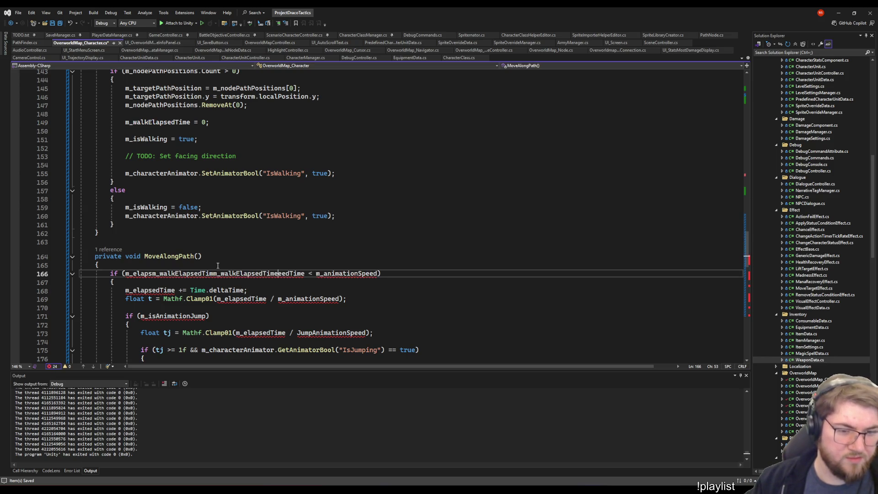
pyautogui.doubleClick(215, 273)
pyautogui.hotkey('ctrl', 'v')
pyautogui.doubleClick(231, 273)
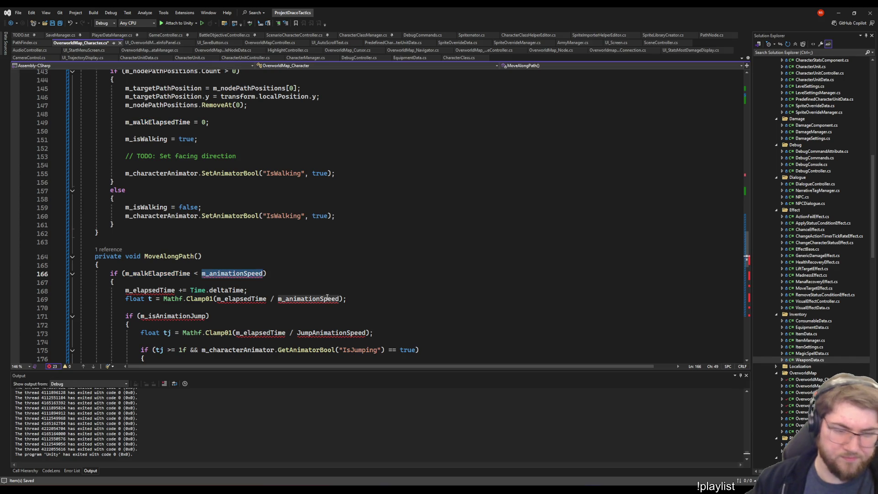
pyautogui.write('m_w')
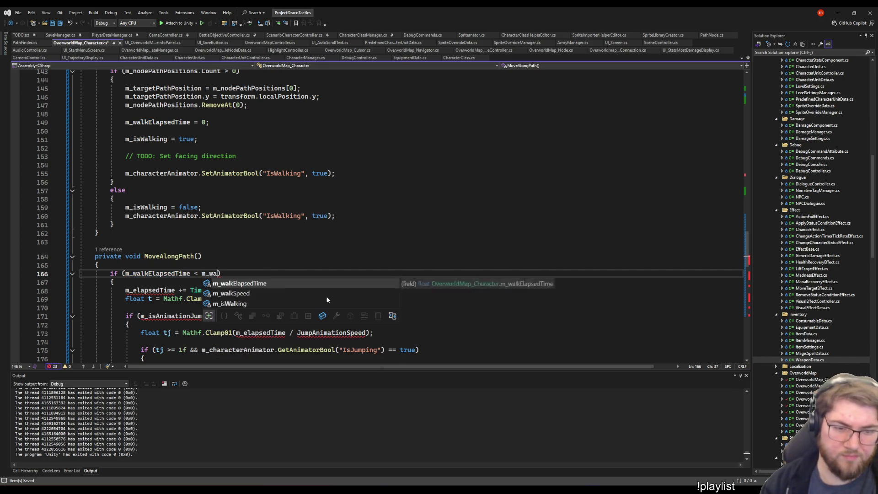
pyautogui.press('Tab')
pyautogui.hotkey('ctrl', 'shift', 'Left')
pyautogui.write('m_w')
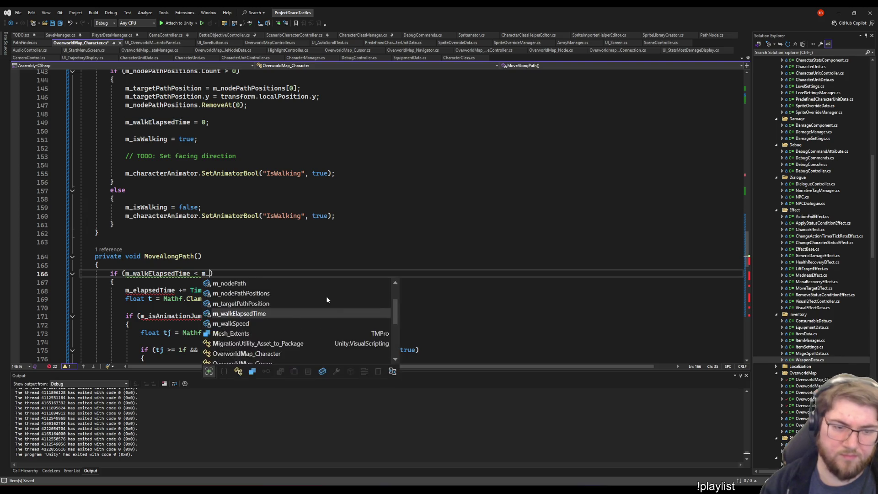
pyautogui.press('Down')
pyautogui.press('Tab')
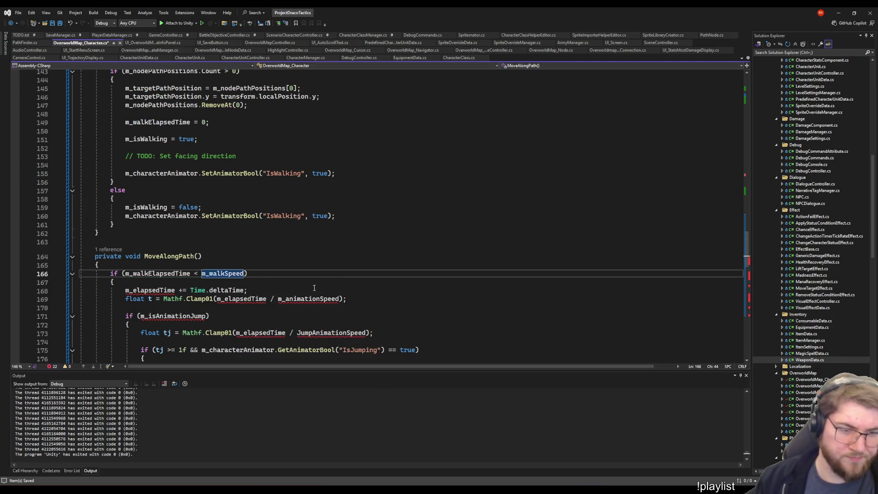
# - Replace m_elapsedTime with m_walkElapsedTime and m_animationSpeed with m_walkSpeed on lines 168–169
pyautogui.scroll(-5, 142, 190)
pyautogui.doubleClick(151, 146)
pyautogui.hotkey('ctrl', 'c')
pyautogui.doubleClick(151, 163)
pyautogui.hotkey('ctrl', 'v')
pyautogui.doubleClick(237, 172)
pyautogui.hotkey('ctrl', 'v')
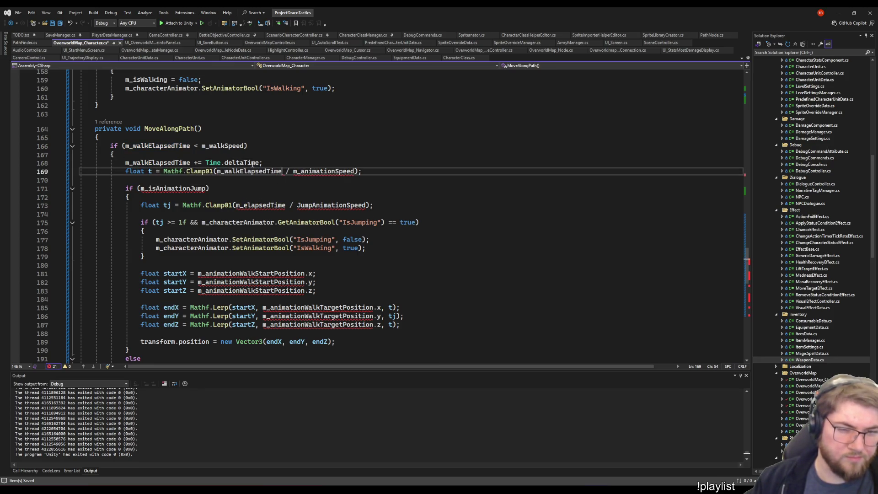
pyautogui.doubleClick(224, 146)
pyautogui.hotkey('ctrl', 'c')
pyautogui.doubleClick(320, 172)
pyautogui.hotkey('ctrl', 'v')
pyautogui.click(164, 180)
# - Delete the jump and vertical-drop branches, leaving only the outdented Lerp line
pyautogui.scroll(-4, 170, 189)
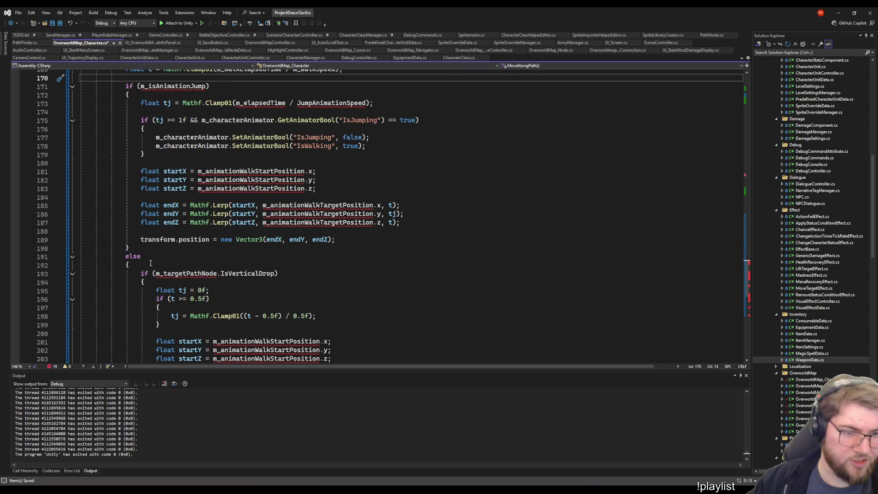
pyautogui.scroll(-5, 150, 263)
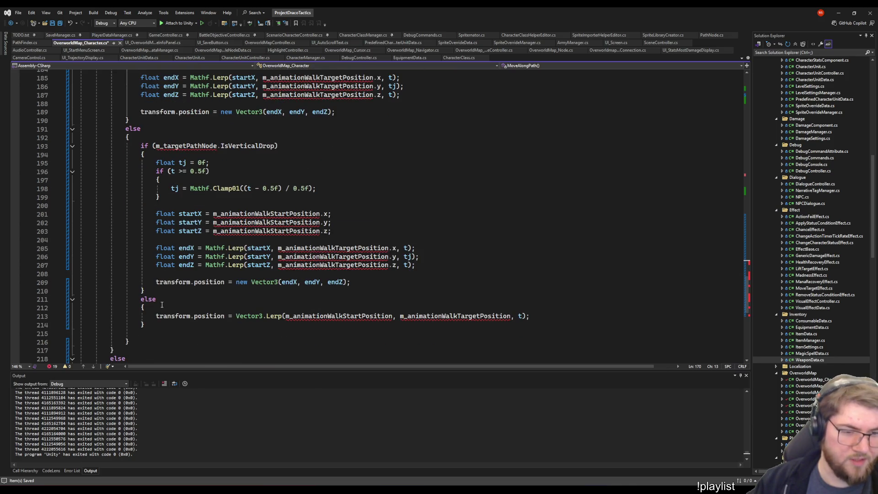
pyautogui.keyDown('shift'); pyautogui.click(161, 304); pyautogui.keyUp('shift')
pyautogui.scroll(5, 198, 310)
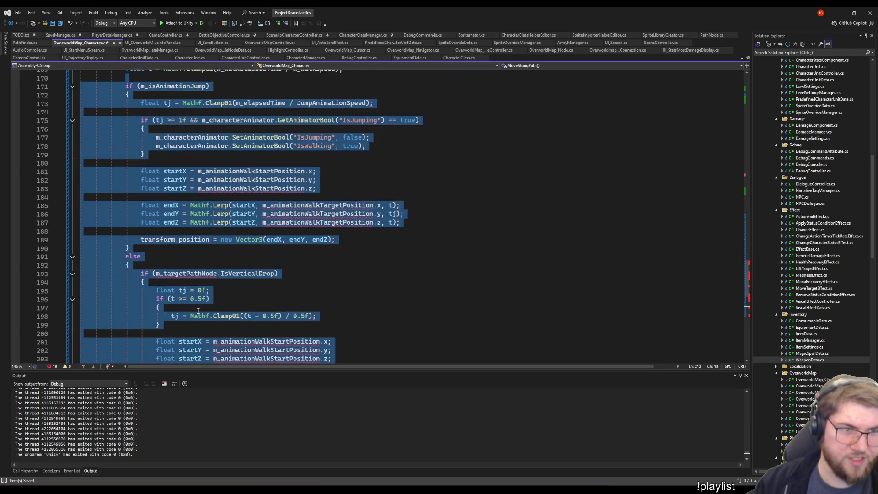
pyautogui.scroll(3, 198, 310)
pyautogui.scroll(-6, 198, 310)
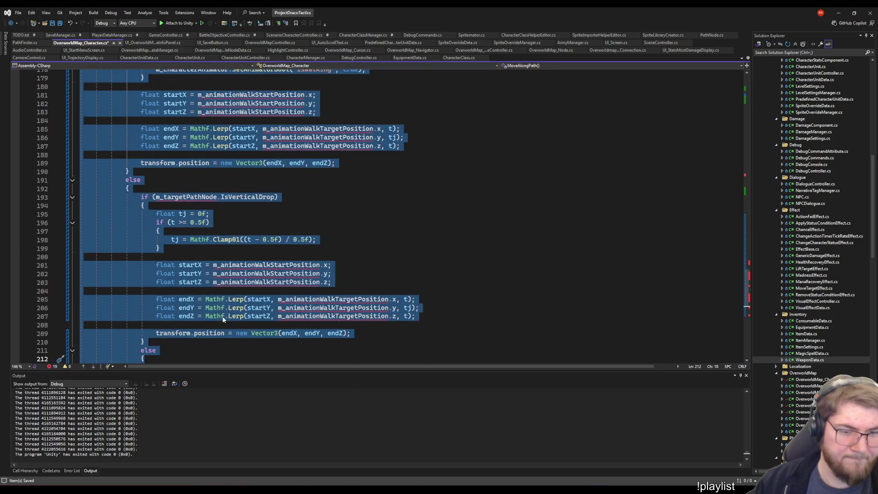
pyautogui.scroll(-3, 224, 320)
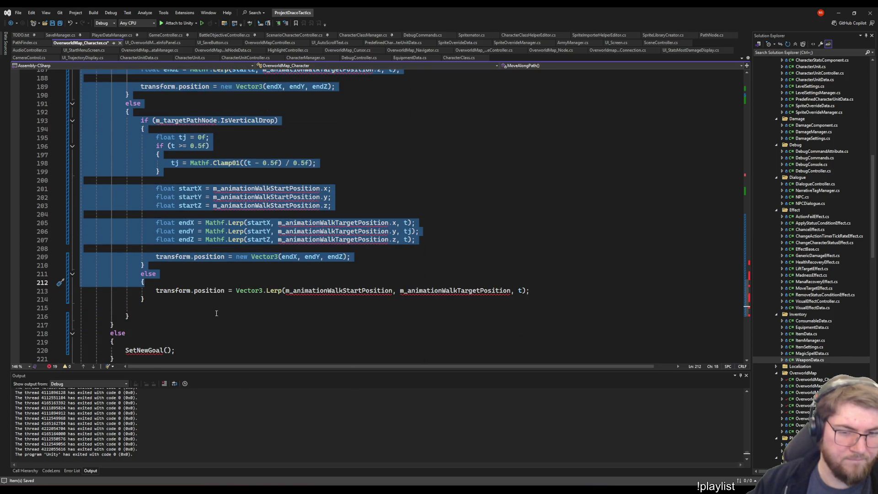
pyautogui.scroll(9, 214, 310)
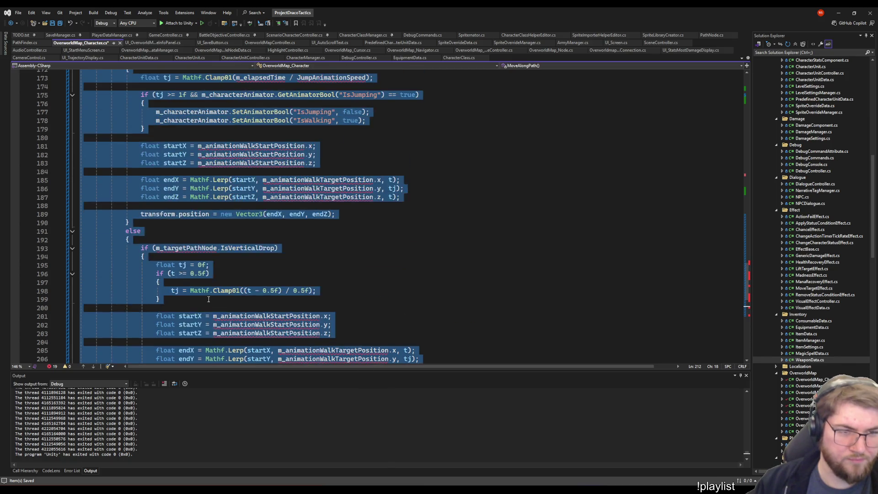
pyautogui.scroll(-9, 223, 261)
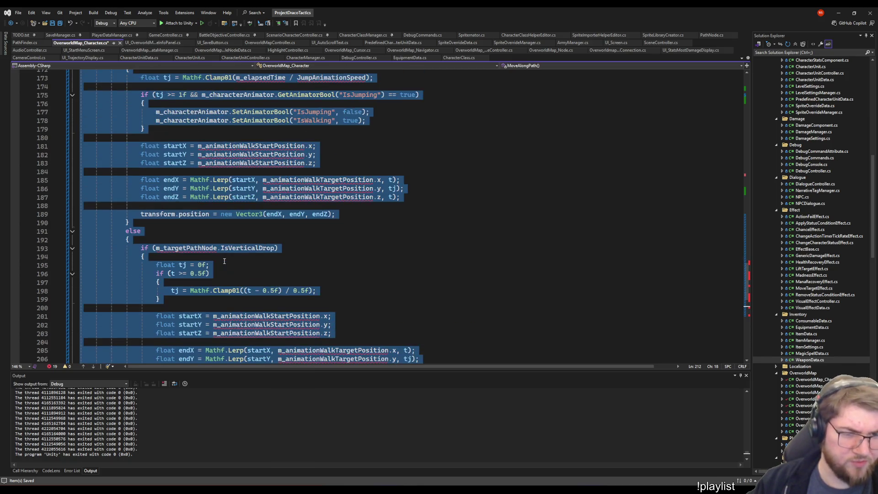
pyautogui.press('Delete')
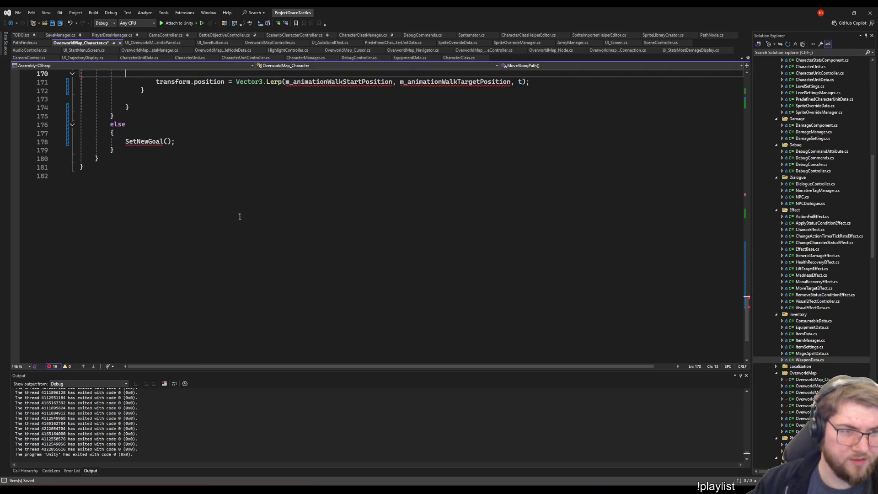
pyautogui.scroll(6, 240, 216)
pyautogui.hotkey('shift', 'Tab')
pyautogui.hotkey('shift', 'Tab')
pyautogui.press('End')
pyautogui.hotkey('shift', 'Down')
pyautogui.hotkey('shift', 'Down')
pyautogui.hotkey('shift', 'Down')
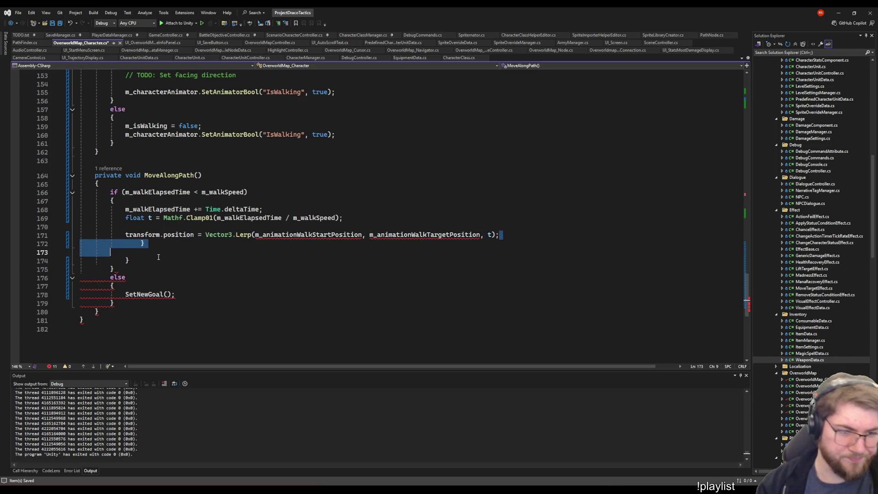
pyautogui.press('Delete')
# - Replace the SetNewGoal call in the else branch with StartNewMoveGoal
pyautogui.click(158, 257)
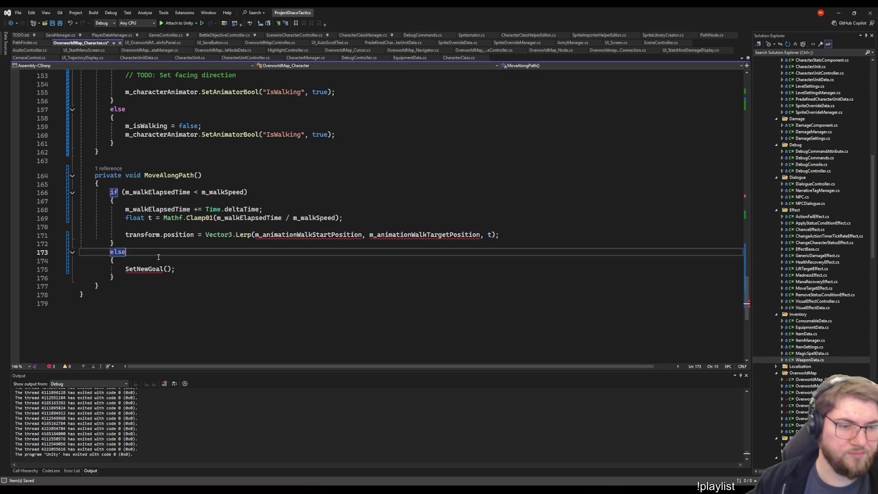
pyautogui.scroll(8, 180, 158)
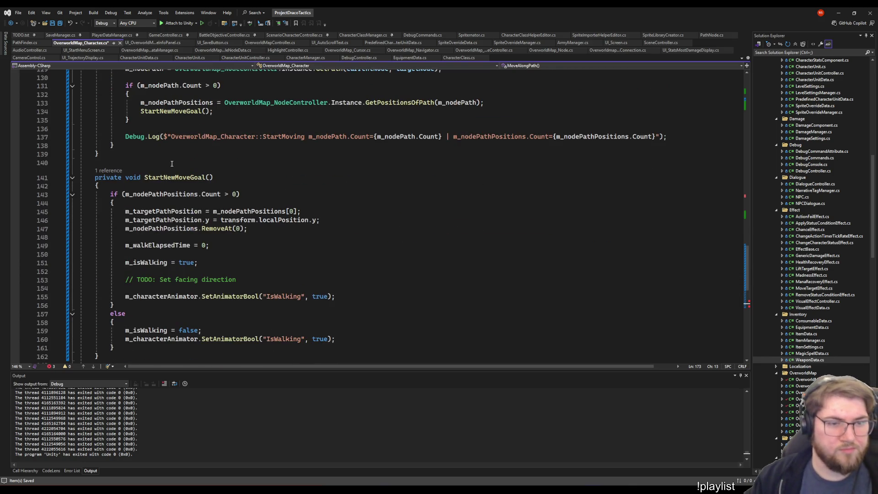
pyautogui.doubleClick(174, 178)
pyautogui.scroll(-7, 167, 287)
pyautogui.doubleClick(144, 295)
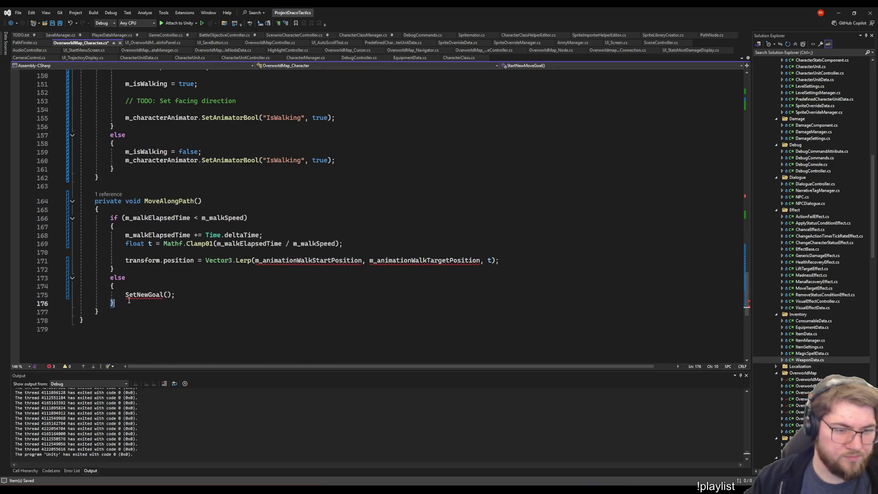
pyautogui.hotkey('ctrl', 'v')
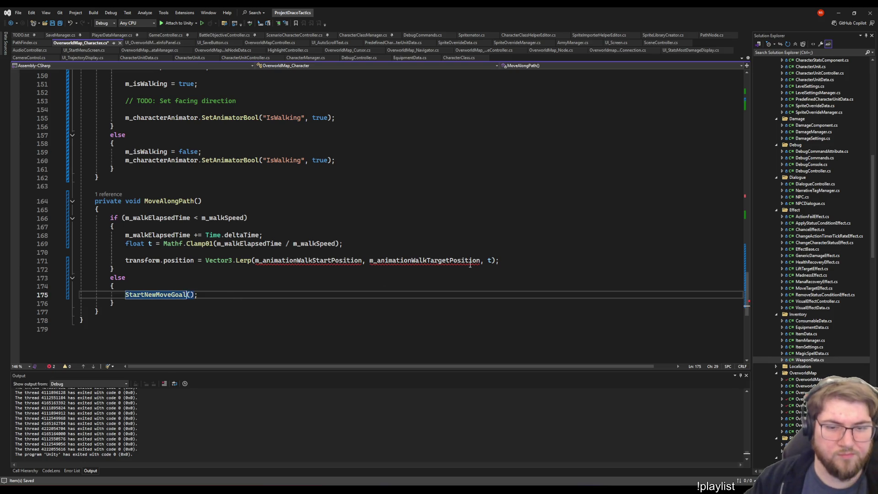
# - Make the Lerp call target m_targetPathPosition instead of m_animationWalkTargetPosition
pyautogui.scroll(3, 166, 115)
pyautogui.doubleClick(166, 116)
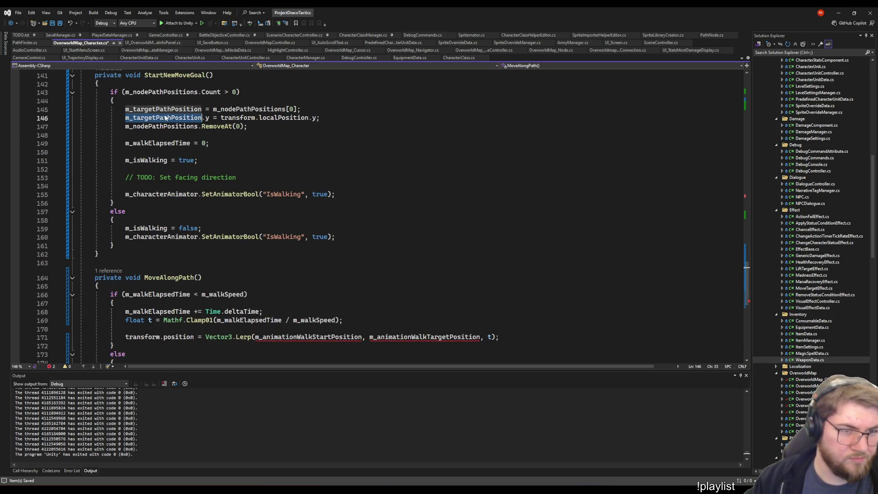
pyautogui.doubleClick(418, 337)
pyautogui.hotkey('ctrl', 'v')
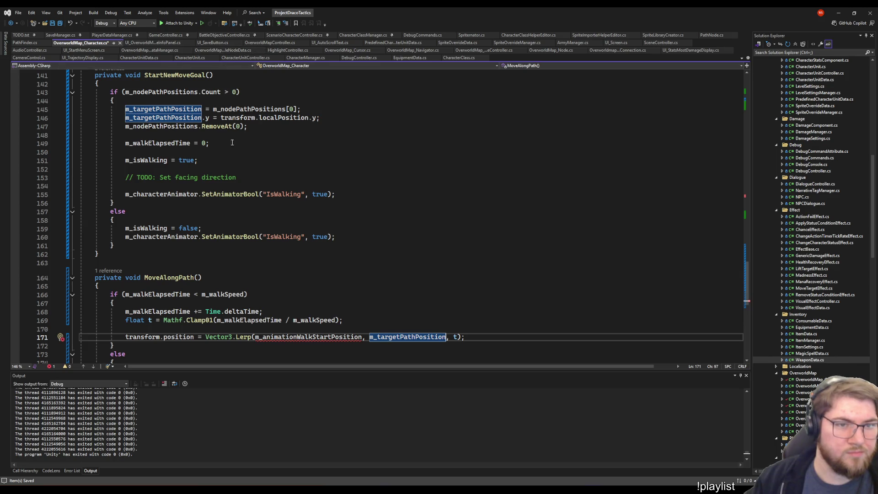
# - Check the start-position assignment in CharacterUnitController.cs, then return to below line 146
pyautogui.click(246, 58)
pyautogui.scroll(15, 325, 273)
pyautogui.scroll(2, 325, 273)
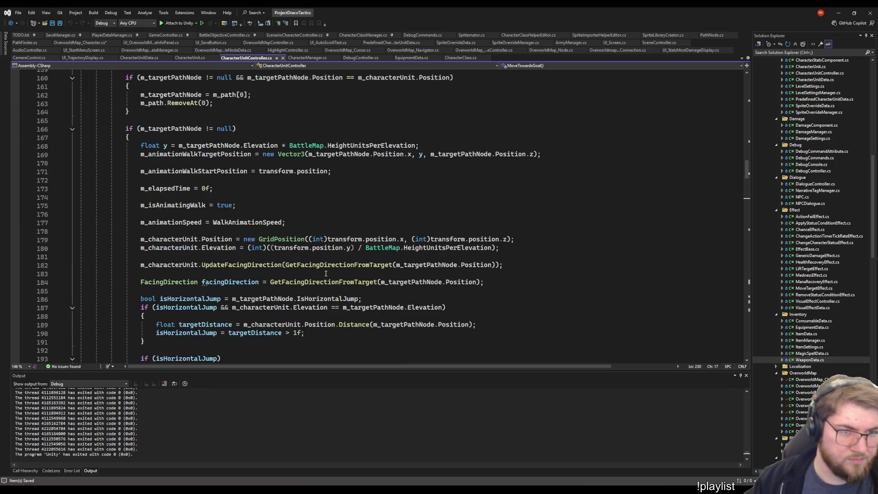
pyautogui.click(164, 160)
pyautogui.click(332, 172)
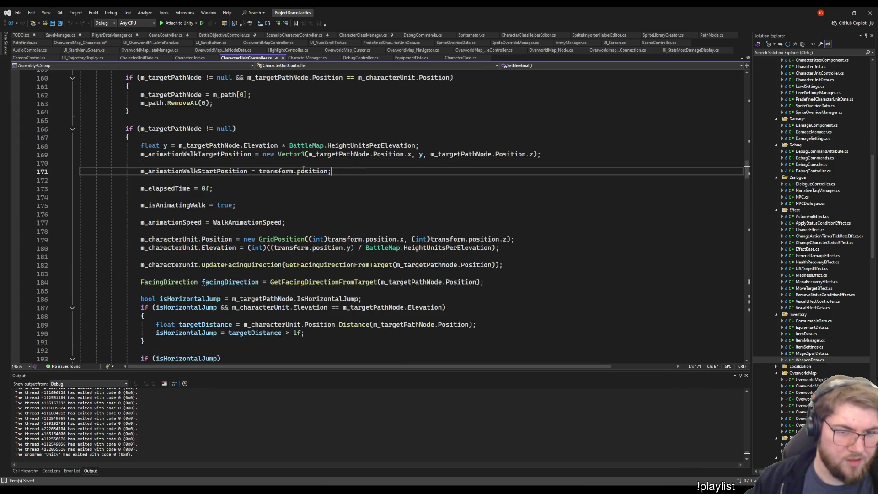
pyautogui.press('Home')
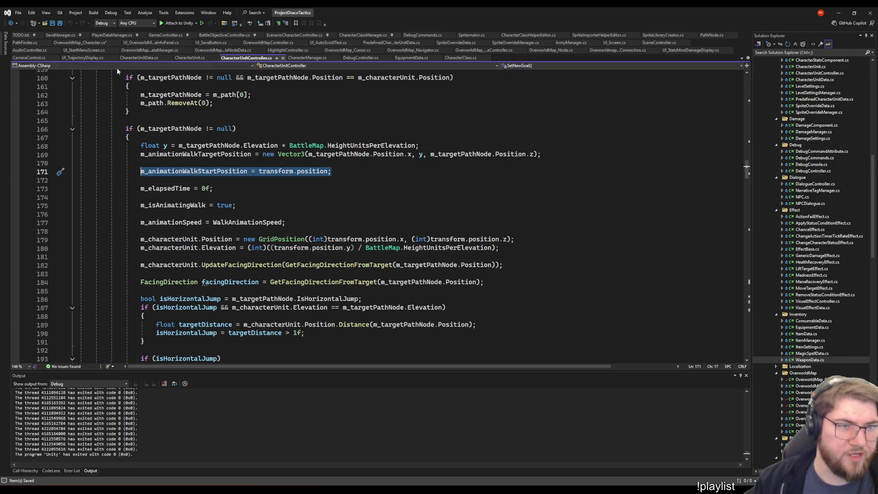
pyautogui.click(80, 43)
pyautogui.scroll(12, 238, 208)
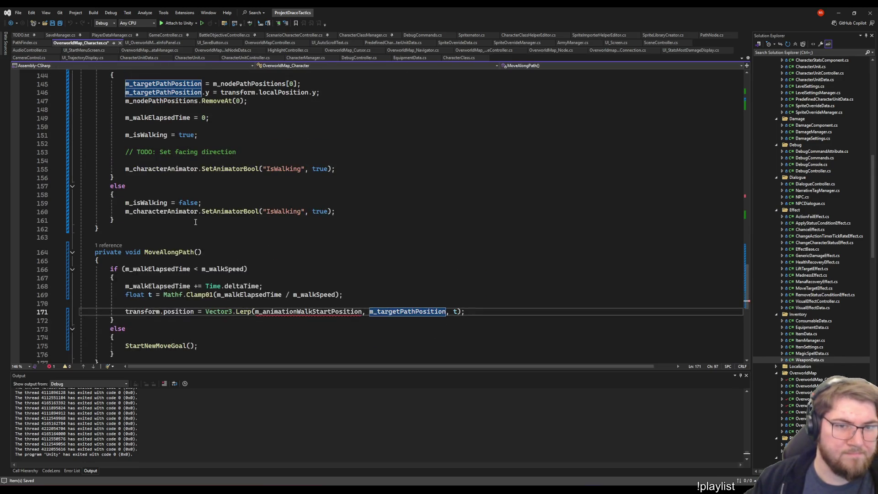
pyautogui.click(321, 220)
pyautogui.scroll(1, 320, 271)
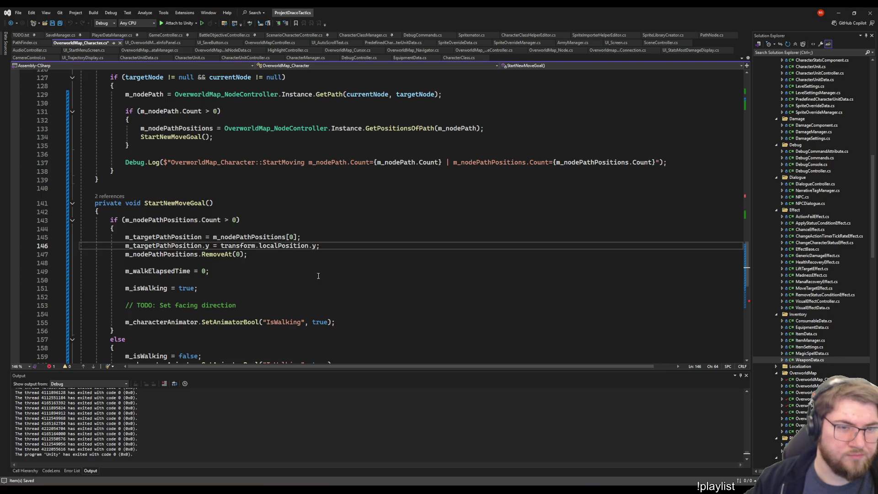
pyautogui.scroll(5, 318, 276)
pyautogui.scroll(-7, 283, 259)
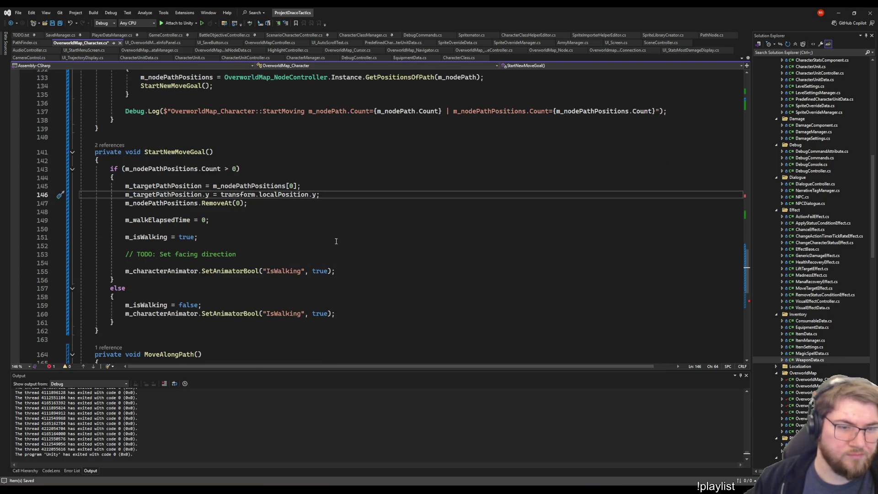
pyautogui.press('Down')
# - Add the line m_startPosition = transform.localPosition; in StartNewMoveGoal and save
pyautogui.press('Return')
pyautogui.press('Return')
pyautogui.write('m_animationWalkStartPosition = transform.position;')
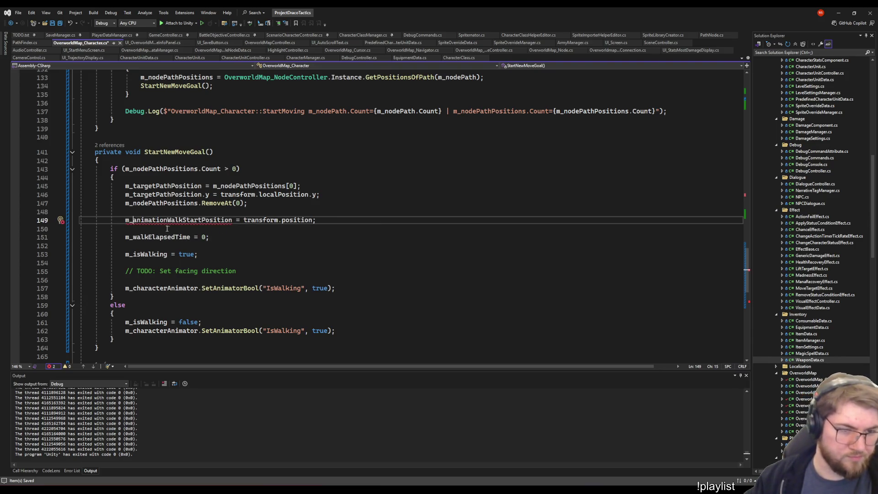
pyautogui.moveTo(133, 220); pyautogui.dragTo(182, 221)
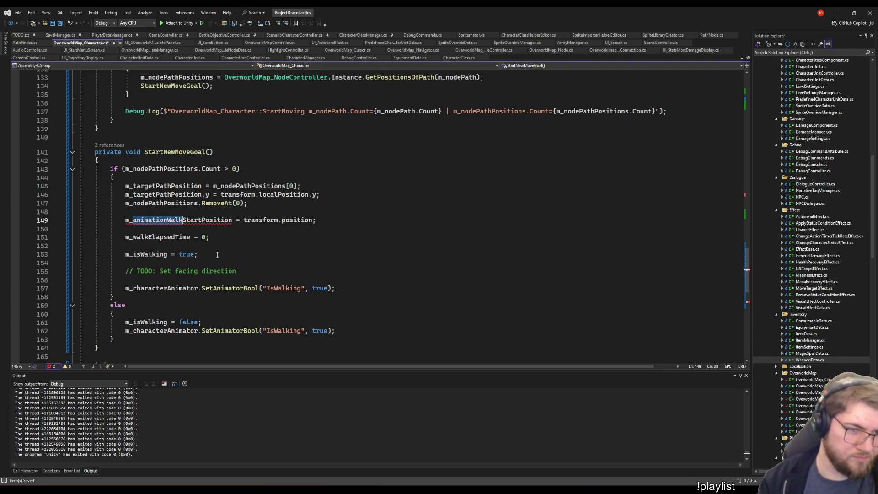
pyautogui.hotkey('shift', 'Right')
pyautogui.hotkey('shift', 'Right')
pyautogui.hotkey('shift', 'Right')
pyautogui.press('BackSpace')
pyautogui.write('start')
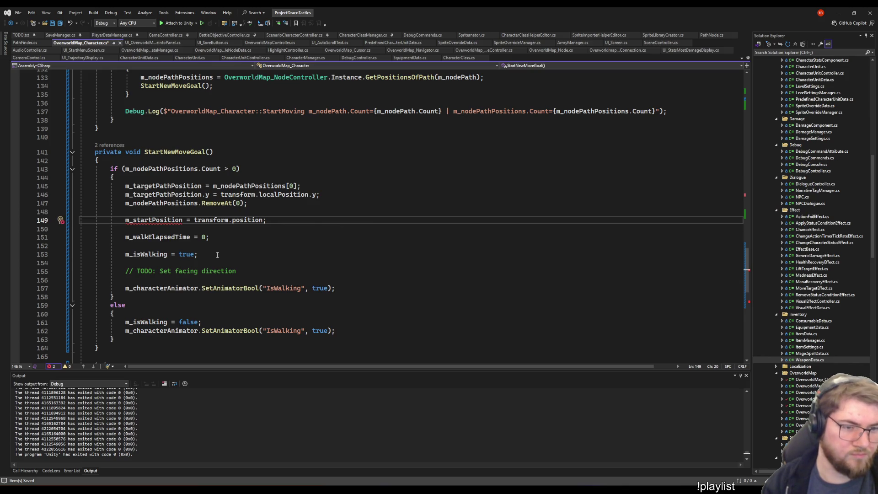
pyautogui.write('Path')
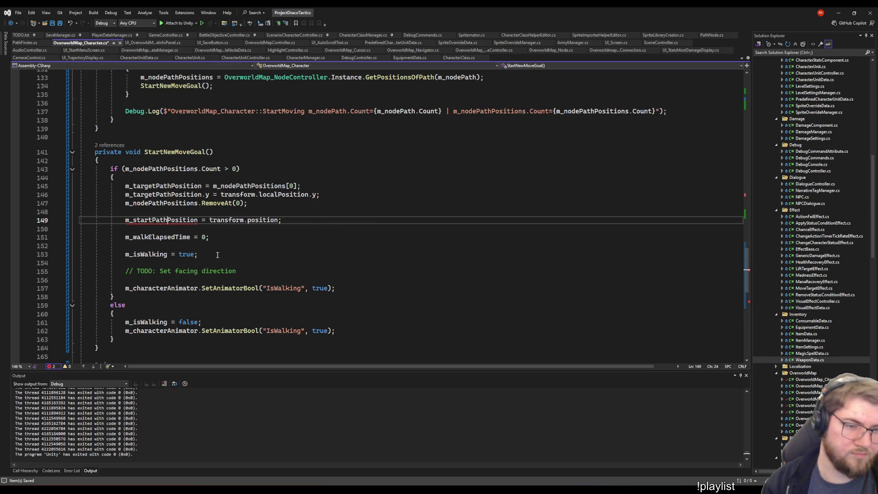
pyautogui.press('BackSpace')
pyautogui.press('BackSpace')
pyautogui.press('BackSpace')
pyautogui.press('End')
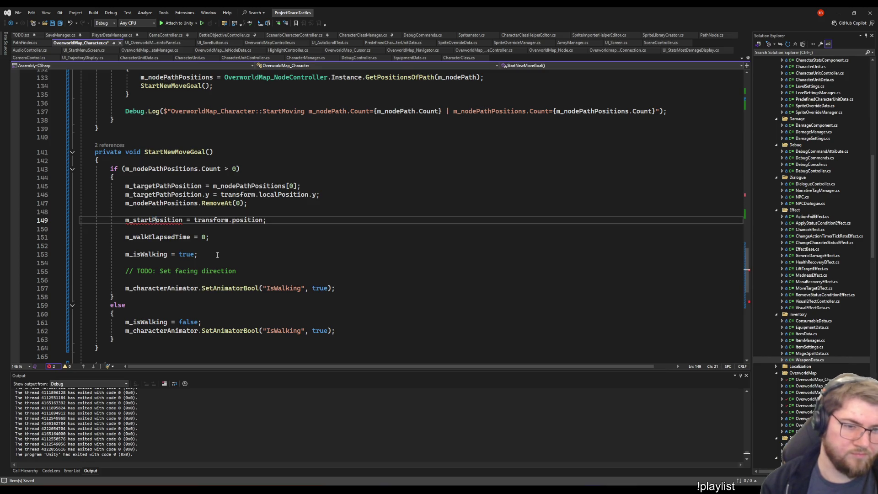
pyautogui.hotkey('ctrl', 'shift', 'Left')
pyautogui.write('local')
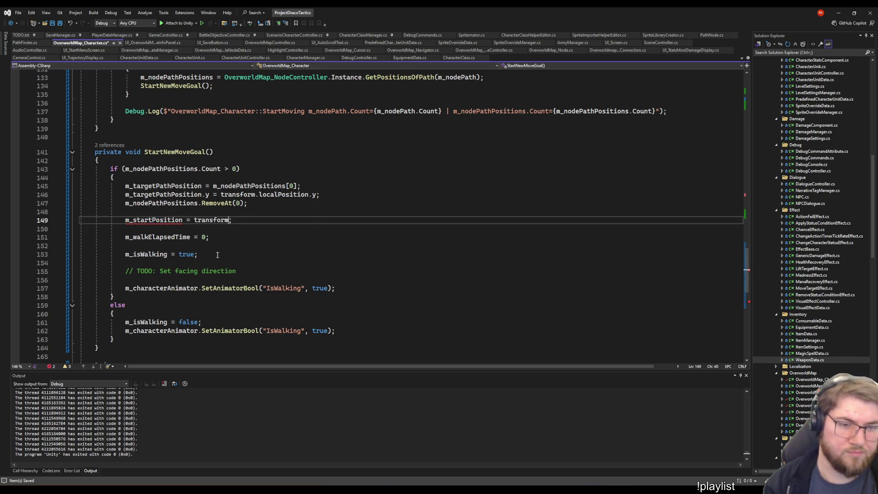
pyautogui.press('Tab')
pyautogui.hotkey('ctrl', 's')
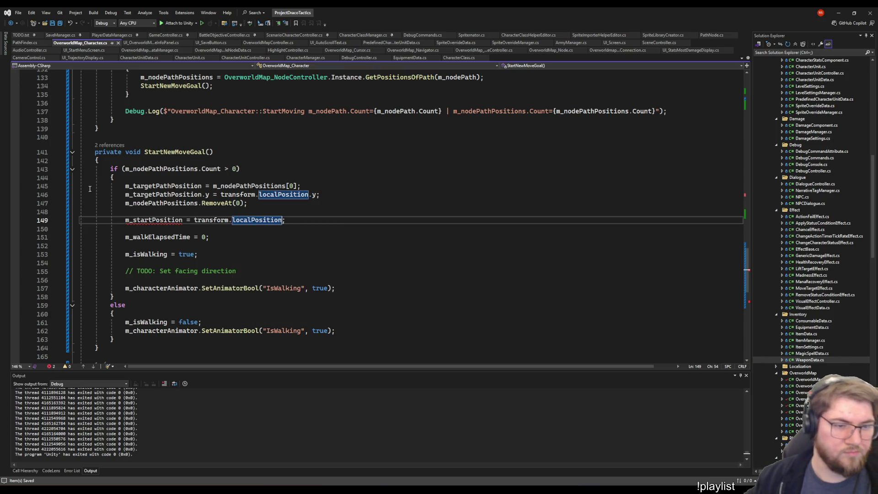
# - Generate a class field for the undeclared m_startPosition
pyautogui.click(149, 220)
pyautogui.rightClick(149, 220)
pyautogui.click(165, 226)
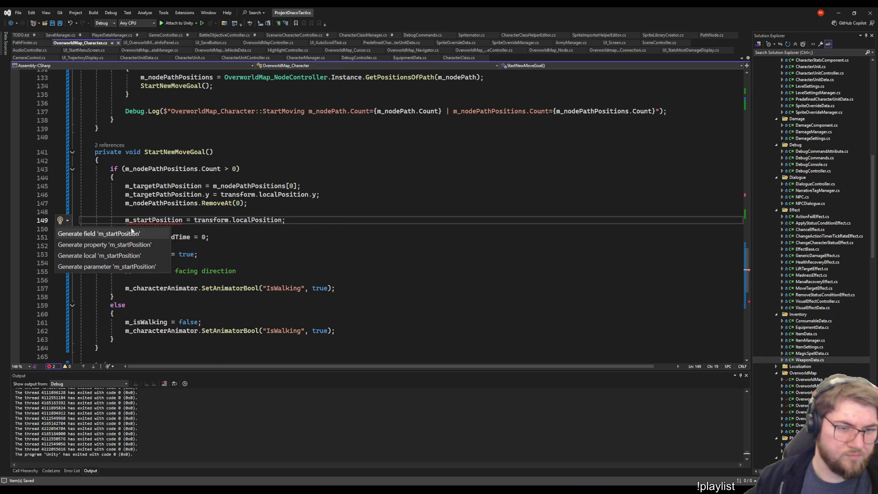
pyautogui.click(103, 234)
# - Move the m_startPosition declaration up beside m_targetPathPosition and save
pyautogui.doubleClick(176, 220)
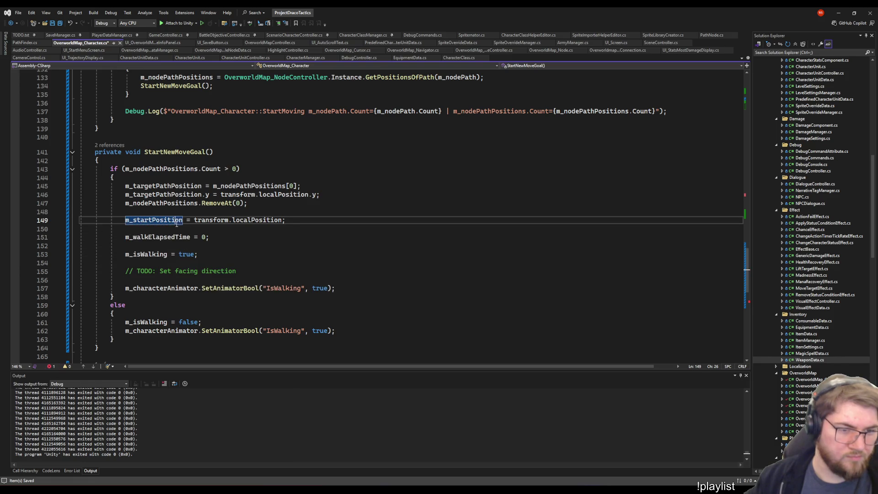
pyautogui.rightClick(177, 224)
pyautogui.click(203, 270)
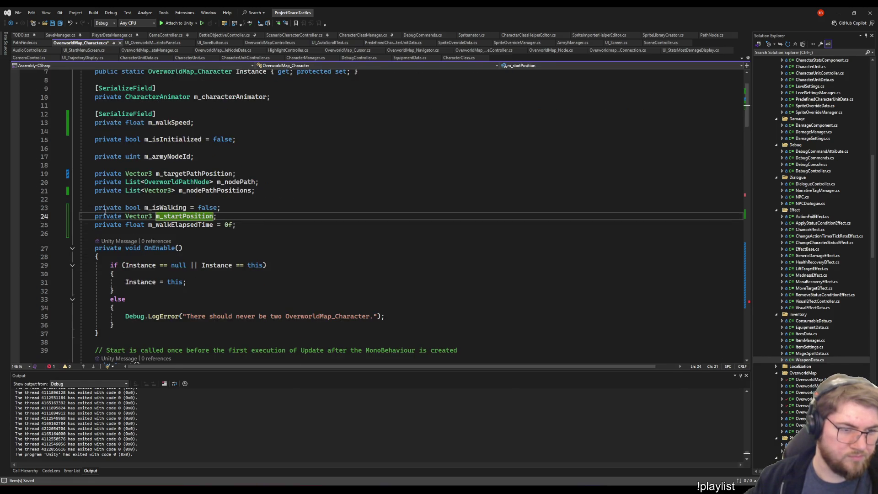
pyautogui.press('End')
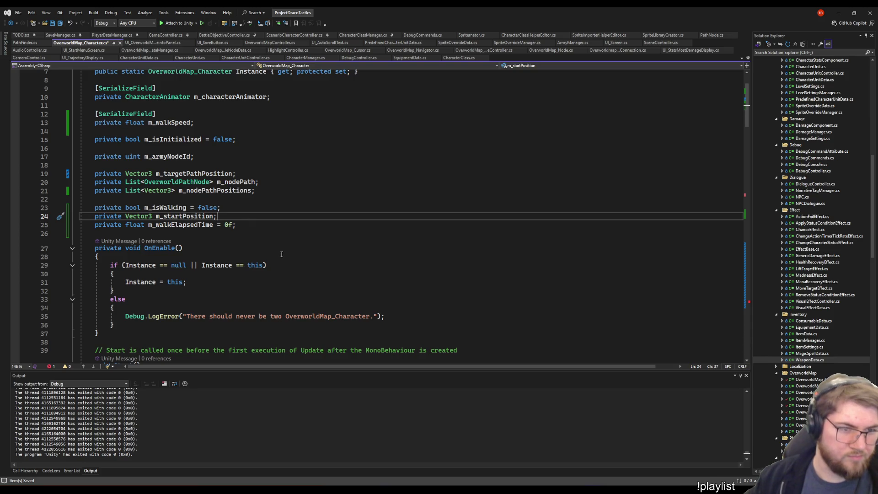
pyautogui.hotkey('alt', 'Up')
pyautogui.hotkey('alt', 'Up')
pyautogui.hotkey('alt', 'Up')
pyautogui.hotkey('ctrl', 's')
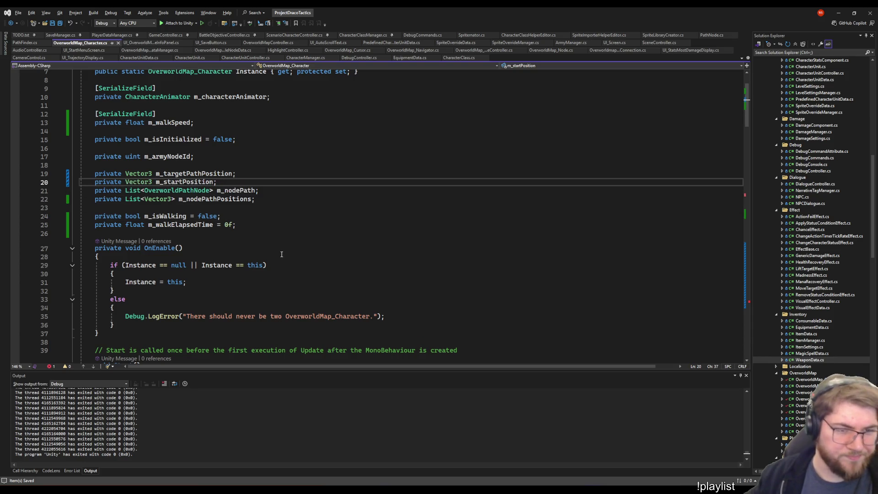
pyautogui.rightClick(166, 185)
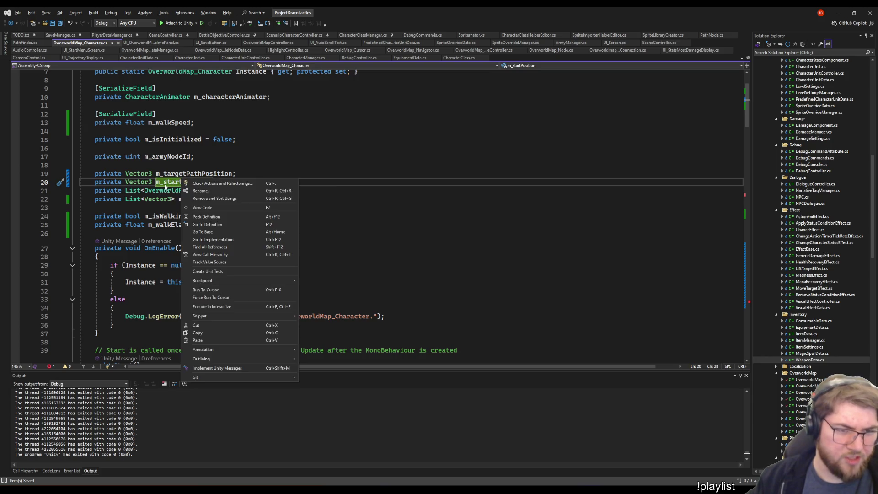
pyautogui.click(164, 183)
pyautogui.scroll(-20, 239, 223)
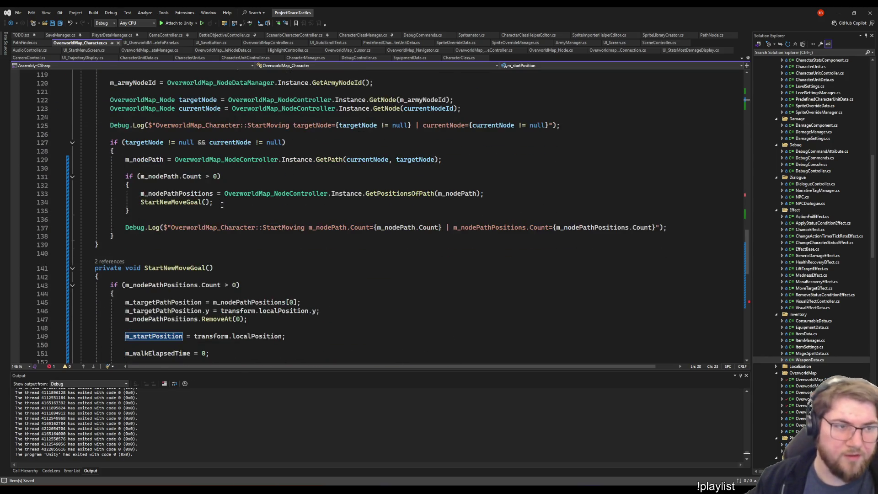
# - Use m_startPosition instead of m_animationWalkStartPosition in the Lerp call on line 173
pyautogui.hotkey('ctrl', 'shift', 'Down')
pyautogui.press('End')
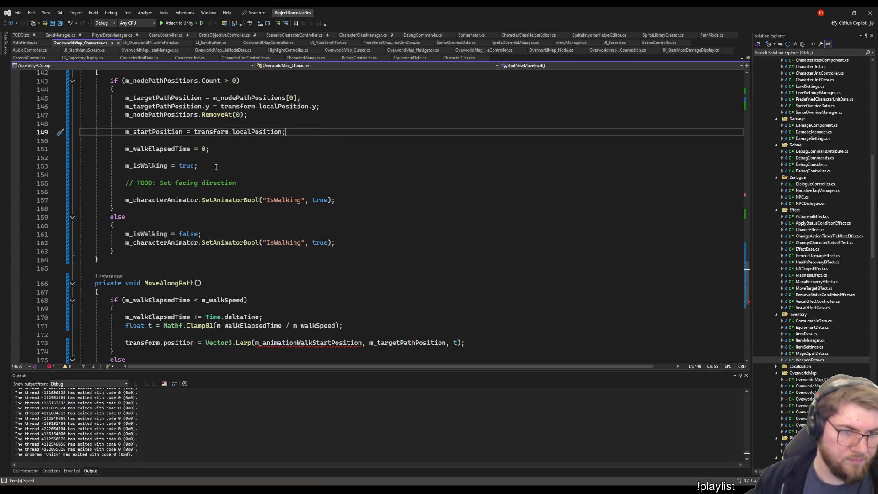
pyautogui.scroll(-7, 216, 167)
pyautogui.scroll(6, 320, 166)
pyautogui.doubleClick(158, 106)
pyautogui.scroll(-6, 250, 172)
pyautogui.doubleClick(291, 164)
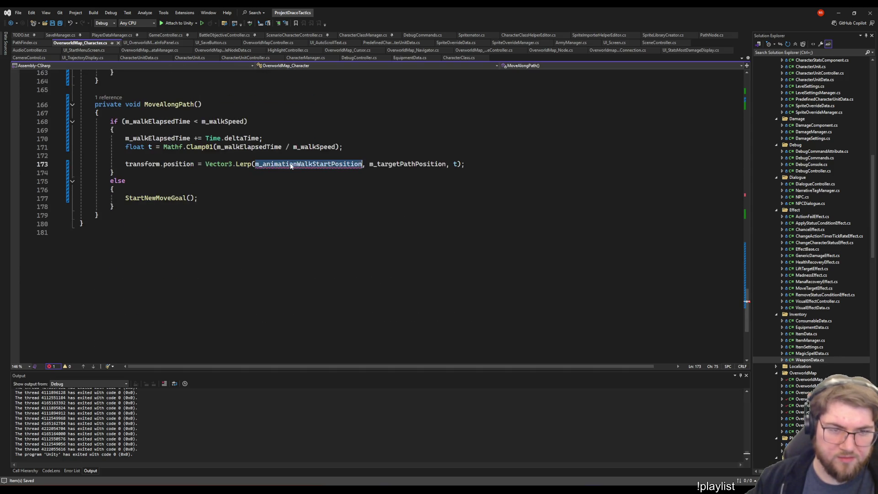
pyautogui.hotkey('ctrl', 'v')
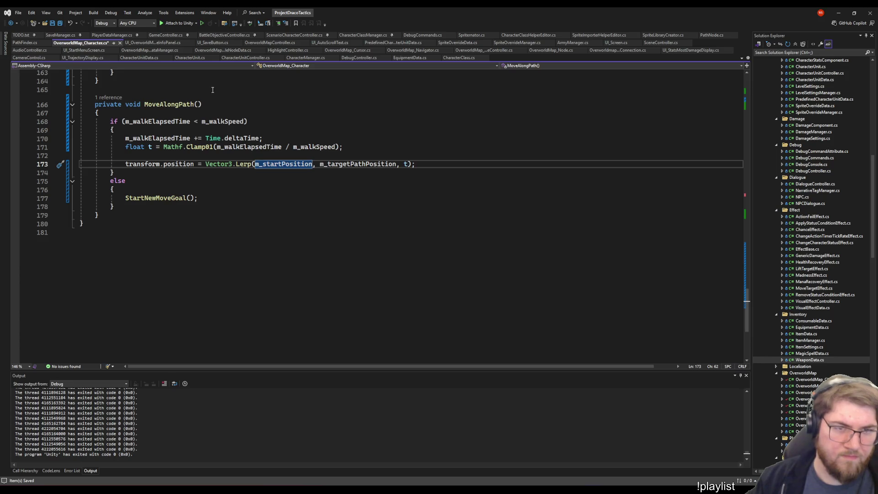
# - Change transform.position to transform.localPosition on line 173 and save
pyautogui.doubleClick(172, 164)
pyautogui.scroll(7, 183, 183)
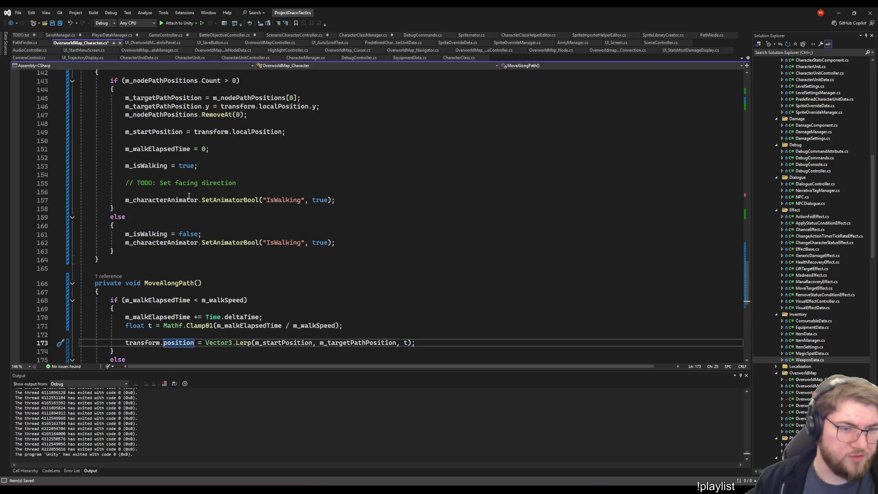
pyautogui.doubleClick(258, 131)
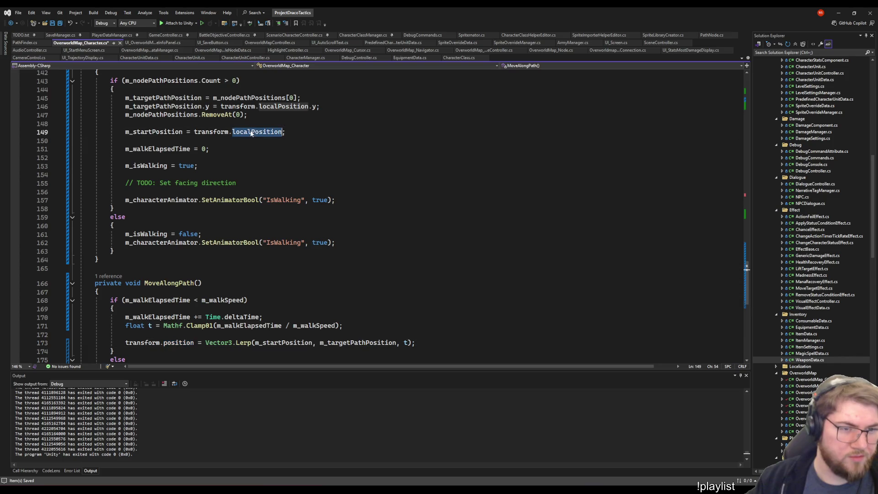
pyautogui.scroll(-5, 189, 210)
pyautogui.doubleClick(189, 210)
pyautogui.hotkey('ctrl', 'v')
pyautogui.hotkey('ctrl', 's')
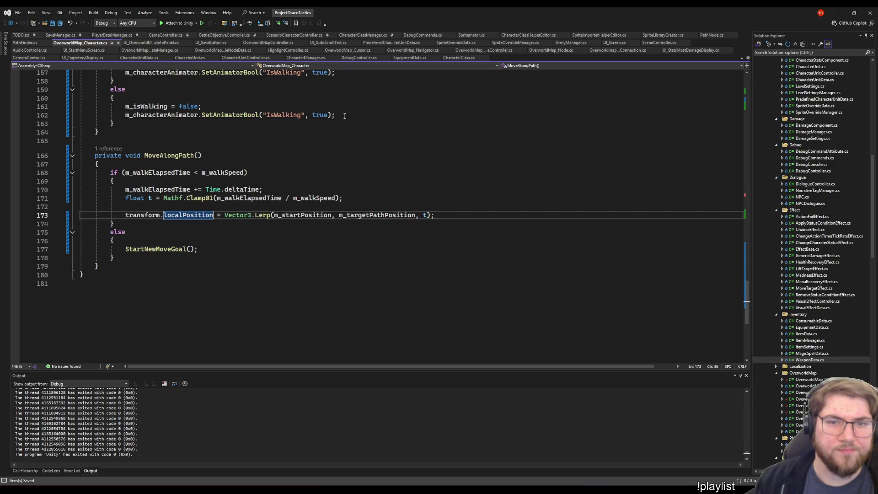
# - Switch to CharacterUnitController.cs and review the walk setup around lines 177–179
pyautogui.click(245, 57)
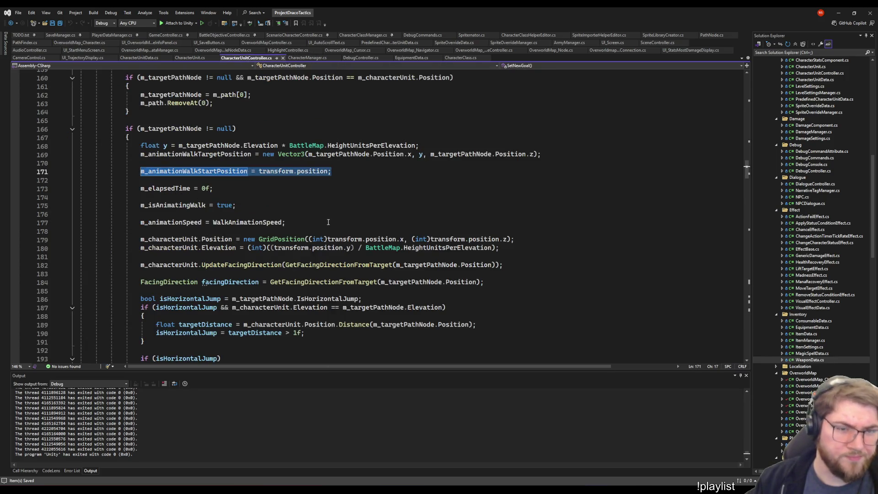
pyautogui.click(328, 221)
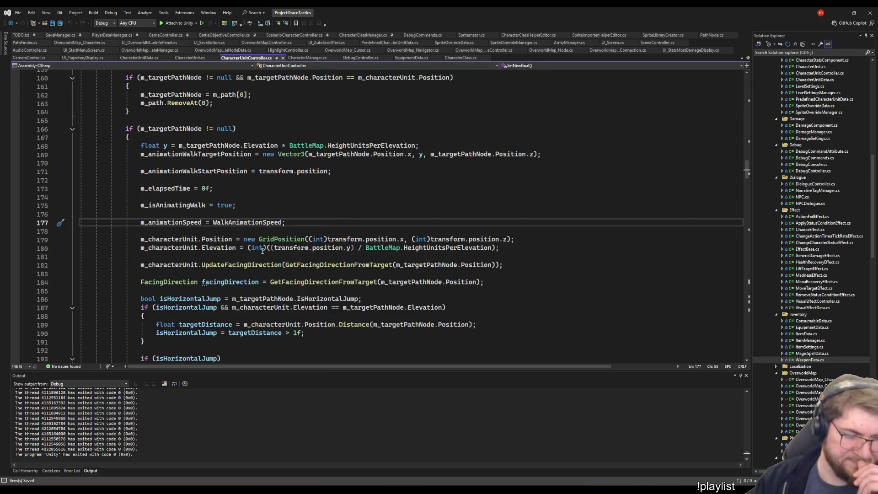
pyautogui.scroll(-3, 263, 250)
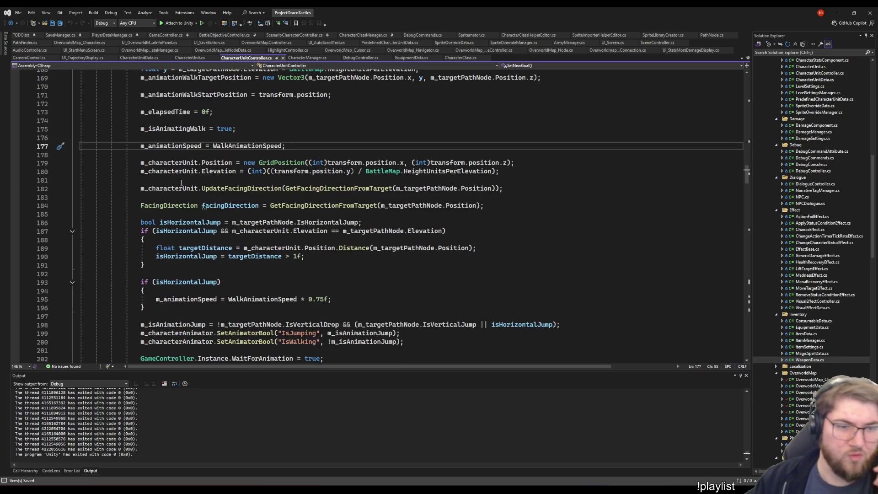
pyautogui.scroll(4, 350, 249)
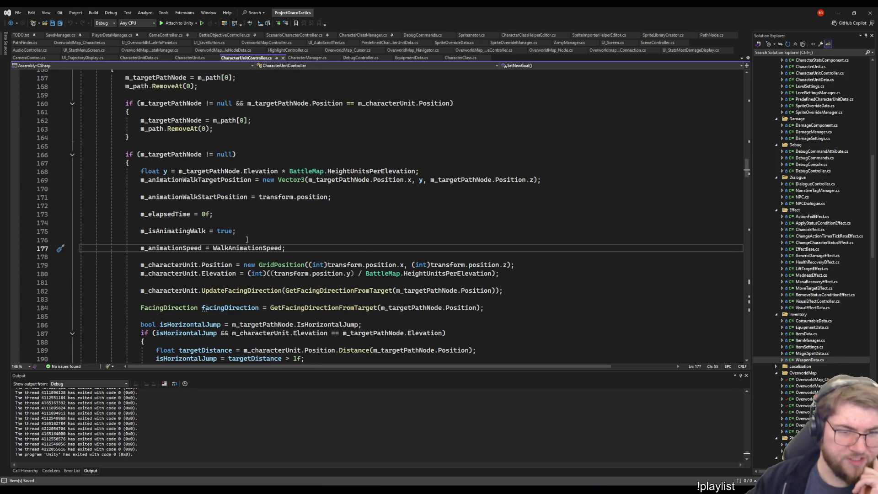
pyautogui.click(231, 265)
pyautogui.scroll(-6, 113, 285)
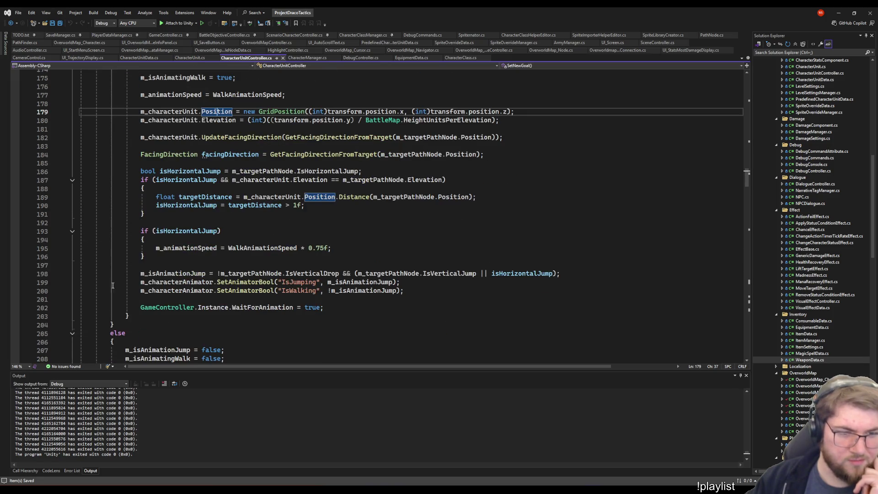
pyautogui.scroll(-18, 113, 285)
pyautogui.scroll(-4, 216, 253)
pyautogui.scroll(14, 216, 250)
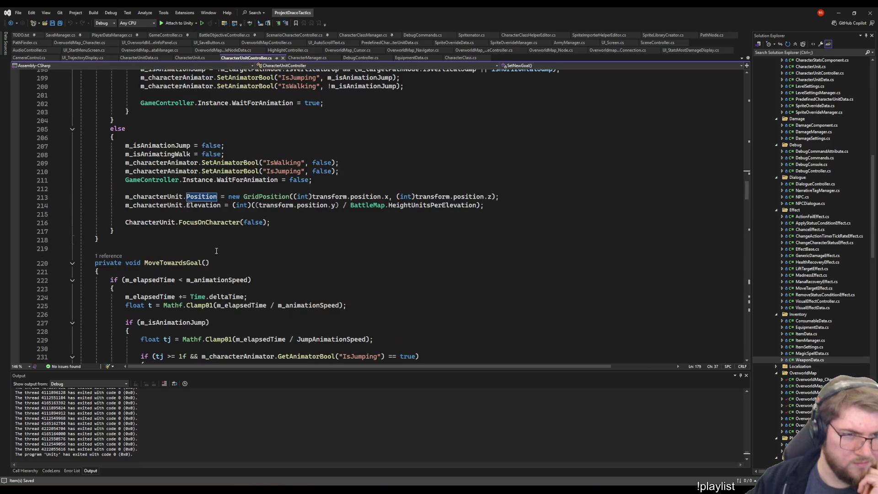
pyautogui.scroll(9, 216, 248)
pyautogui.scroll(-6, 244, 273)
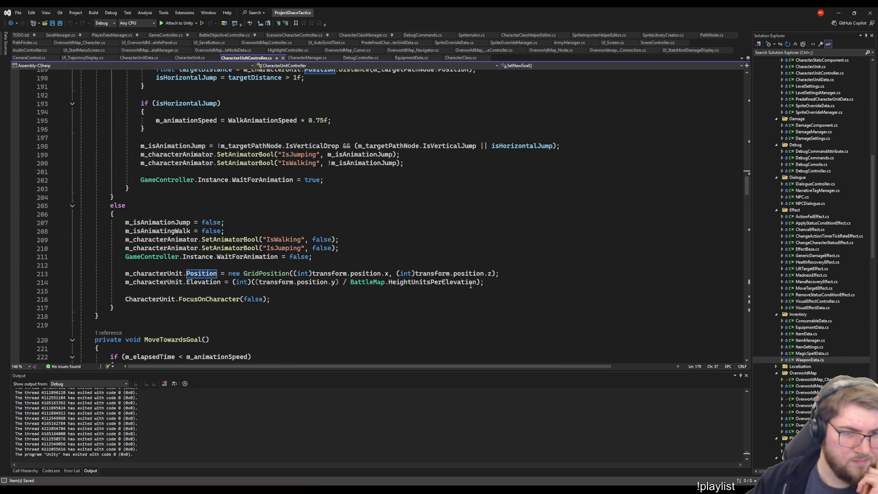
pyautogui.scroll(-5, 291, 266)
# - Review the else block and lines 214–216 in CharacterUnitController.cs for reference
pyautogui.click(293, 178)
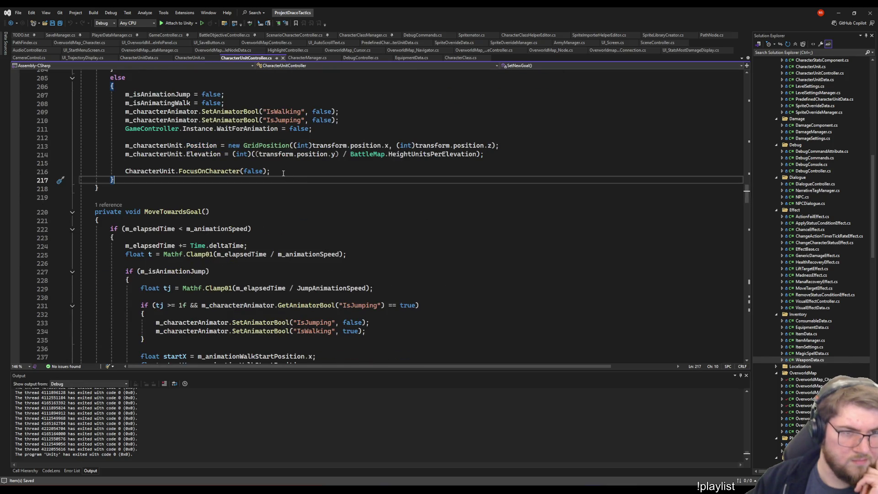
pyautogui.scroll(-9, 283, 173)
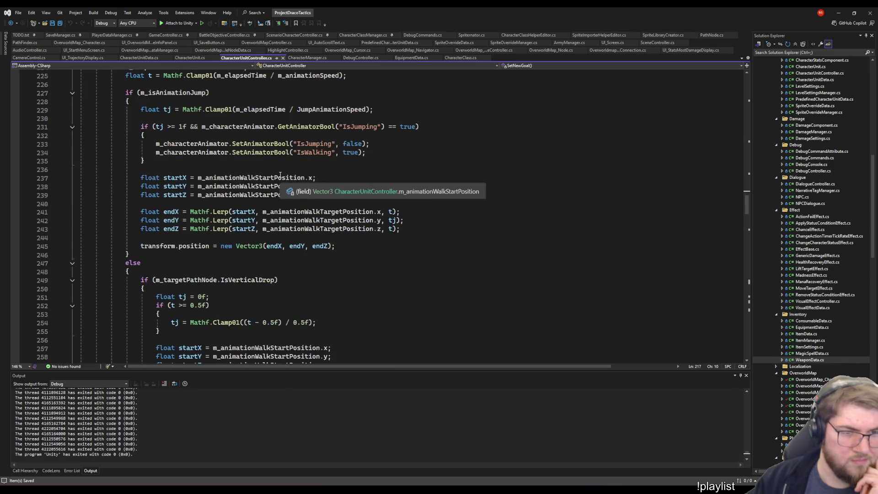
pyautogui.scroll(10, 241, 180)
pyautogui.scroll(4, 241, 180)
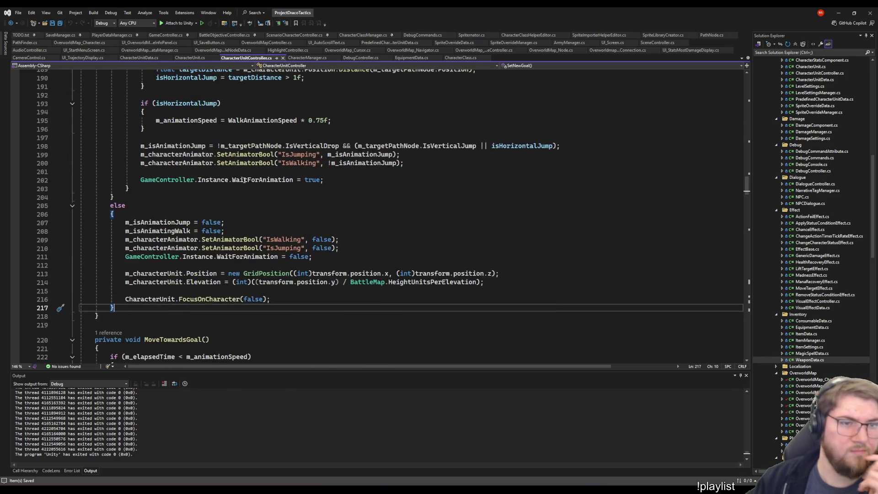
pyautogui.click(402, 283)
pyautogui.click(348, 298)
pyautogui.scroll(5, 347, 296)
pyautogui.scroll(5, 348, 296)
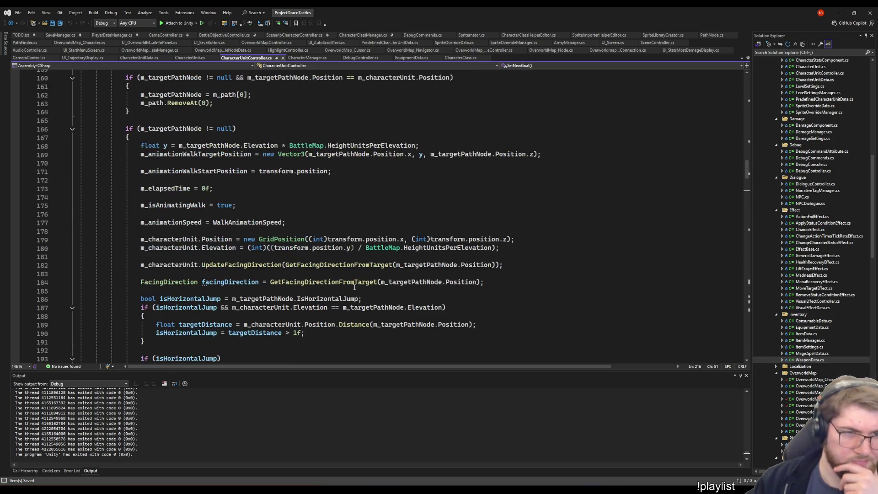
pyautogui.scroll(3, 386, 250)
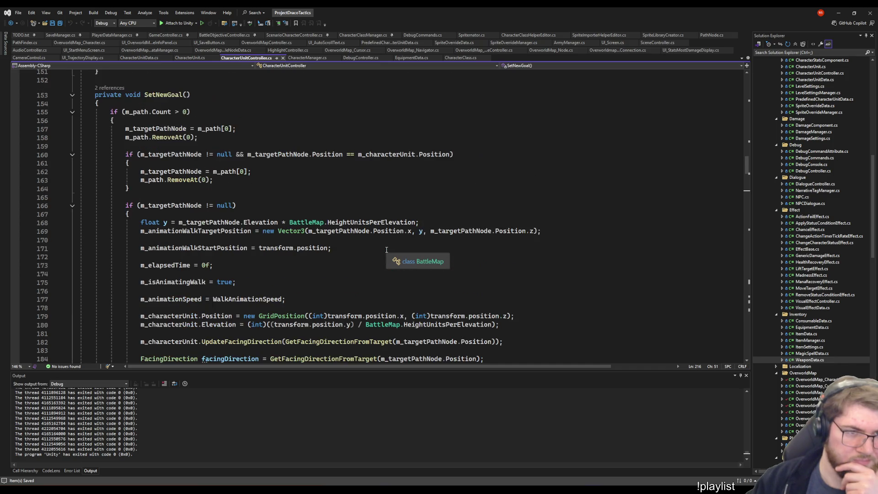
pyautogui.scroll(-3, 295, 270)
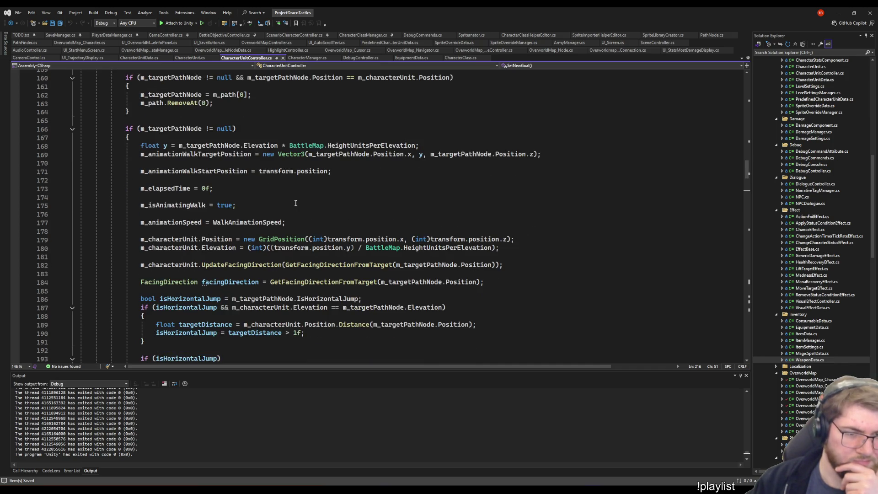
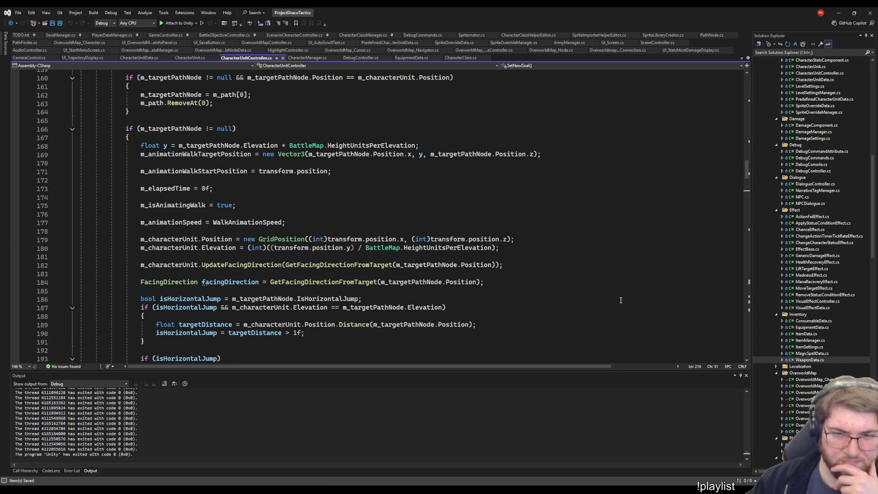
# - Review CharacterUnitController's code around the transform.position assignment on line 245
pyautogui.scroll(-3, 621, 300)
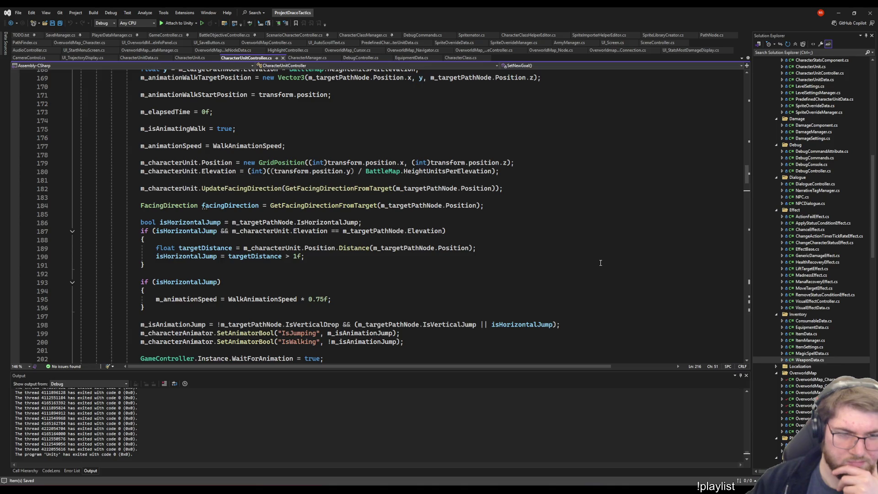
pyautogui.scroll(-6, 600, 262)
pyautogui.scroll(-10, 594, 256)
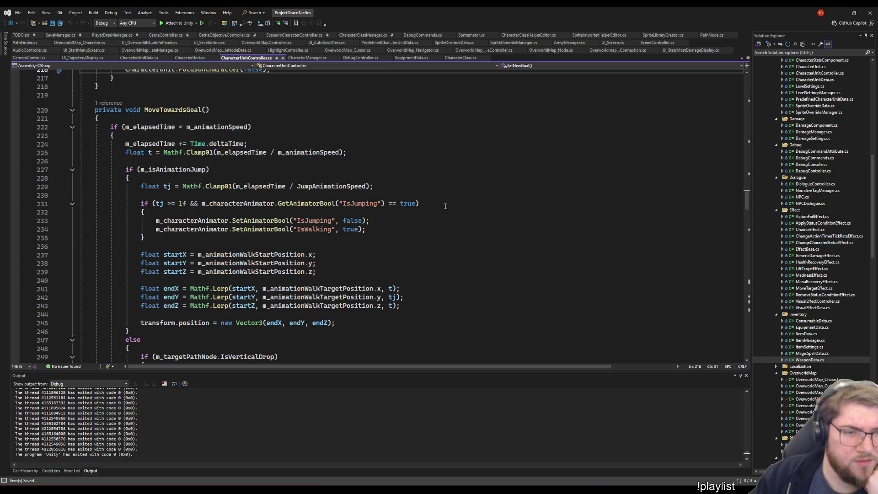
pyautogui.scroll(-2, 430, 219)
pyautogui.click(193, 272)
pyautogui.scroll(4, 347, 224)
pyautogui.scroll(-12, 348, 225)
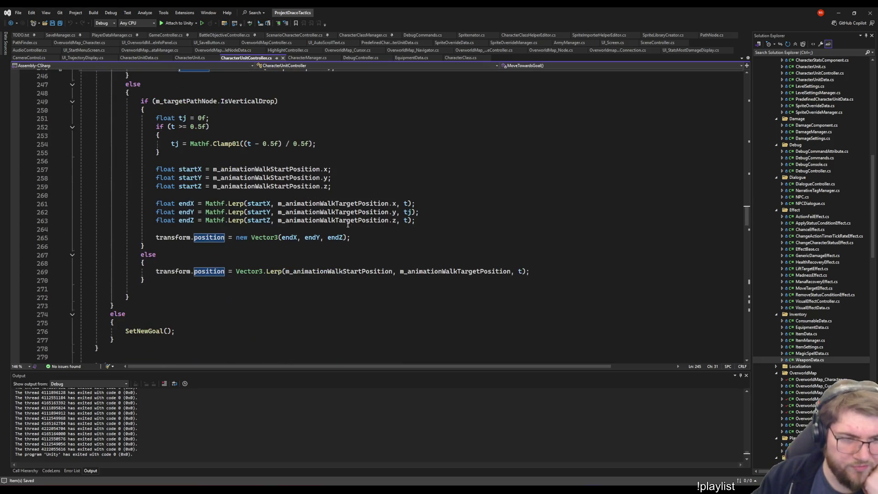
pyautogui.scroll(-19, 512, 201)
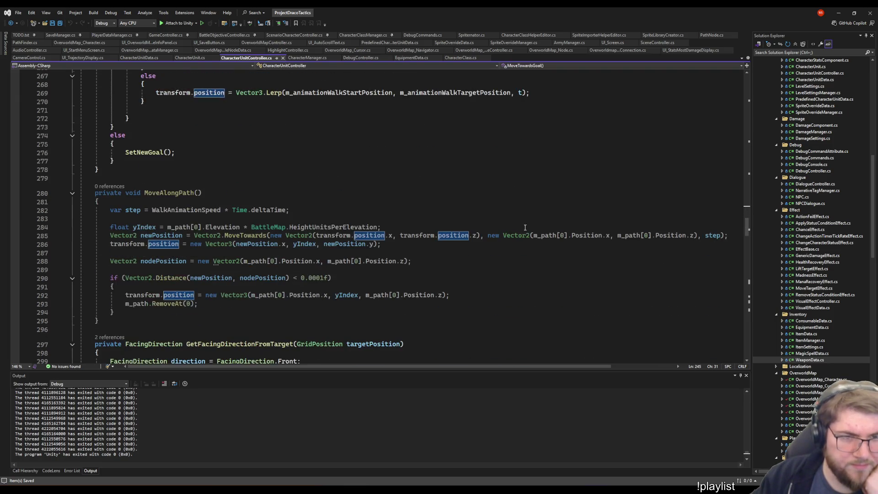
pyautogui.scroll(-19, 510, 211)
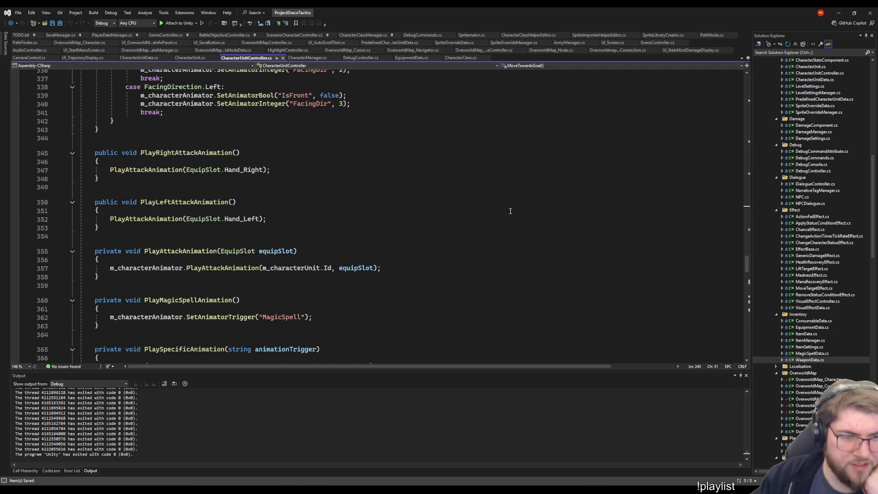
pyautogui.scroll(8, 475, 217)
pyautogui.scroll(20, 475, 217)
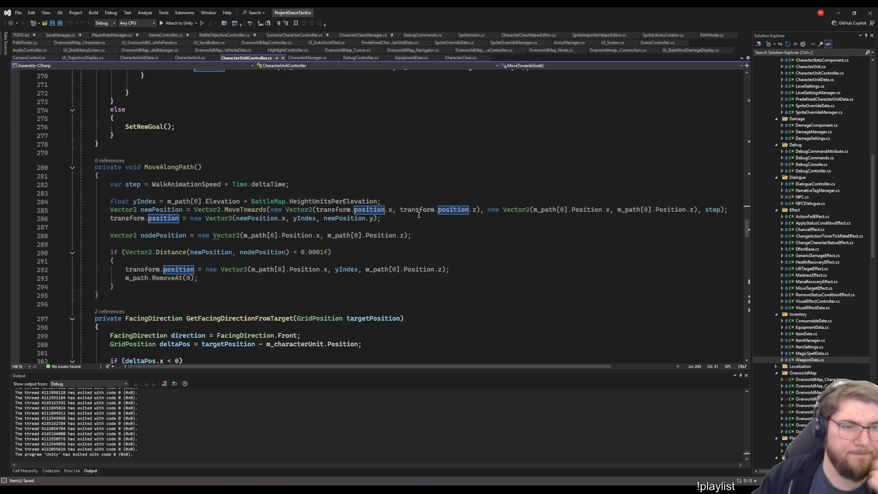
# - Search the current document for 'transform' and step through its matches
pyautogui.click(182, 194)
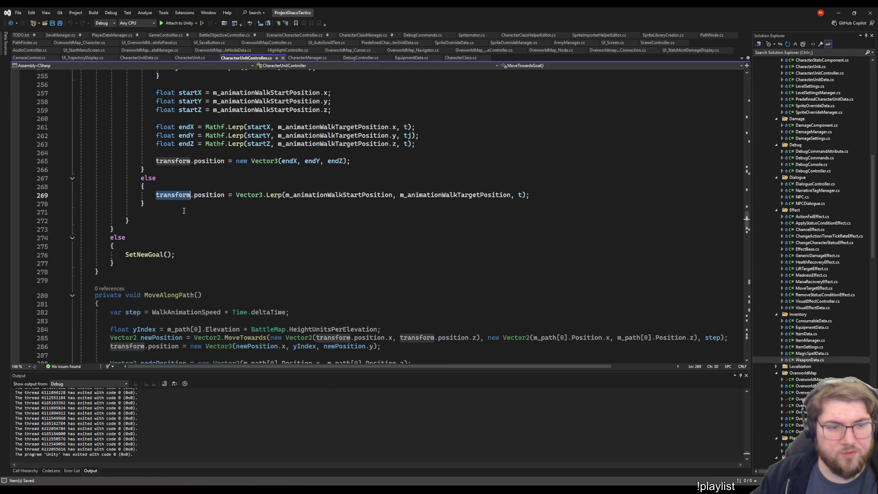
pyautogui.hotkey('ctrl', 'f')
pyautogui.press('Return')
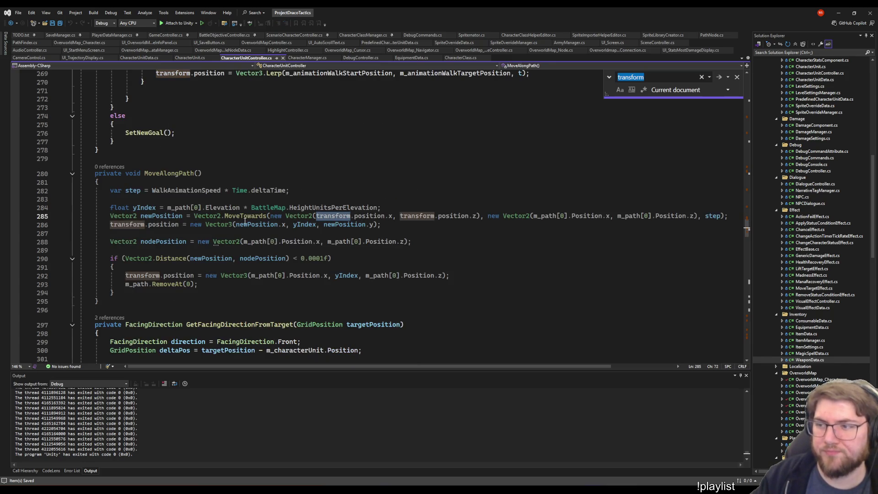
pyautogui.press('Return')
pyautogui.press('Return')
pyautogui.press('Return')
pyautogui.press('Return')
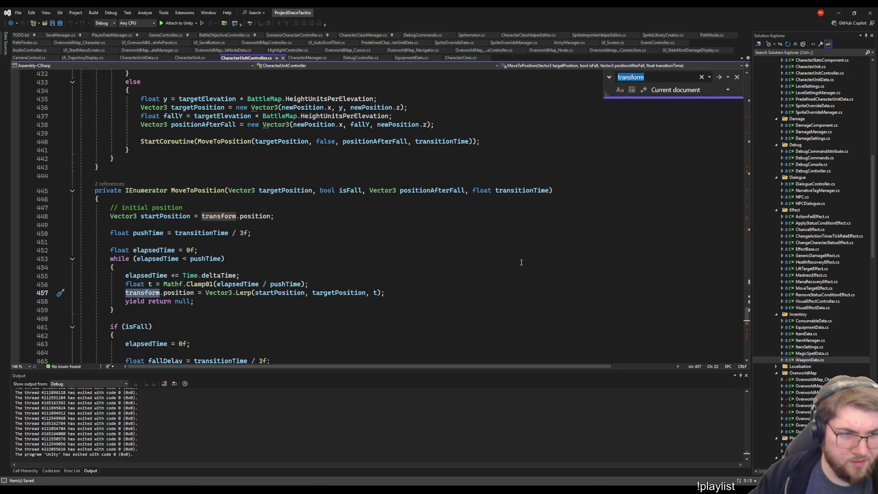
pyautogui.scroll(20, 111, 190)
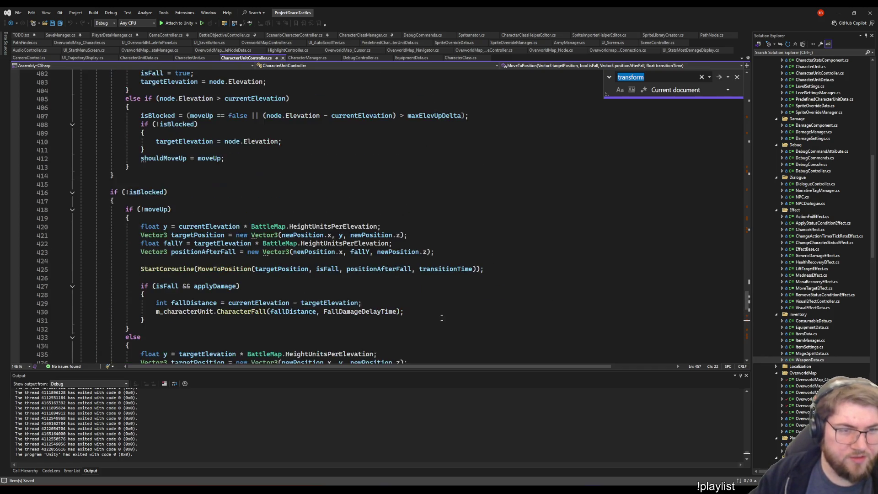
pyautogui.scroll(-20, 417, 315)
pyautogui.press('Return')
pyautogui.press('Return')
pyautogui.press('Return')
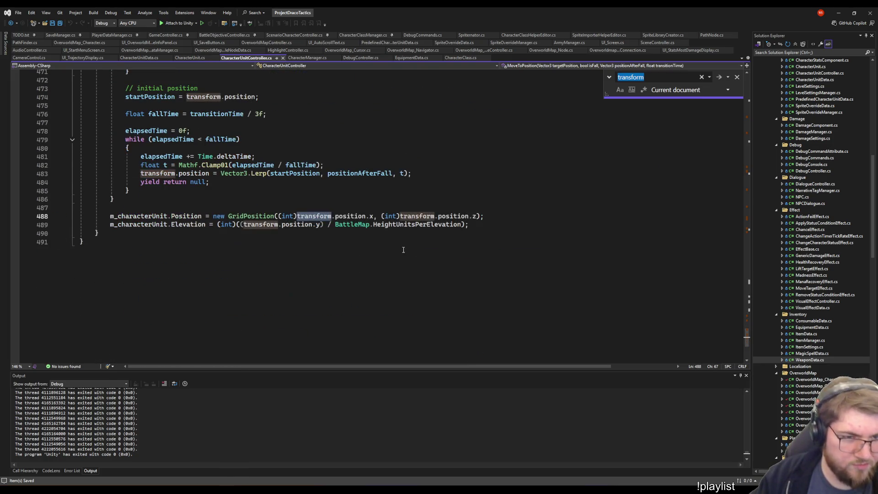
pyautogui.scroll(12, 192, 242)
pyautogui.scroll(-10, 268, 271)
pyautogui.scroll(-6, 269, 272)
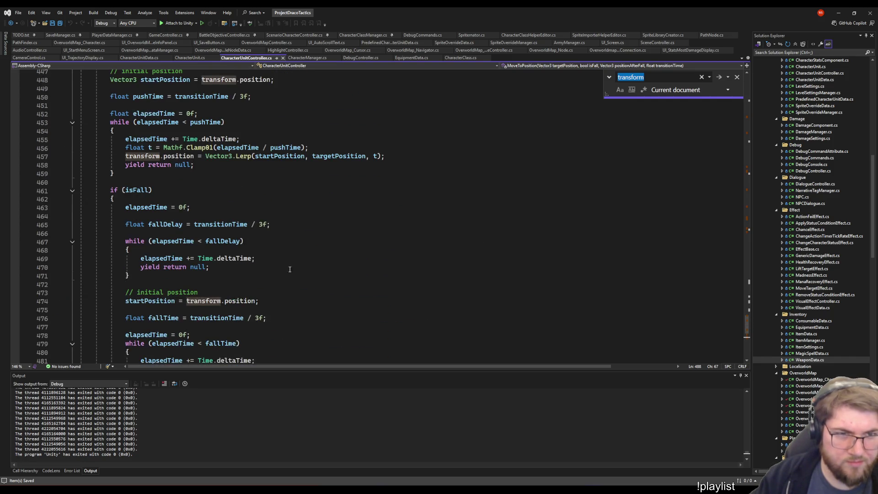
pyautogui.press('Return')
pyautogui.press('Return')
pyautogui.press('Return')
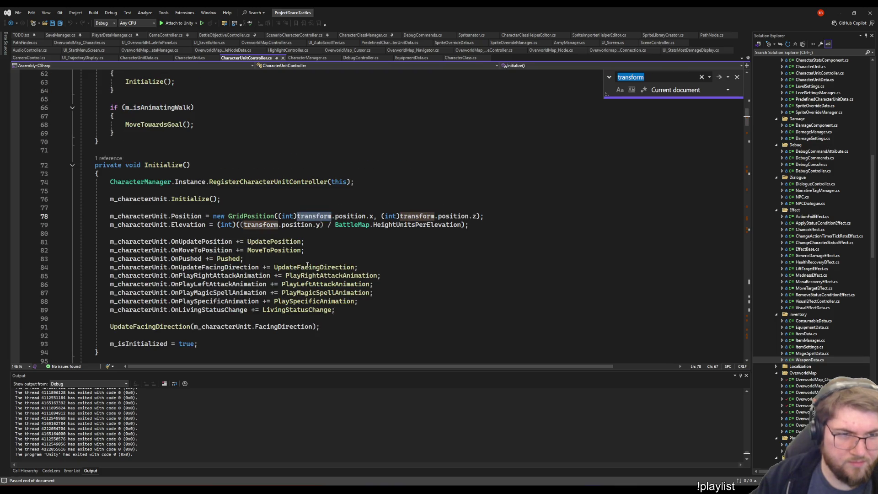
pyautogui.press('Return')
pyautogui.press('Return')
pyautogui.press('Return')
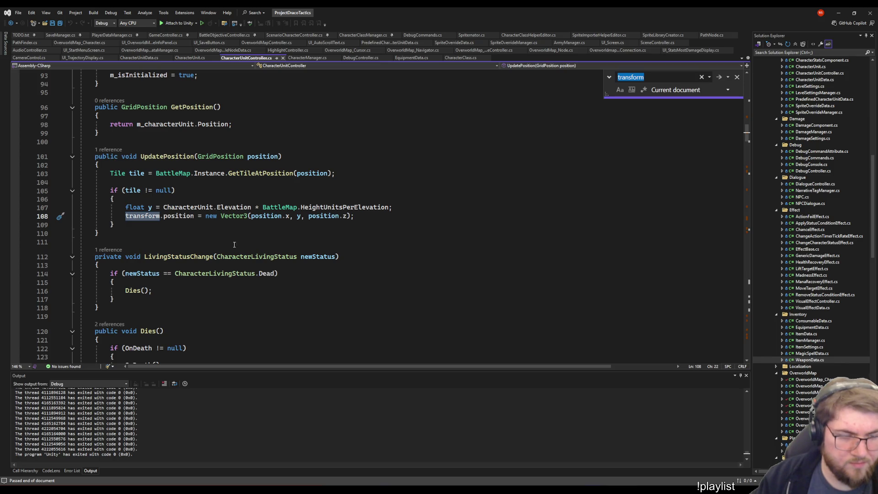
# - Follow UpdatePosition's CodeLens reference to the OnUpdatePosition subscription on line 81
pyautogui.click(109, 150)
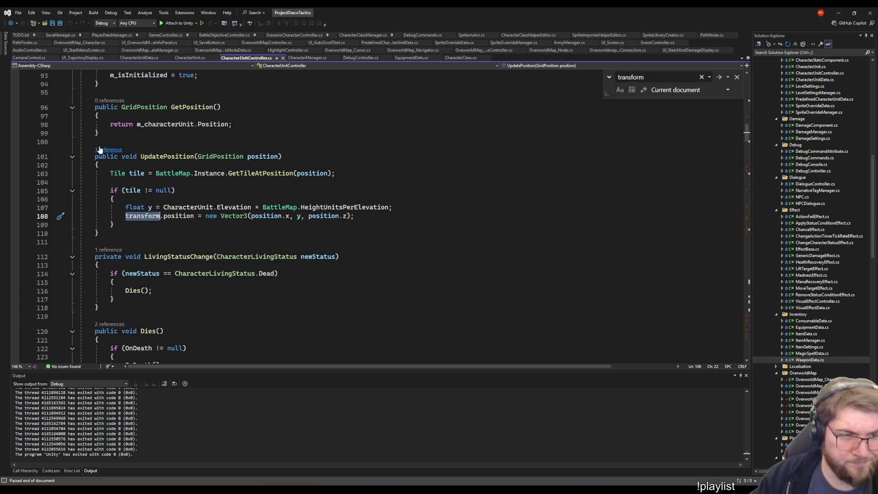
pyautogui.click(151, 130)
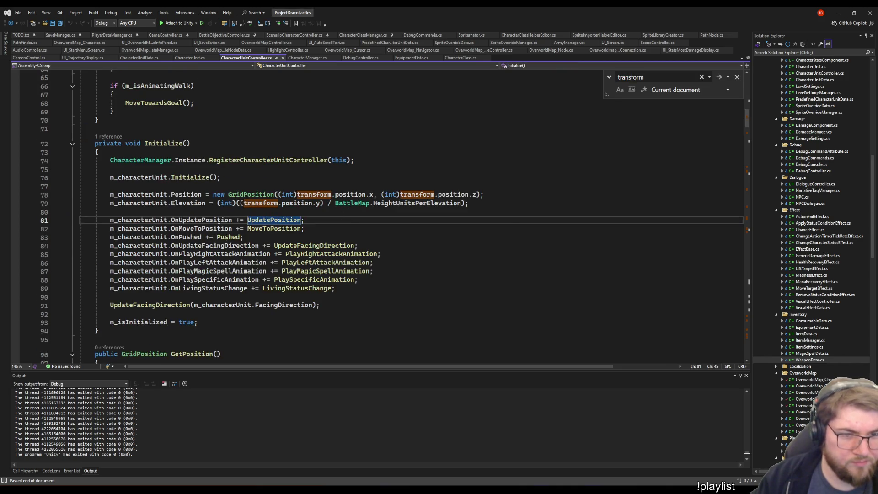
pyautogui.rightClick(207, 221)
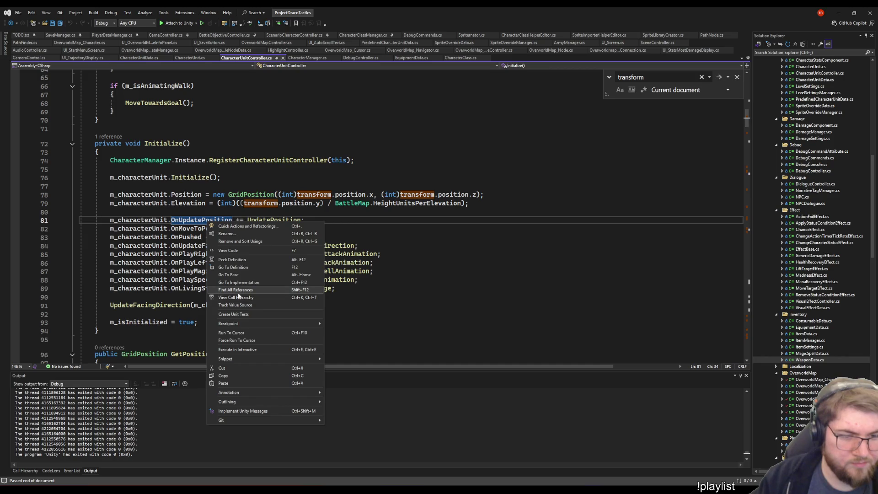
# - List OnUpdatePosition's references and trace UpdatePosition and UpdateElevation callers into LiftTargetEffect.cs
pyautogui.click(272, 280)
pyautogui.click(89, 427)
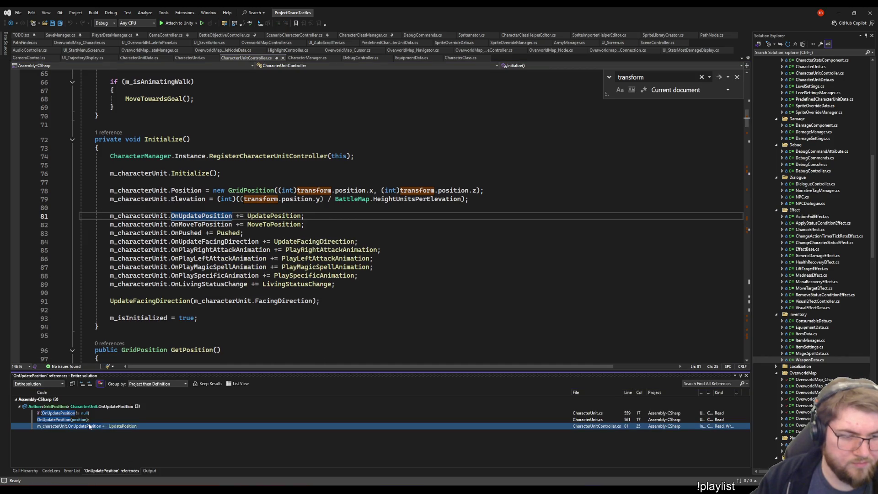
pyautogui.click(80, 420)
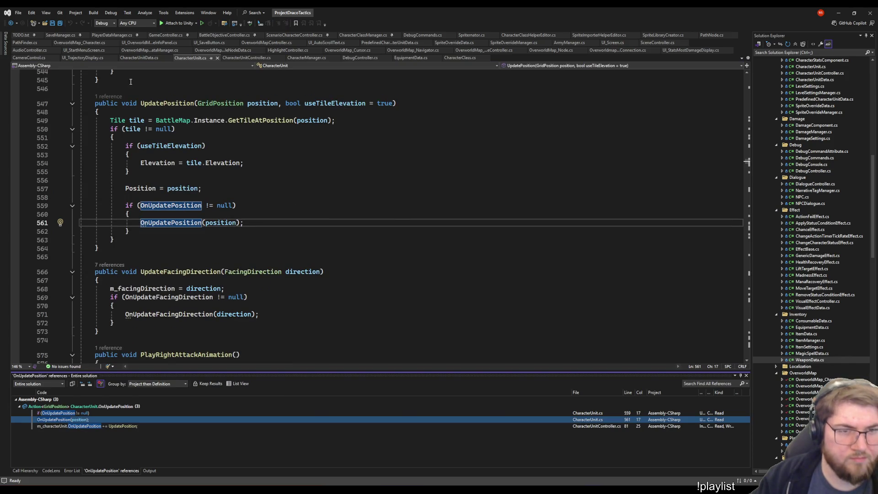
pyautogui.click(112, 97)
pyautogui.doubleClick(126, 77)
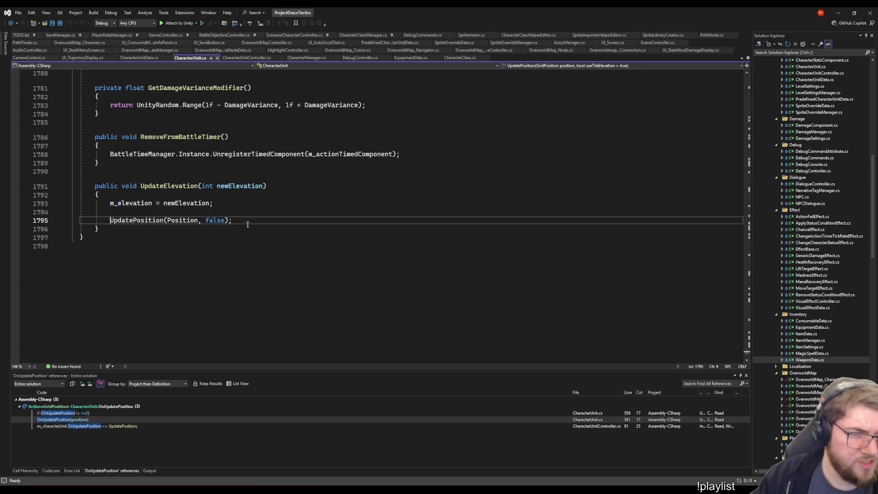
pyautogui.click(101, 182)
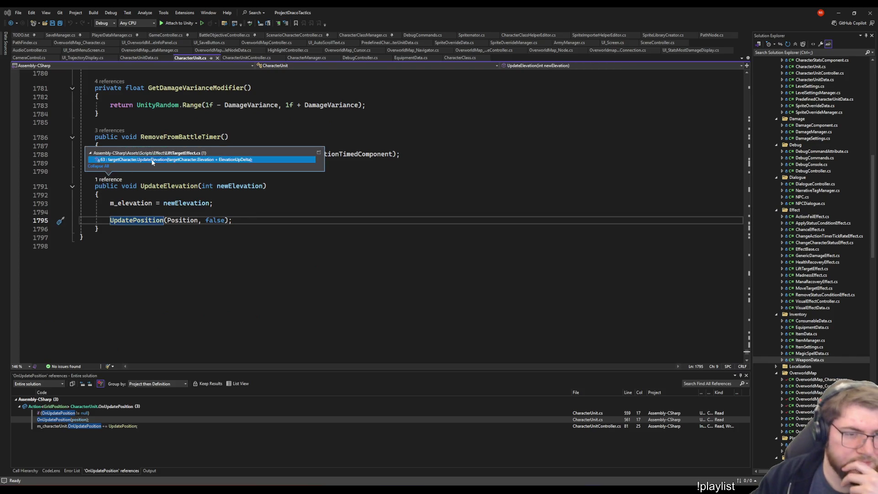
pyautogui.doubleClick(112, 159)
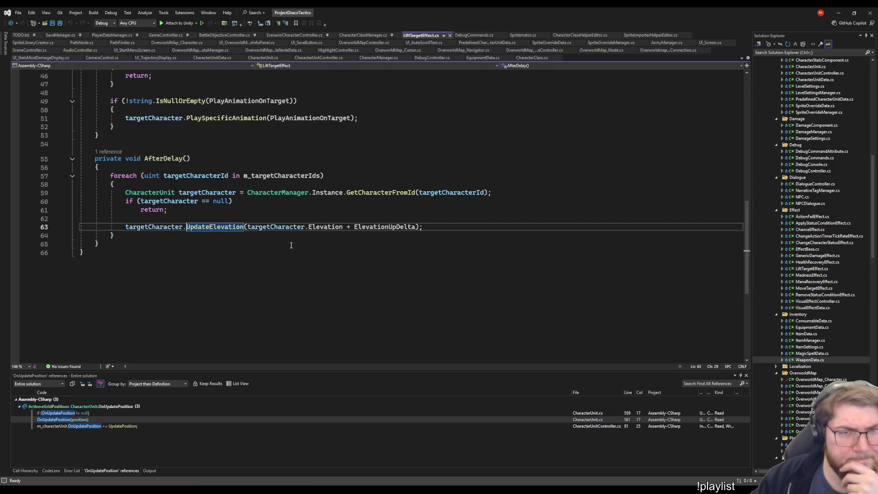
# - Navigate back through the call chain to the OnUpdatePosition subscription in Initialize
pyautogui.hotkey('ctrl', '-')
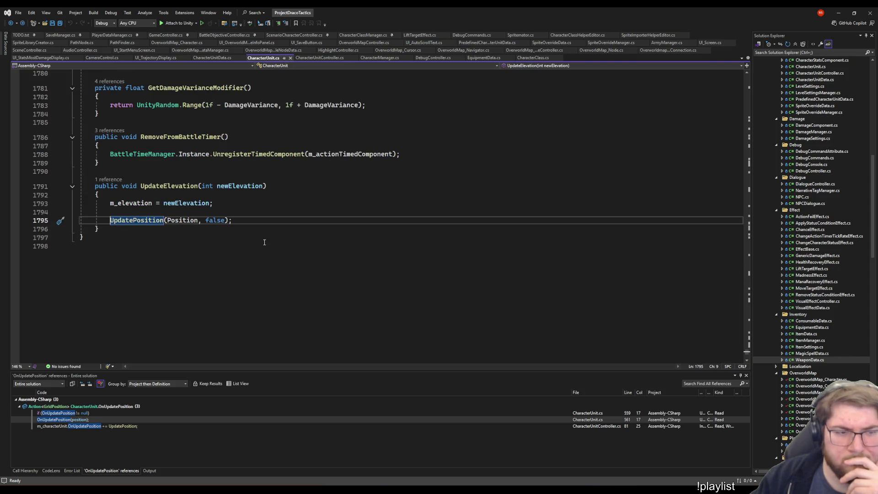
pyautogui.hotkey('ctrl', 'shift', '-')
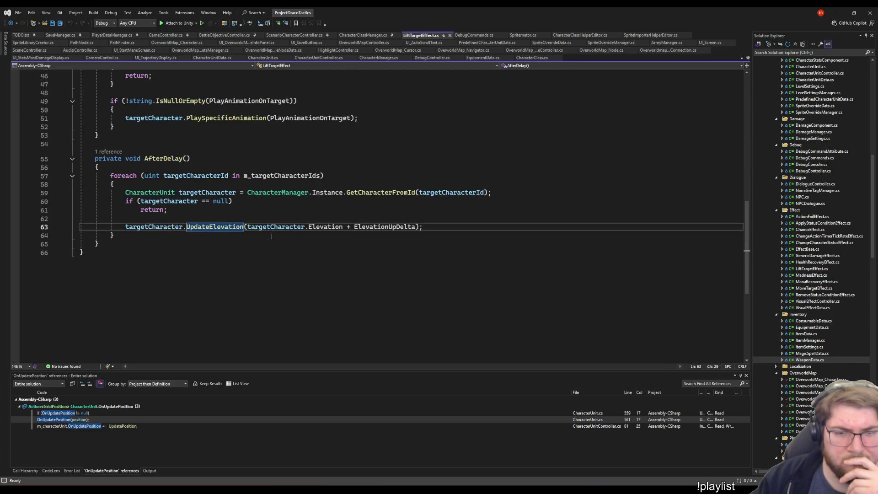
pyautogui.hotkey('ctrl', '-')
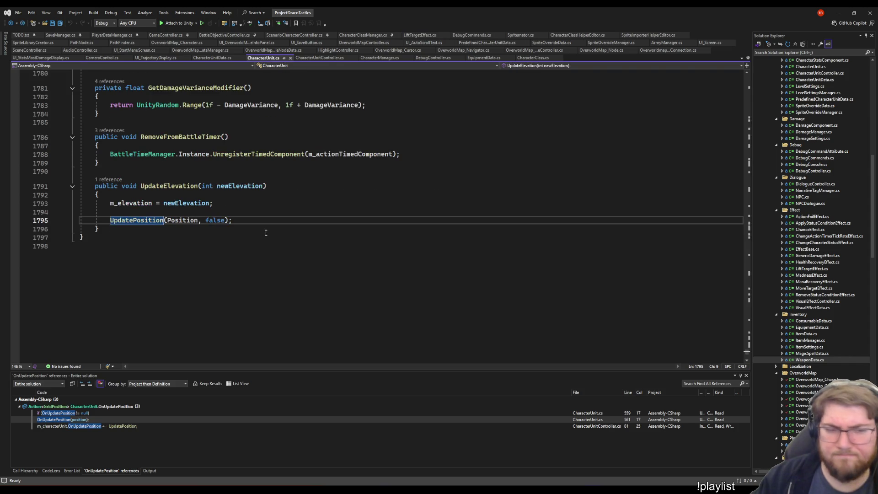
pyautogui.hotkey('ctrl', '-')
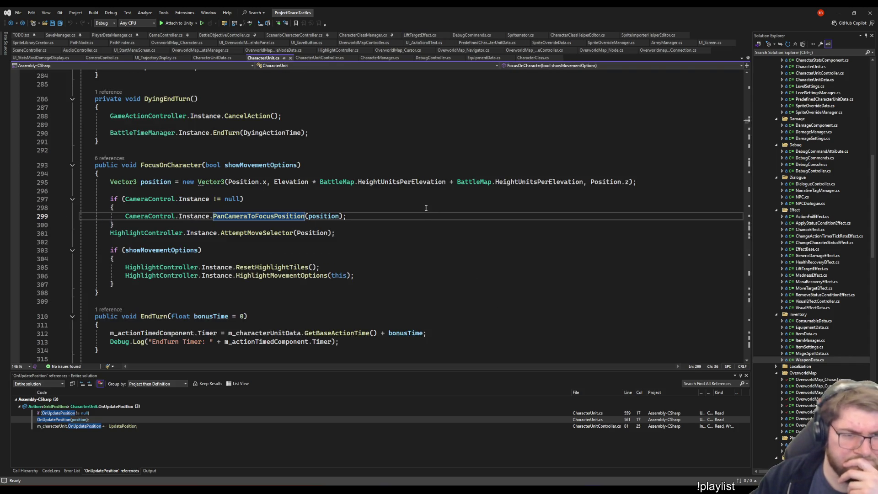
pyautogui.hotkey('ctrl', '-')
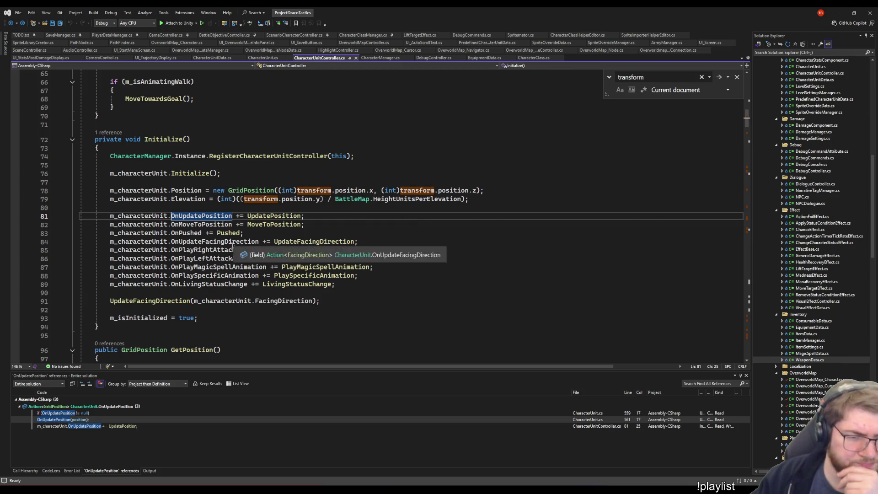
# - Move to the OnMoveToPosition subscription and dismiss its code actions menu
pyautogui.click(176, 225)
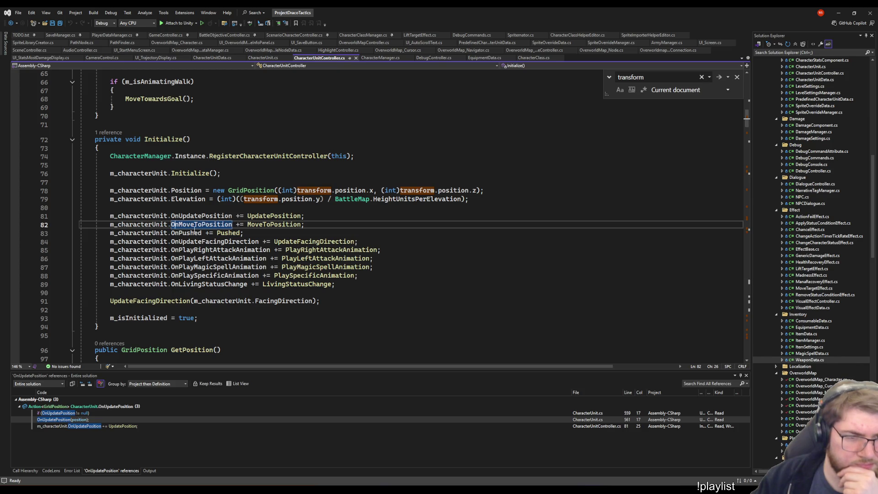
pyautogui.rightClick(191, 226)
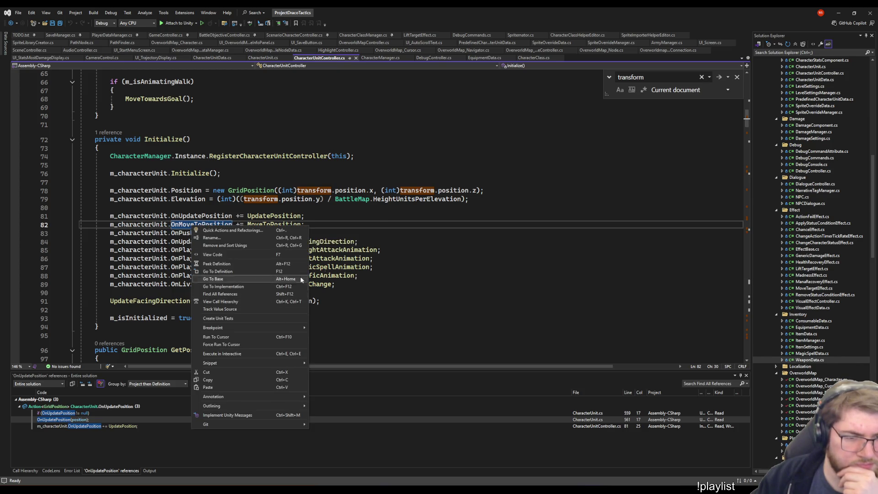
pyautogui.press('Escape')
# - Step through the 'transform' matches from line 171 down to line 245
pyautogui.click(718, 77)
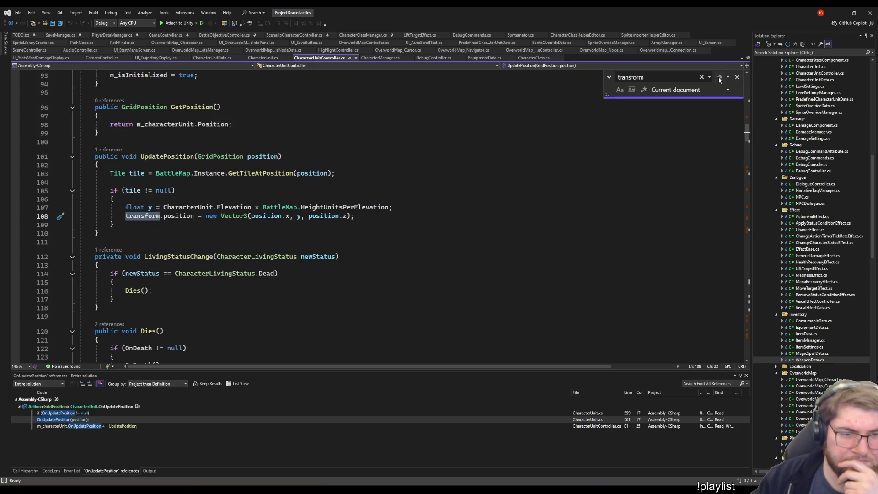
pyautogui.click(719, 77)
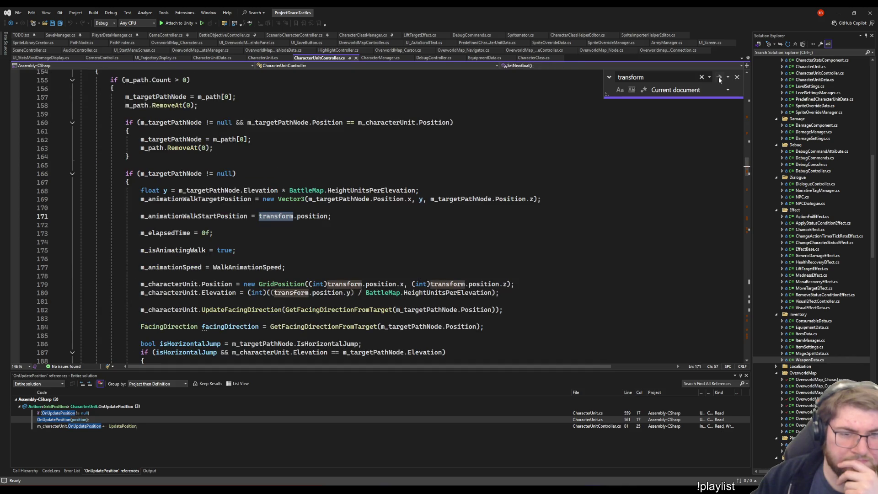
pyautogui.click(719, 78)
pyautogui.click(718, 77)
pyautogui.click(718, 77)
pyautogui.click(718, 77)
pyautogui.click(718, 77)
pyautogui.click(718, 77)
pyautogui.click(718, 77)
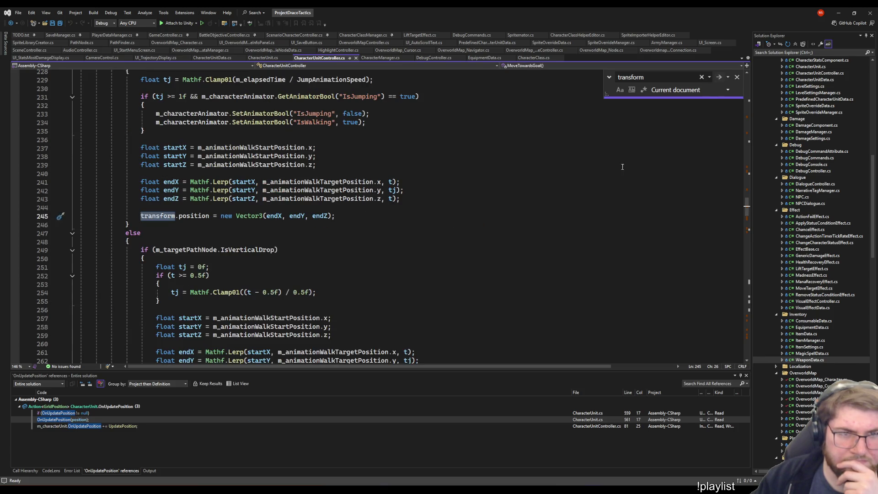
pyautogui.scroll(5, 621, 167)
pyautogui.scroll(-3, 622, 167)
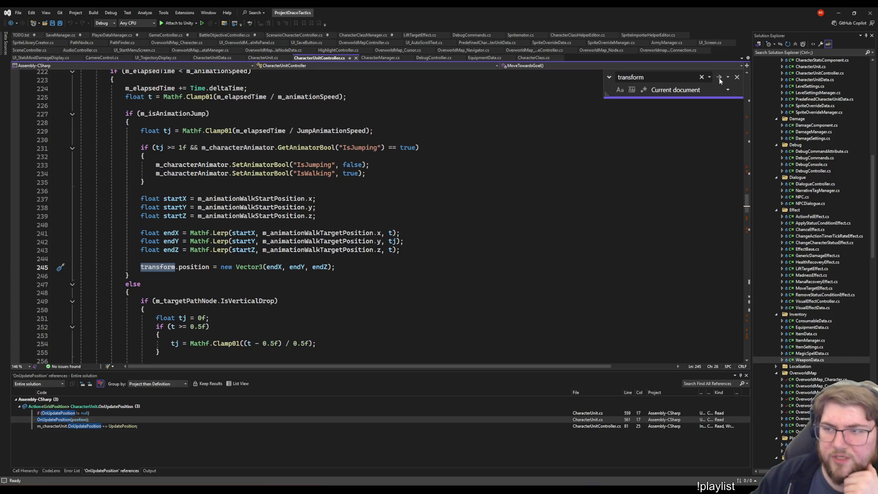
# - Continue through MoveAlongPath, MoveToPosition and lines 457-489, wrapping to lines 78-79 until no matches remain
pyautogui.click(719, 78)
pyautogui.click(719, 78)
pyautogui.click(720, 77)
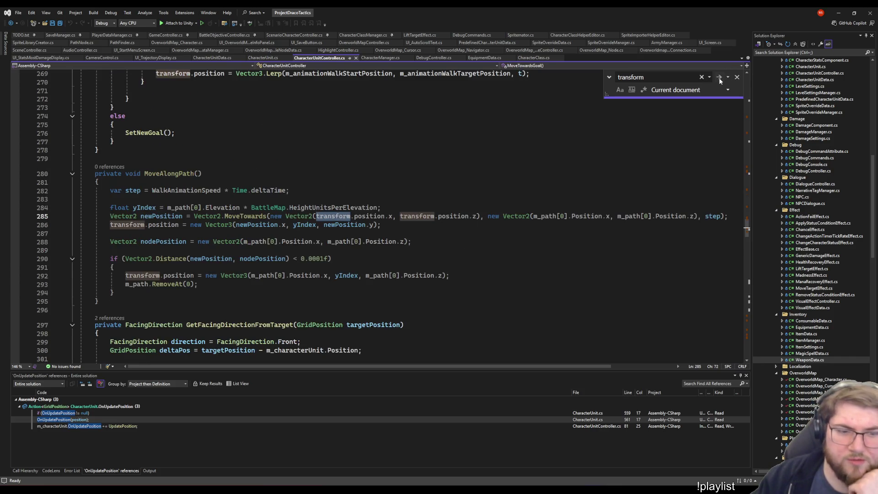
pyautogui.click(719, 79)
pyautogui.click(719, 78)
pyautogui.click(719, 79)
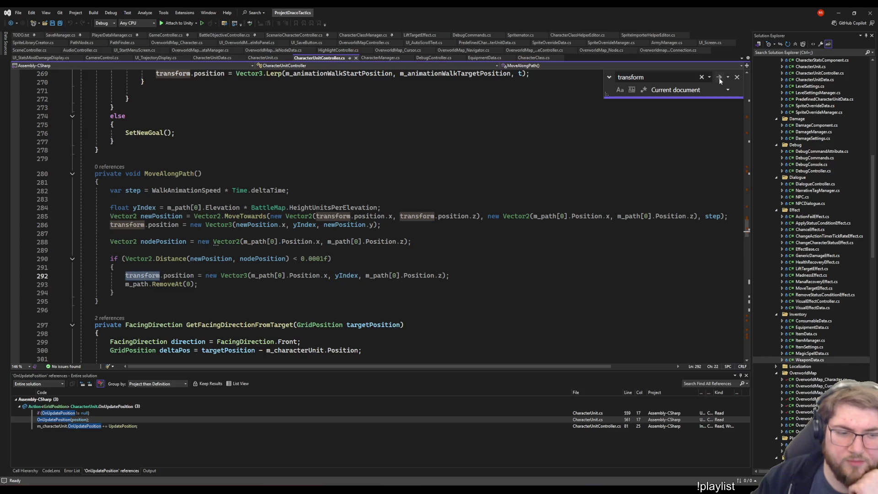
pyautogui.click(719, 79)
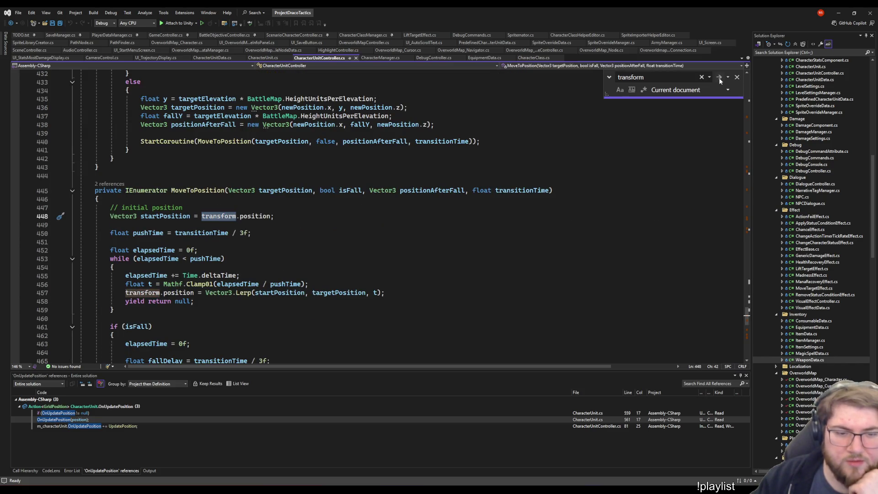
pyautogui.click(719, 79)
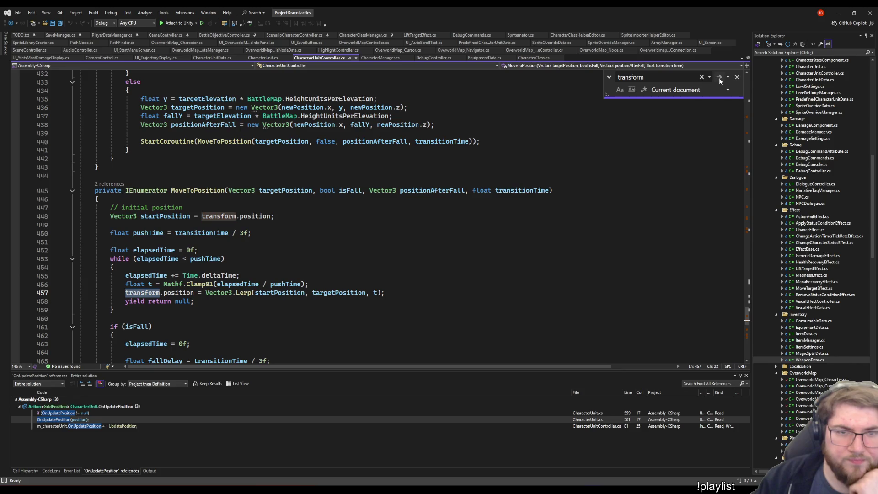
pyautogui.click(719, 79)
pyautogui.click(720, 79)
pyautogui.click(720, 79)
pyautogui.click(720, 79)
pyautogui.click(720, 78)
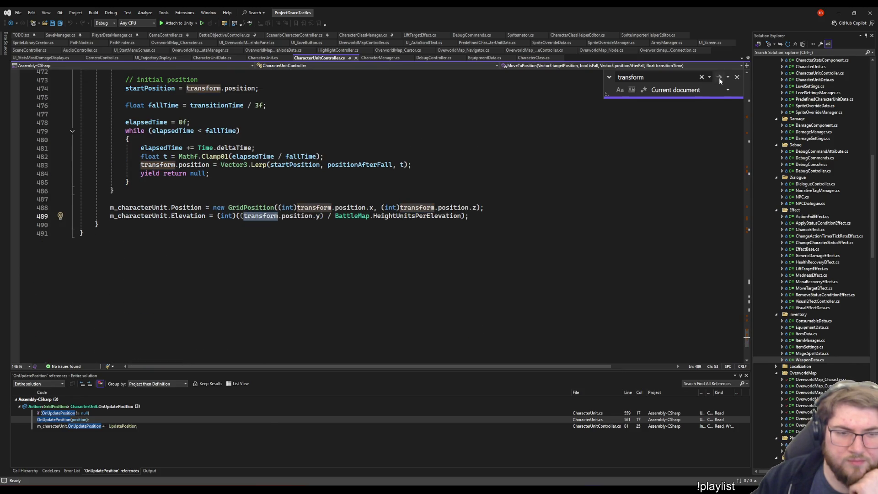
pyautogui.click(719, 79)
pyautogui.click(719, 78)
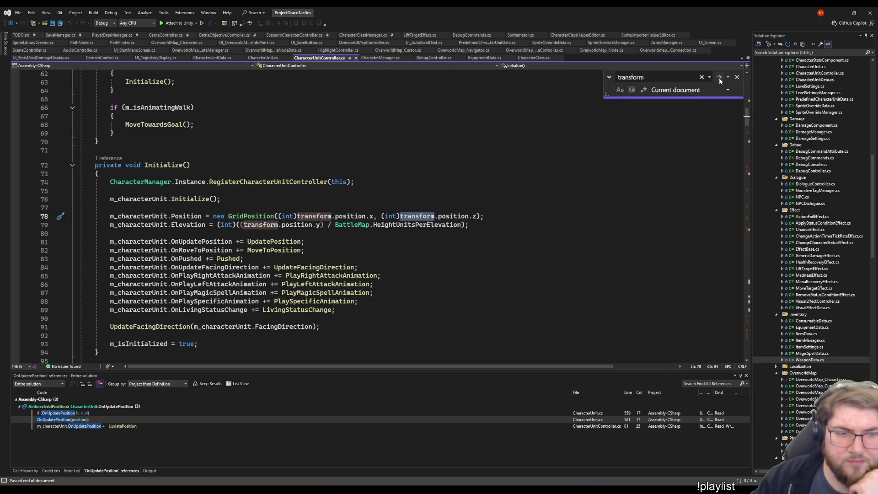
pyautogui.click(719, 79)
pyautogui.click(719, 78)
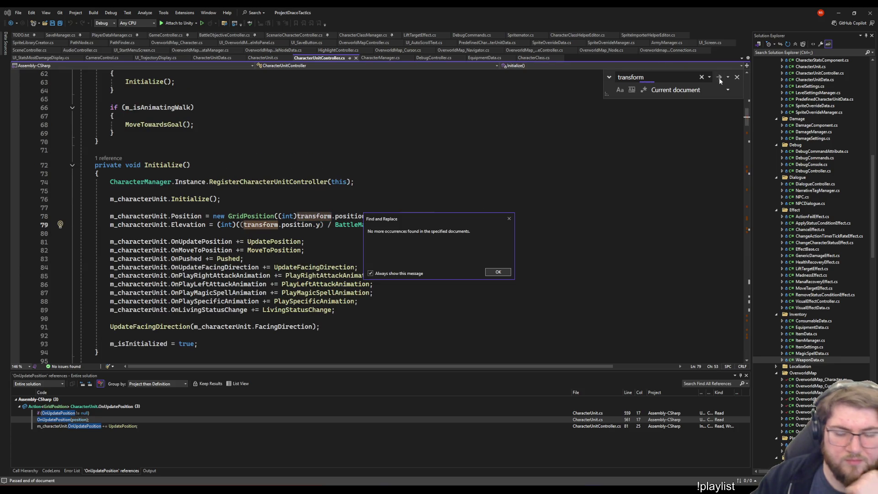
# - Dismiss the notice and search backward to the transform use on line 79
pyautogui.press('Return')
pyautogui.press('Return')
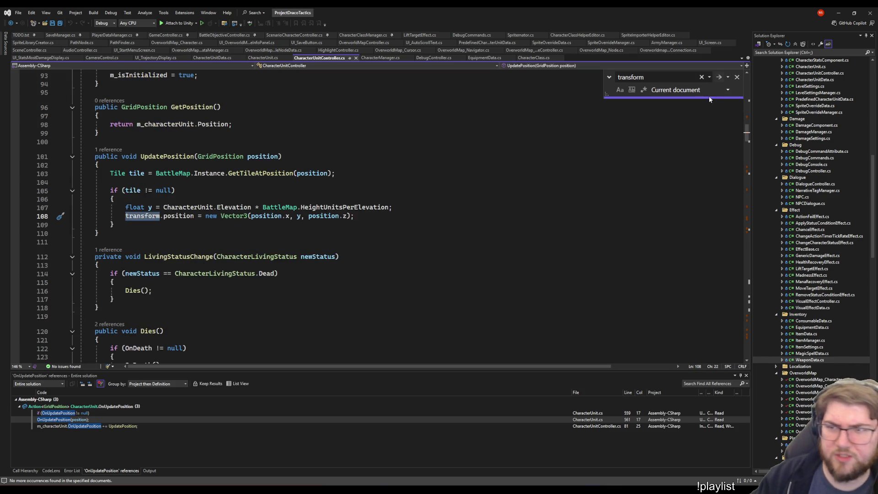
pyautogui.press('Return')
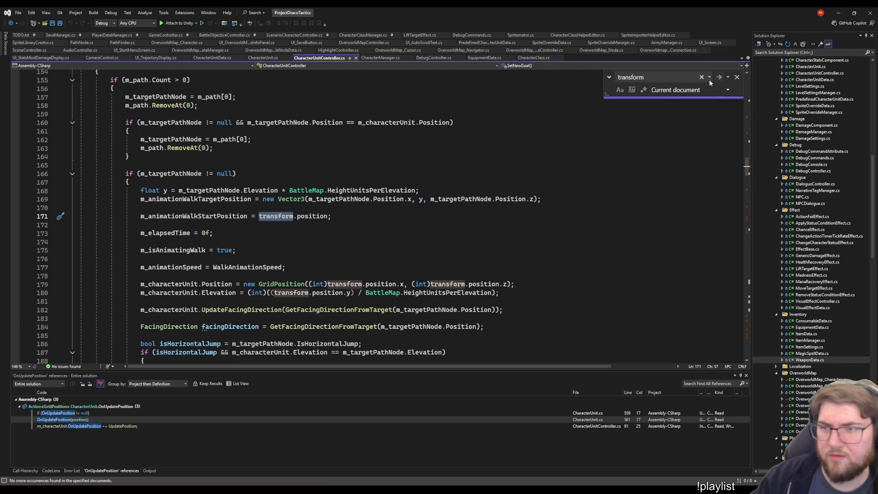
pyautogui.click(728, 78)
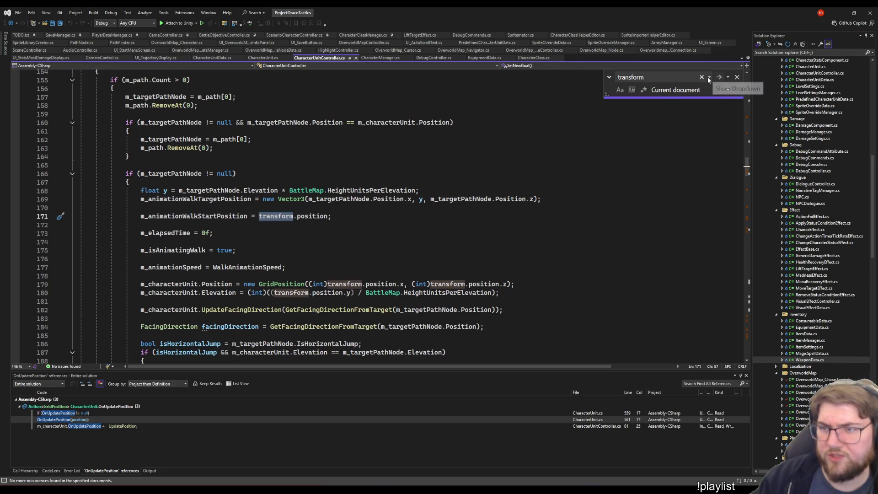
pyautogui.click(713, 95)
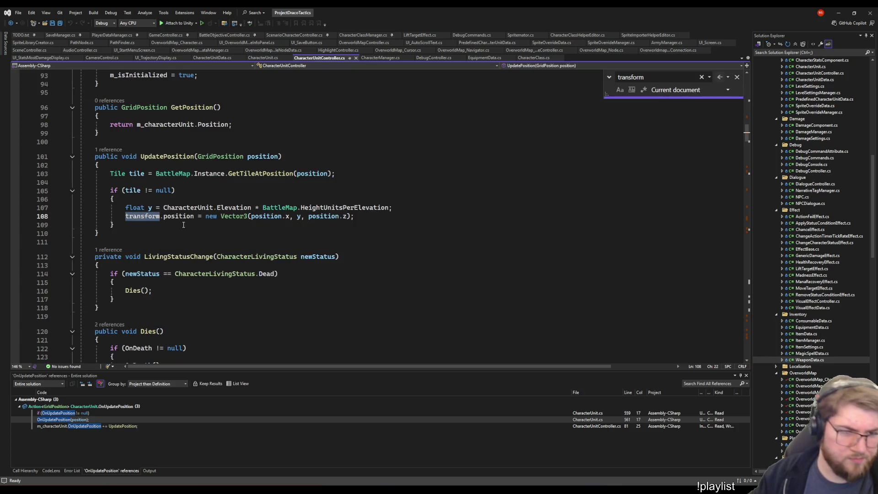
pyautogui.hotkey('shift', 'F3')
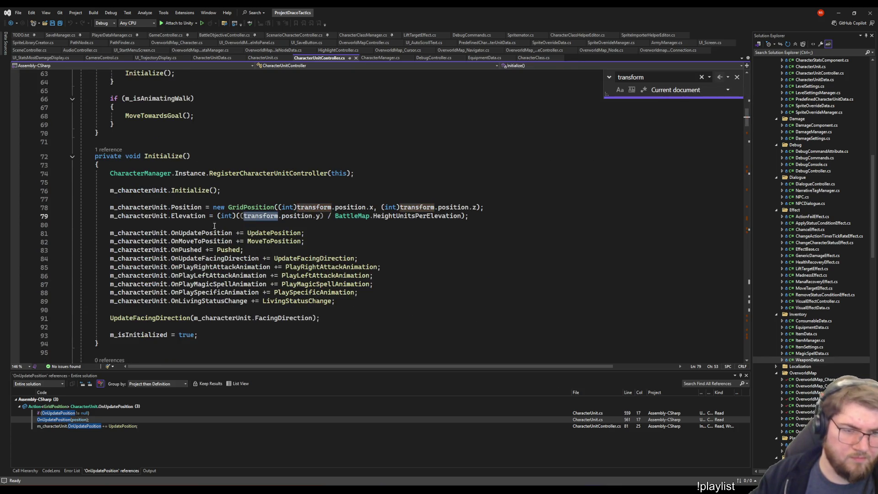
# - Go to OnMoveToPosition's definition in CharacterUnit.cs
pyautogui.rightClick(204, 241)
pyautogui.click(229, 282)
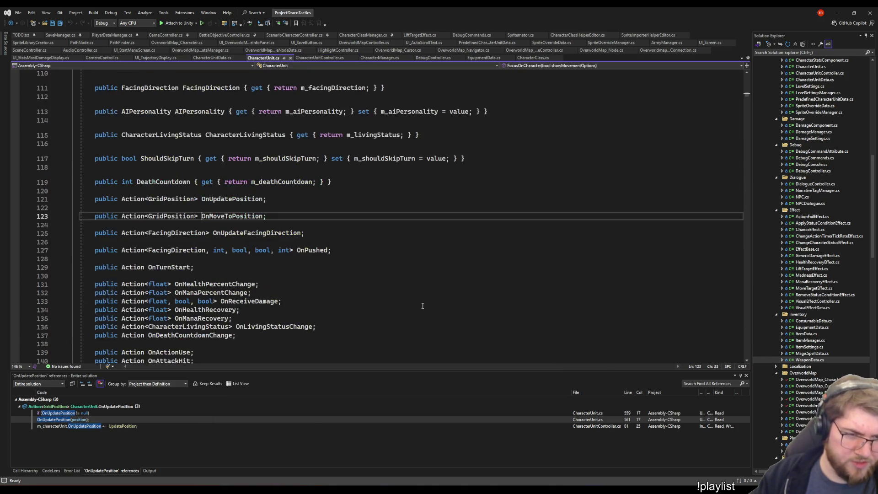
pyautogui.rightClick(219, 222)
pyautogui.click(202, 216)
# - Find all references to OnMoveToPosition and jump to its invocation on line 543
pyautogui.rightClick(209, 215)
pyautogui.rightClick(216, 215)
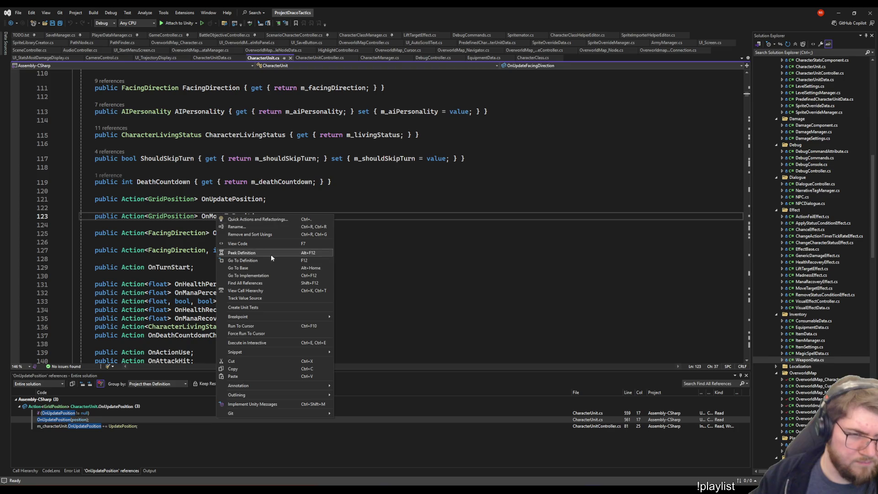
pyautogui.click(244, 282)
pyautogui.press('F8')
pyautogui.press('F8')
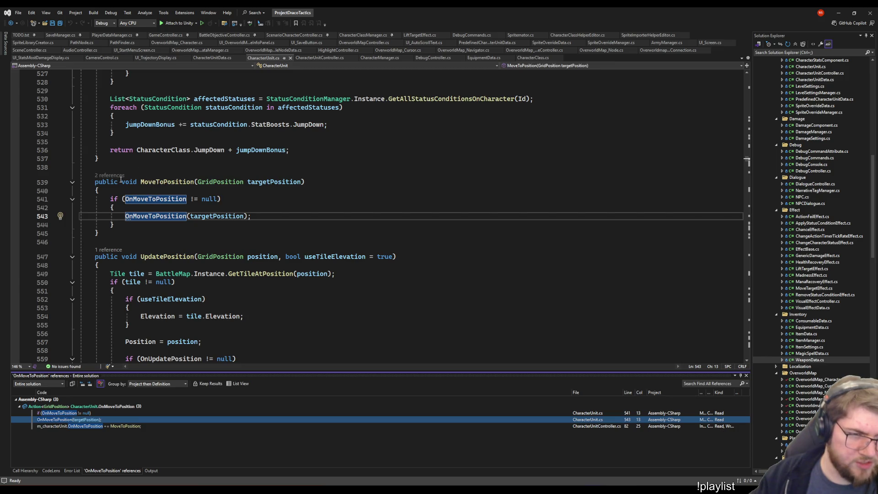
# - Inspect MoveToPosition's caller in AIController.cs, then return to CharacterUnit.cs
pyautogui.click(96, 182)
pyautogui.click(110, 176)
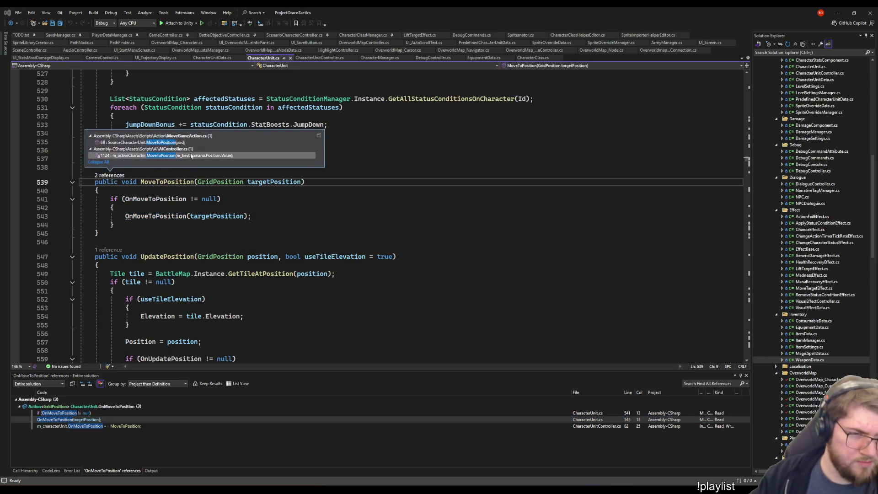
pyautogui.click(158, 156)
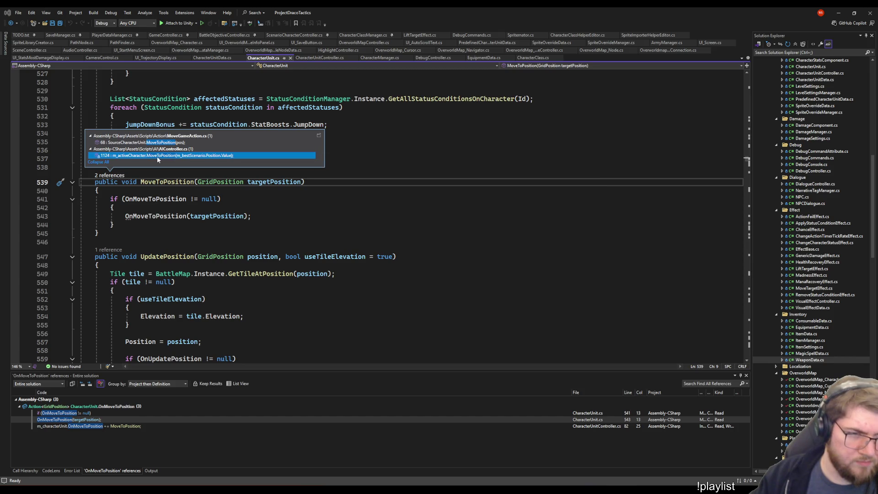
pyautogui.doubleClick(158, 156)
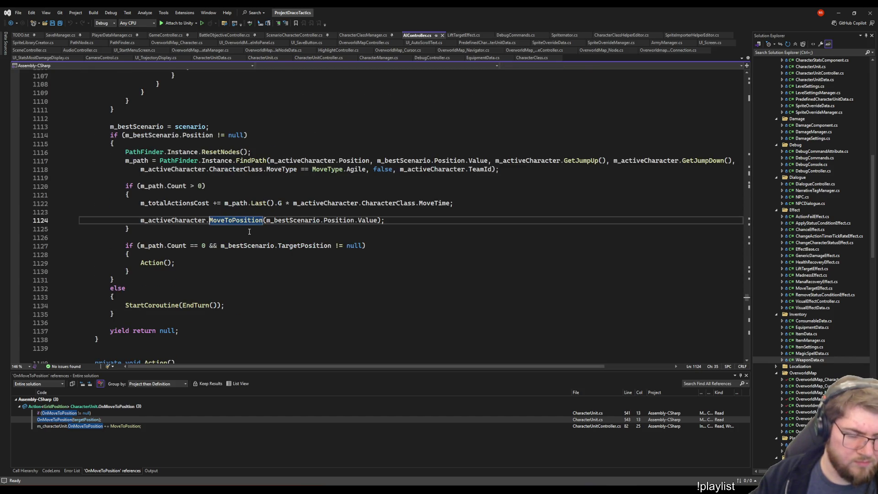
pyautogui.hotkey('ctrl', '-')
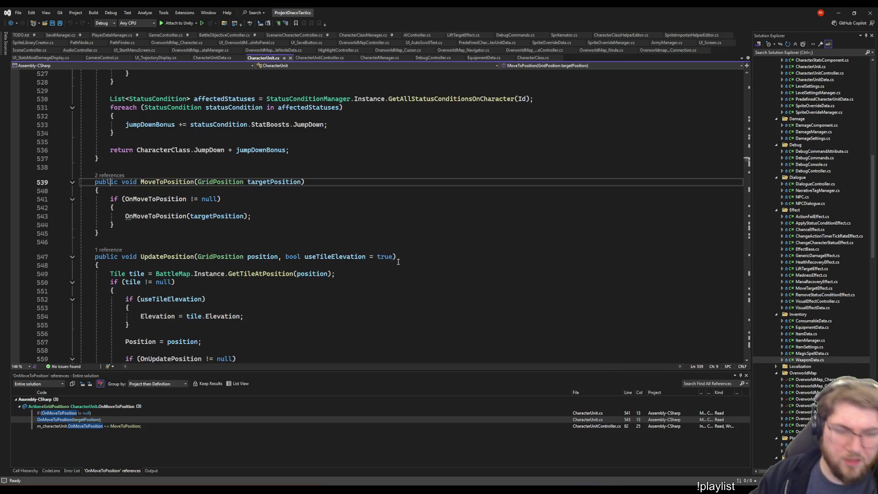
# - Open MoveToPosition's call in MoveGameAction.cs and go back to its definition
pyautogui.doubleClick(90, 419)
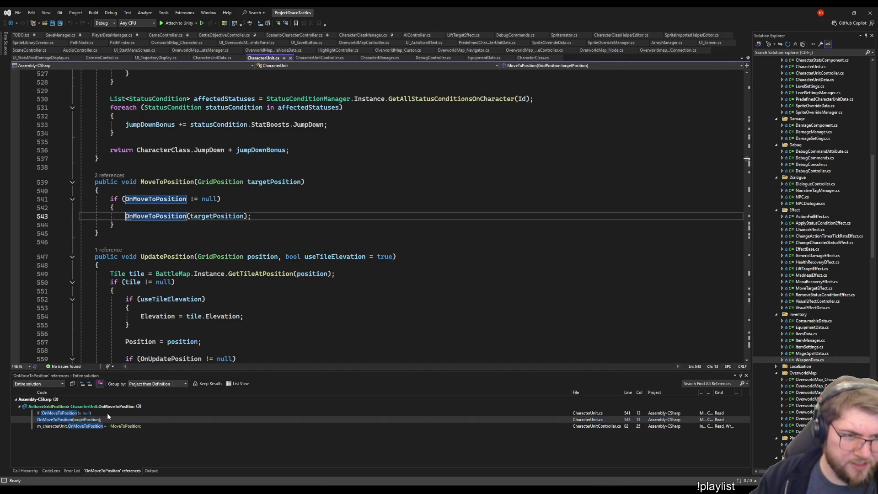
pyautogui.click(110, 175)
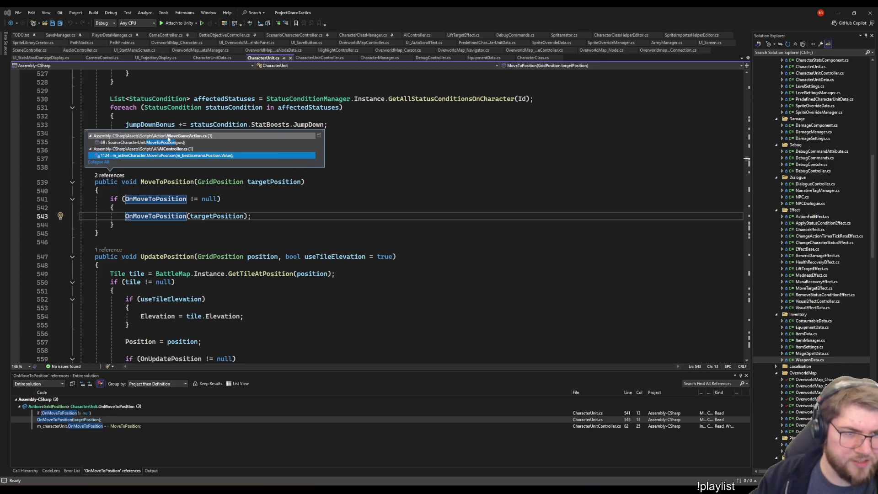
pyautogui.doubleClick(157, 142)
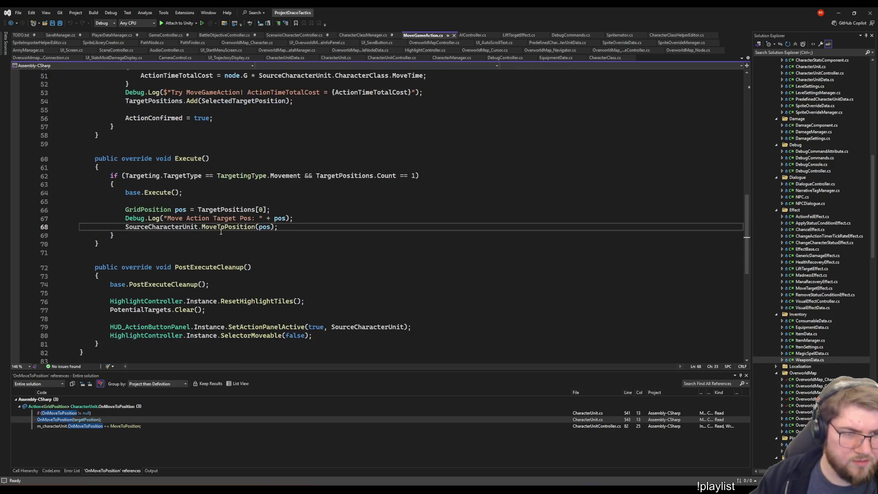
pyautogui.rightClick(218, 227)
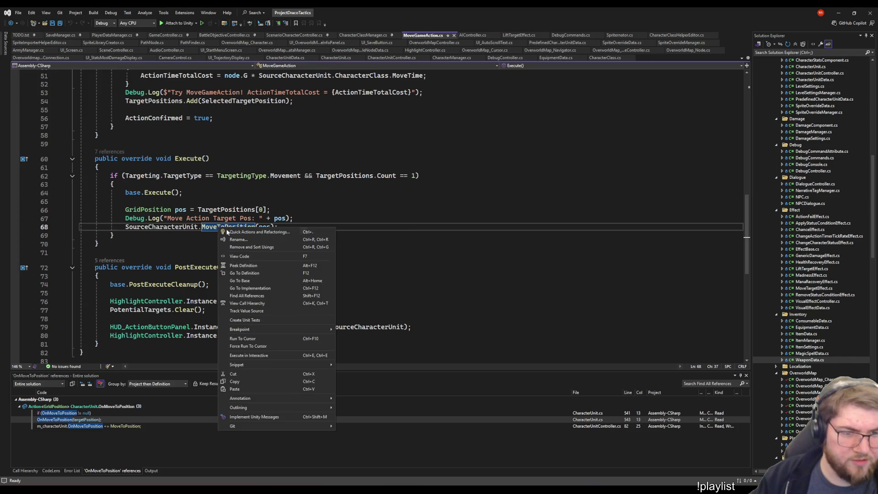
pyautogui.click(262, 273)
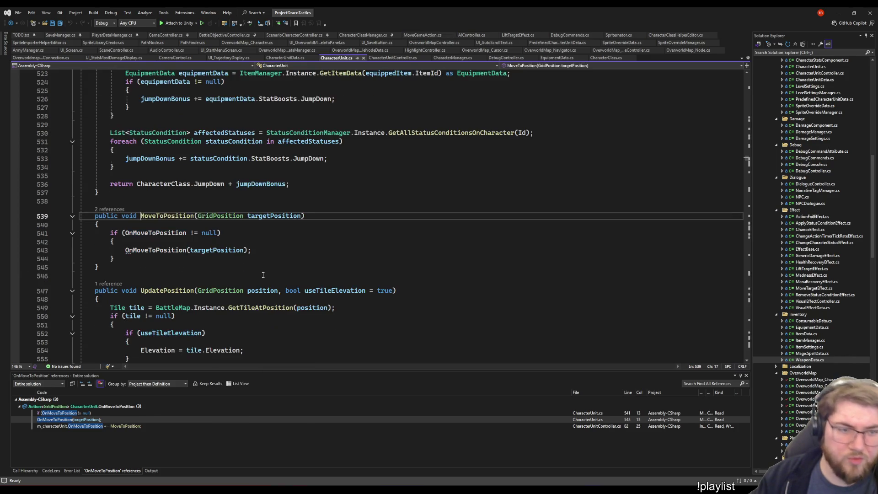
# - Relist OnMoveToPosition's references and open the one where MoveToPosition is subscribed
pyautogui.rightClick(160, 249)
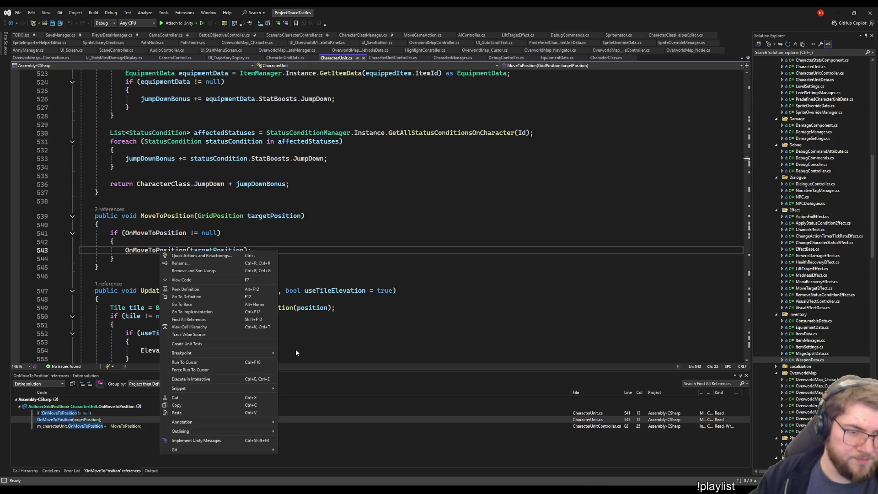
pyautogui.click(189, 320)
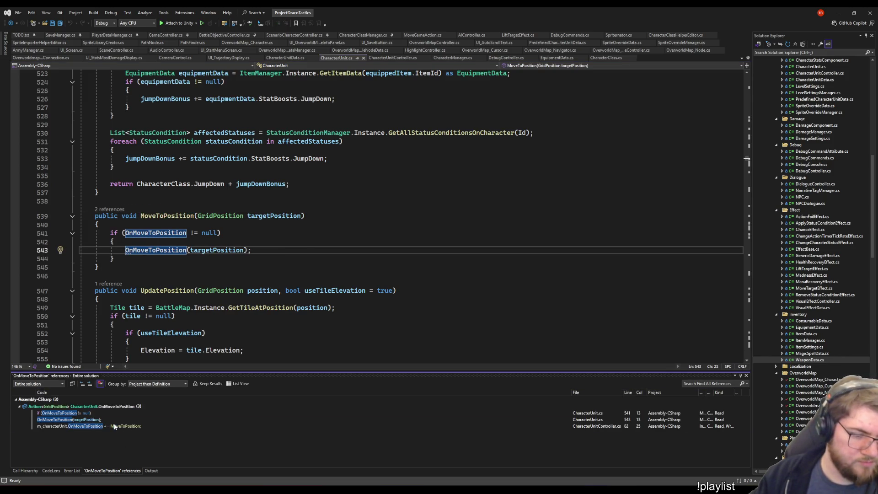
pyautogui.doubleClick(118, 425)
# - Trace MoveToPosition's definition to the StartMovement call on line 142
pyautogui.rightClick(268, 216)
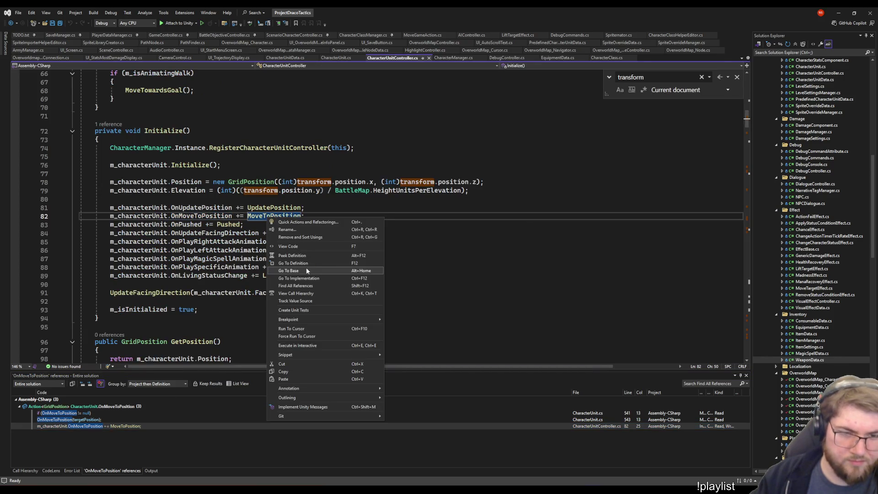
pyautogui.click(318, 264)
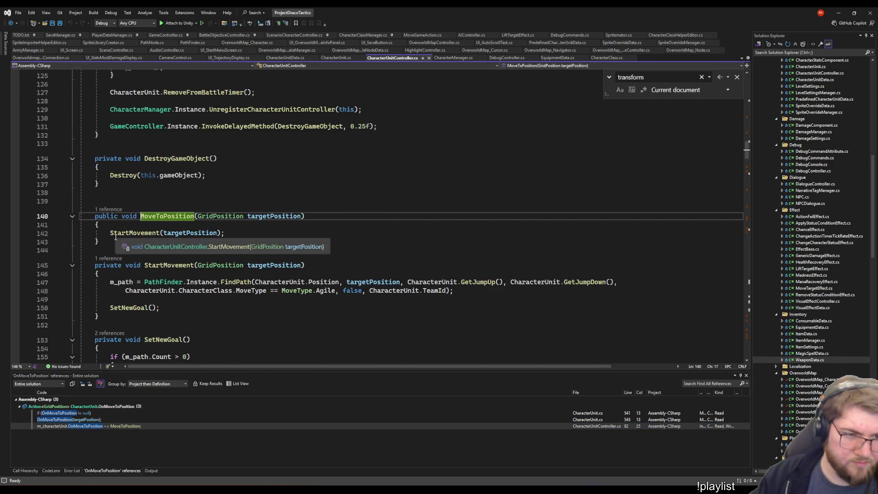
pyautogui.click(291, 234)
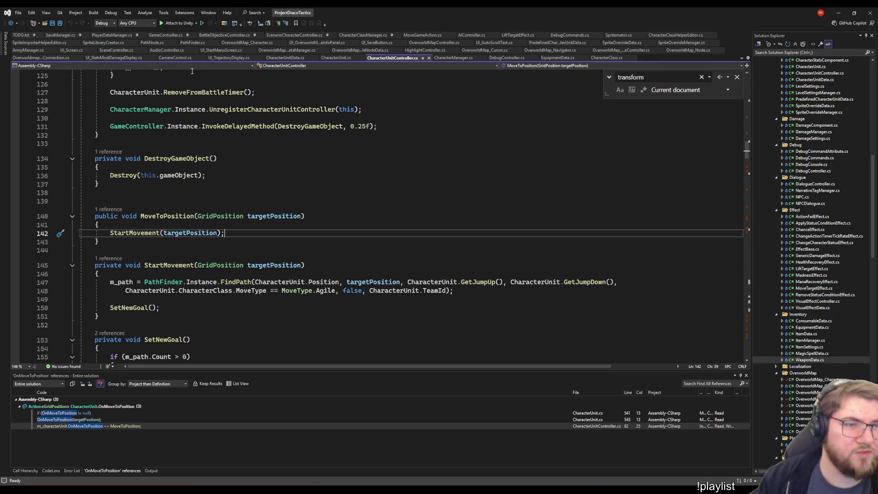
# - Review MoveAlongPath lines 169-171 in OverworldMap_Character.cs, then bring Unity to the front
pyautogui.click(241, 43)
pyautogui.click(425, 199)
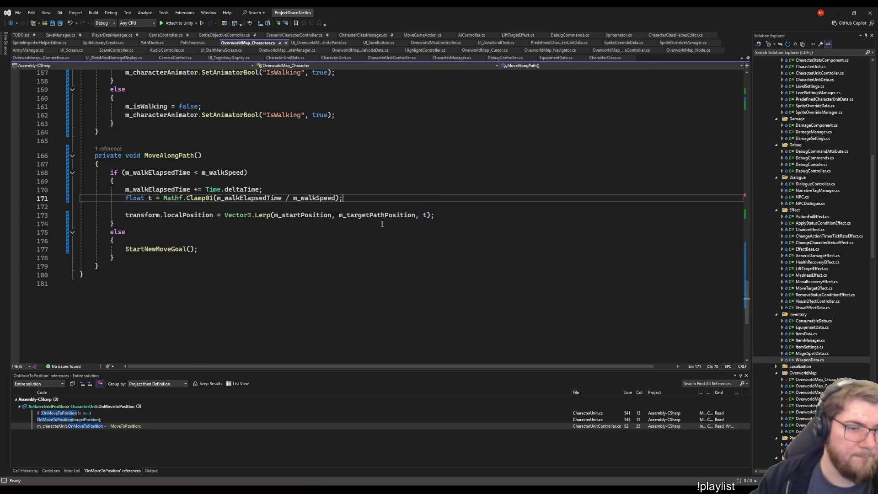
pyautogui.scroll(10, 350, 247)
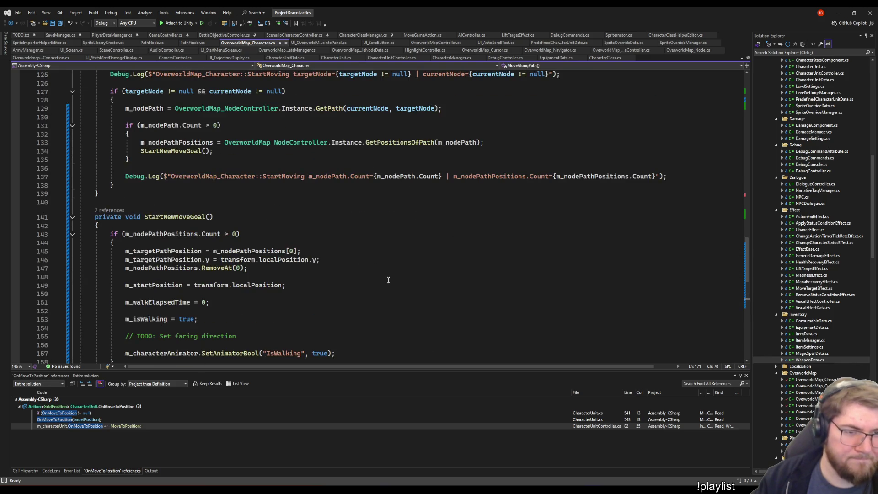
pyautogui.scroll(-8, 388, 280)
pyautogui.click(477, 261)
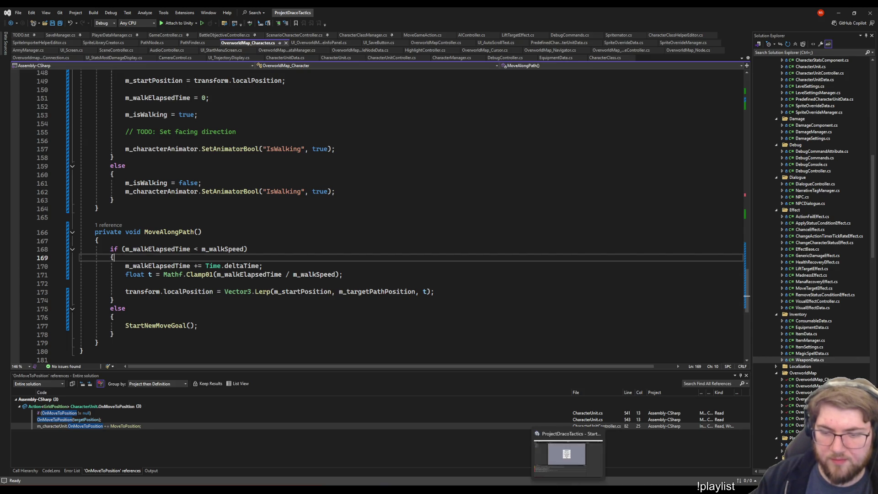
pyautogui.click(565, 457)
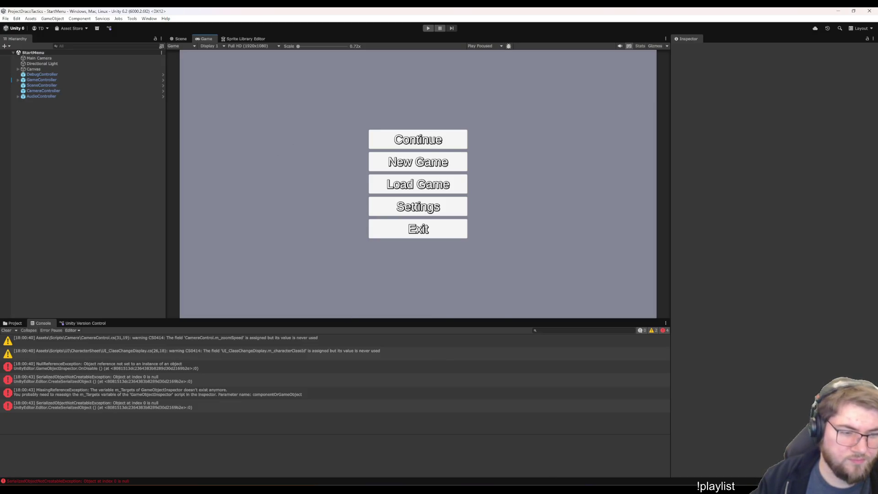
# - Clear the Console, start a New Game, and walk the character toward Bigcitysland
pyautogui.click(5, 333)
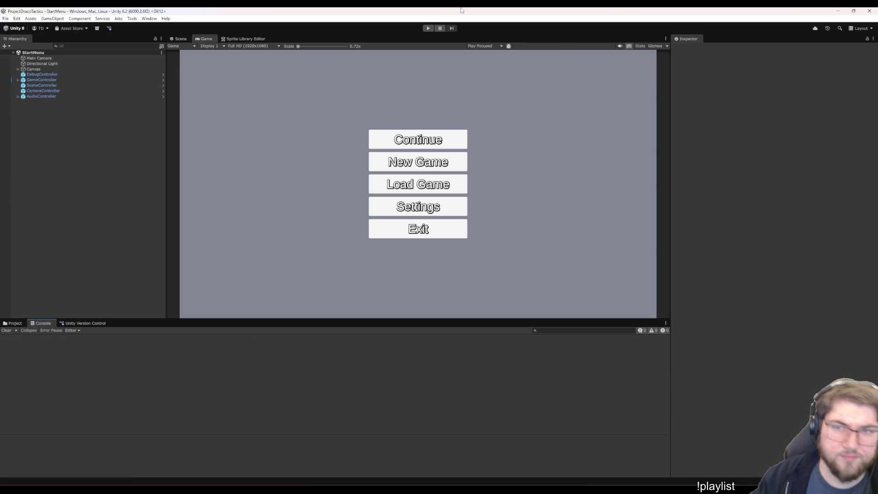
pyautogui.click(428, 28)
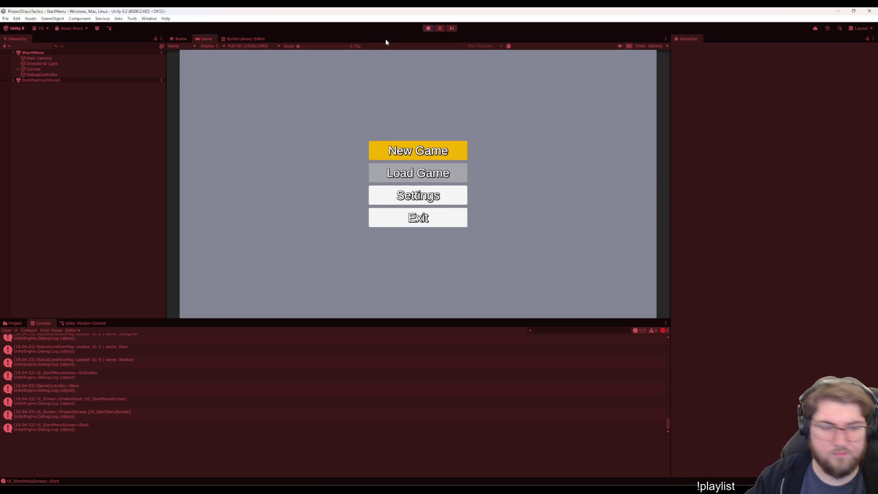
pyautogui.press('Return')
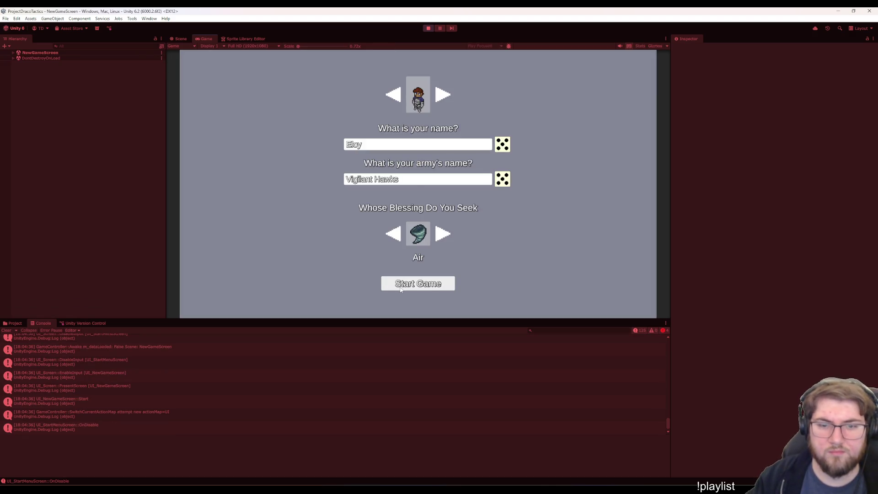
pyautogui.click(401, 285)
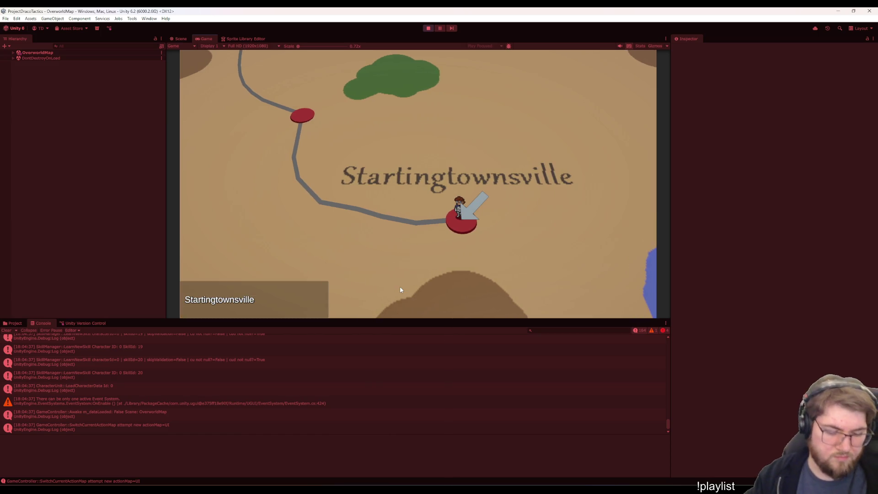
pyautogui.press('Up')
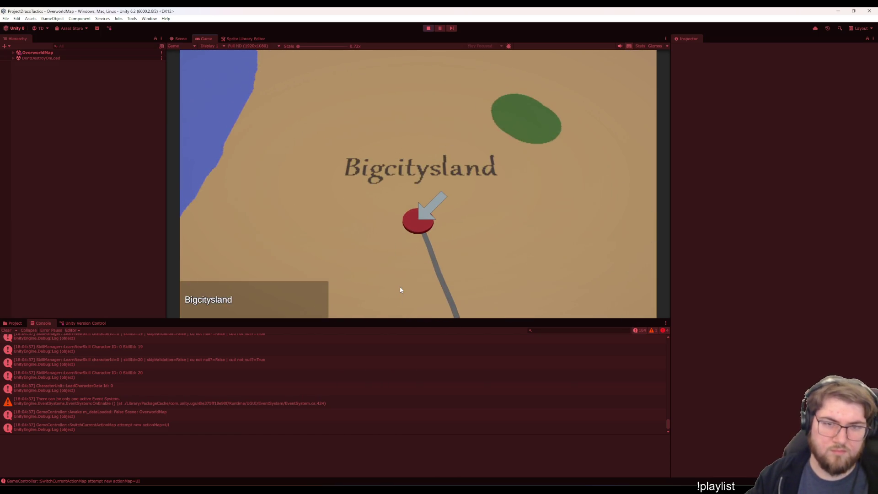
pyautogui.press('Down')
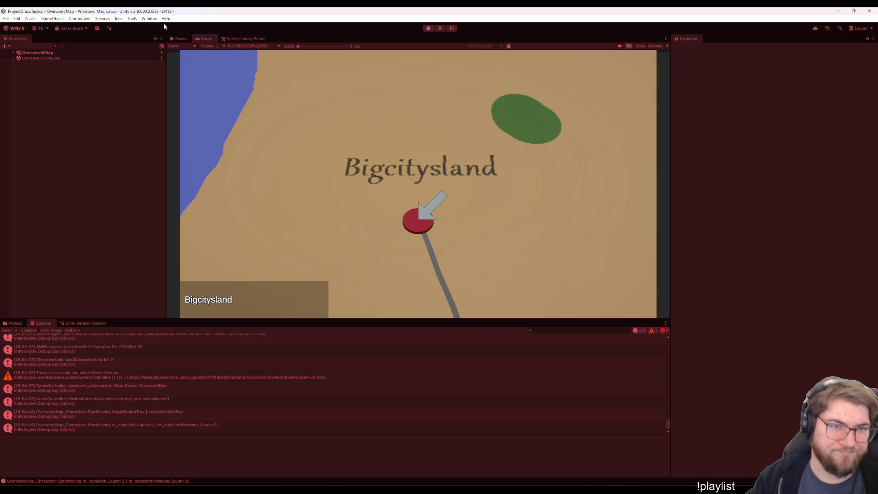
# - Inspect the OverworldMap_Character object's components, then stop play mode
pyautogui.click(56, 53)
pyautogui.press('Right')
pyautogui.press('Down')
pyautogui.press('Down')
pyautogui.press('Down')
pyautogui.click(73, 91)
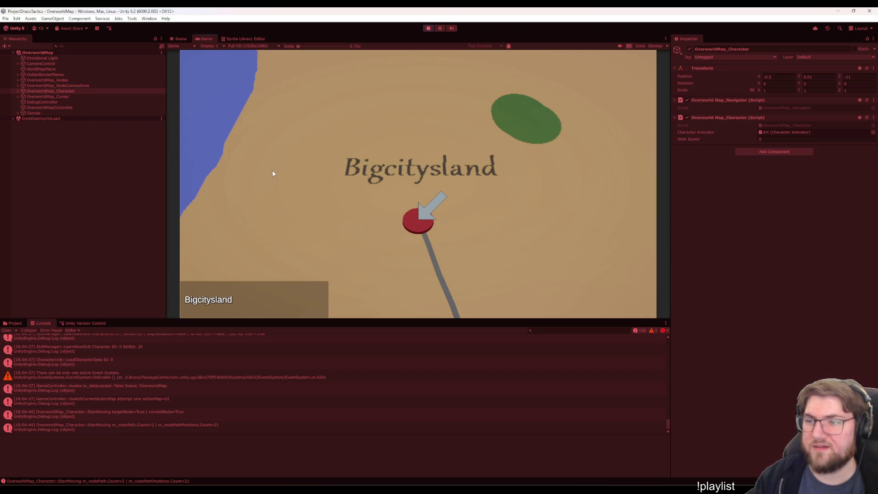
pyautogui.click(431, 30)
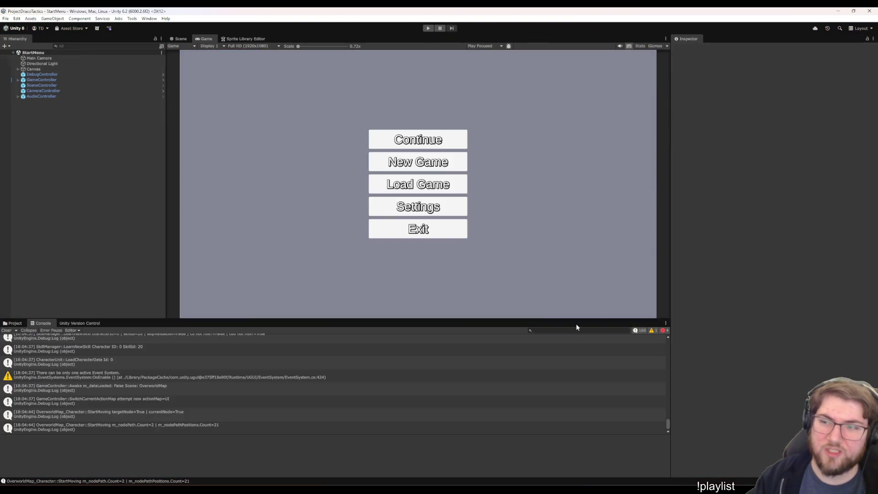
# - Open the OverworldMap scene and check OverworldMap_Character's Walk Speed
pyautogui.hotkey('ctrl', '5')
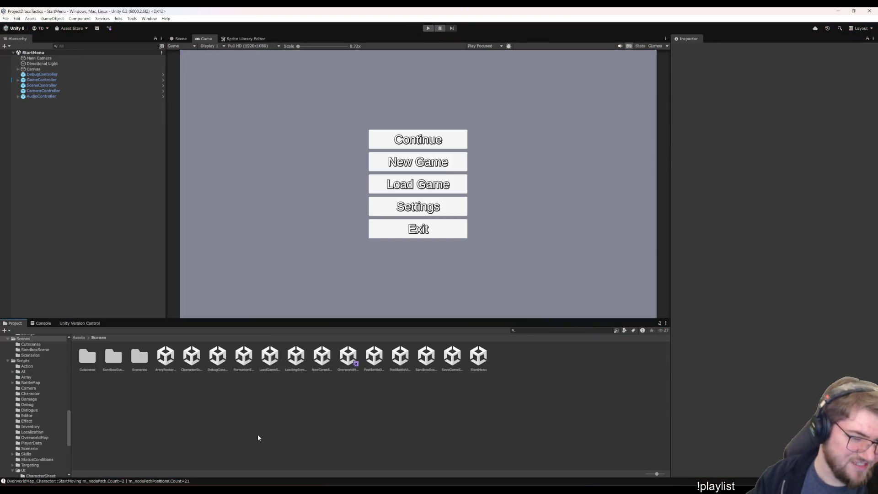
pyautogui.doubleClick(353, 363)
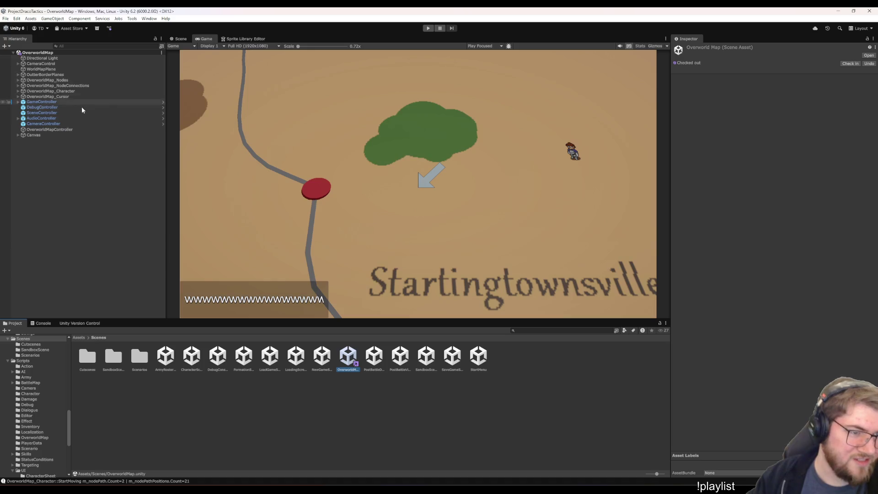
pyautogui.click(50, 91)
pyautogui.click(796, 139)
pyautogui.click(269, 448)
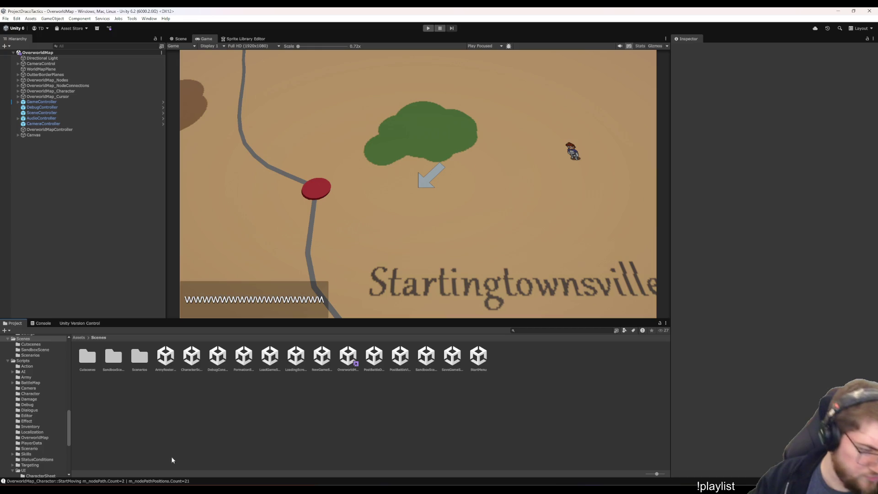
# - Inspect the CharacterWarrior, CharacterSorcerer and CharacterUnitControllerTemplate prefabs, then return to Visual Studio
pyautogui.scroll(-10, 49, 442)
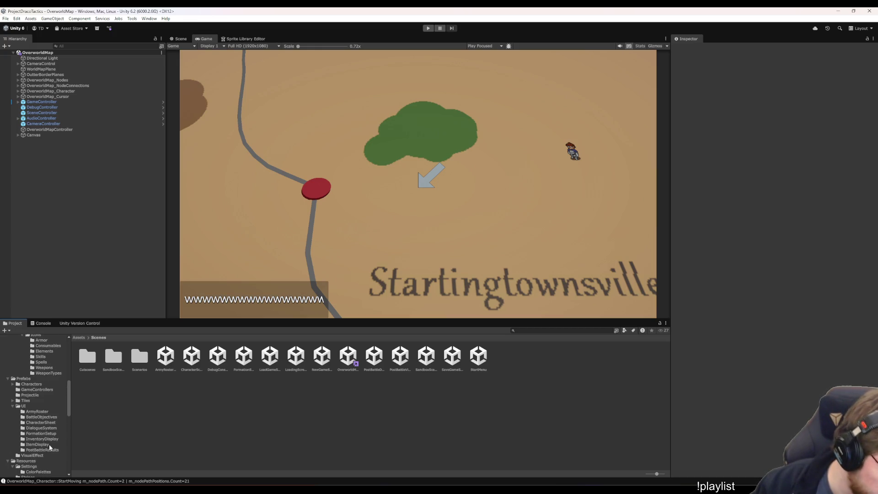
pyautogui.click(25, 384)
pyautogui.click(224, 353)
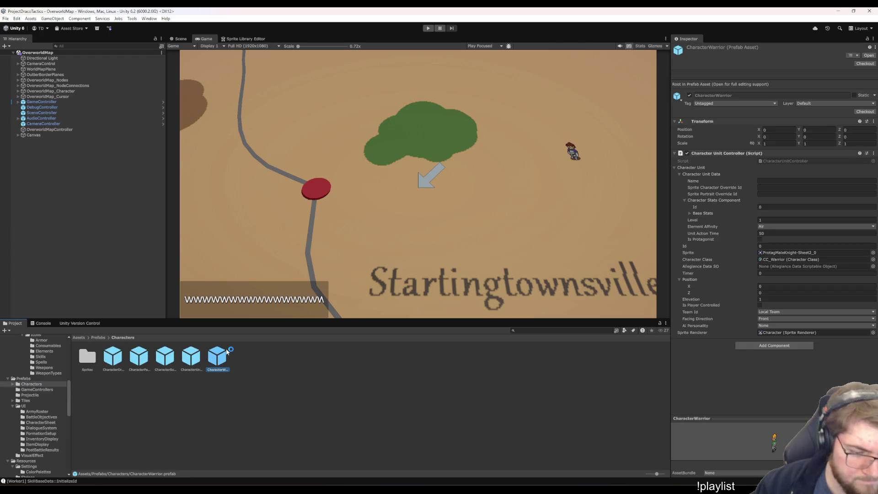
pyautogui.click(172, 364)
pyautogui.click(113, 357)
pyautogui.click(192, 356)
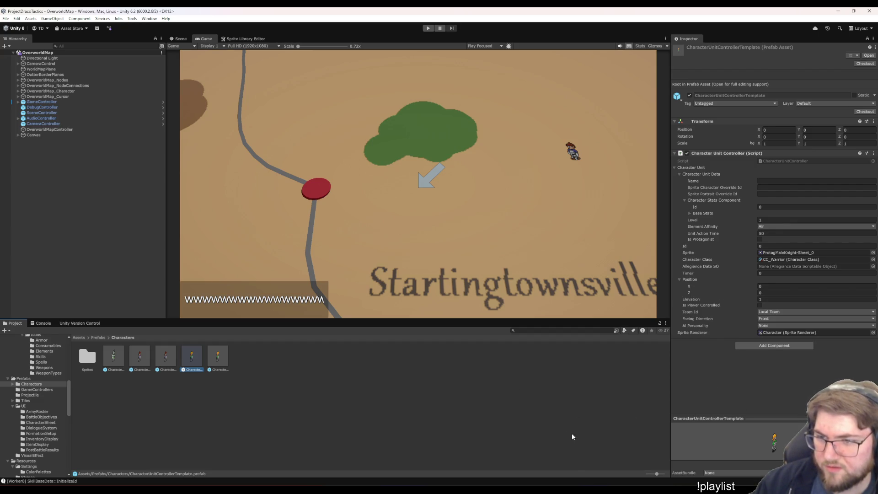
pyautogui.click(526, 457)
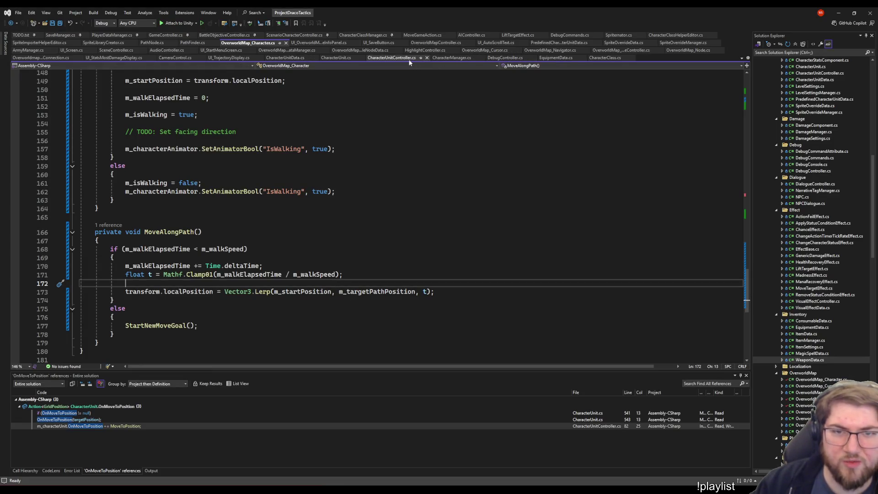
# - Confirm WalkAnimationSpeed is defined as 0.5f in CharacterUnitController.cs, then return to Unity
pyautogui.click(392, 58)
pyautogui.scroll(-11, 340, 240)
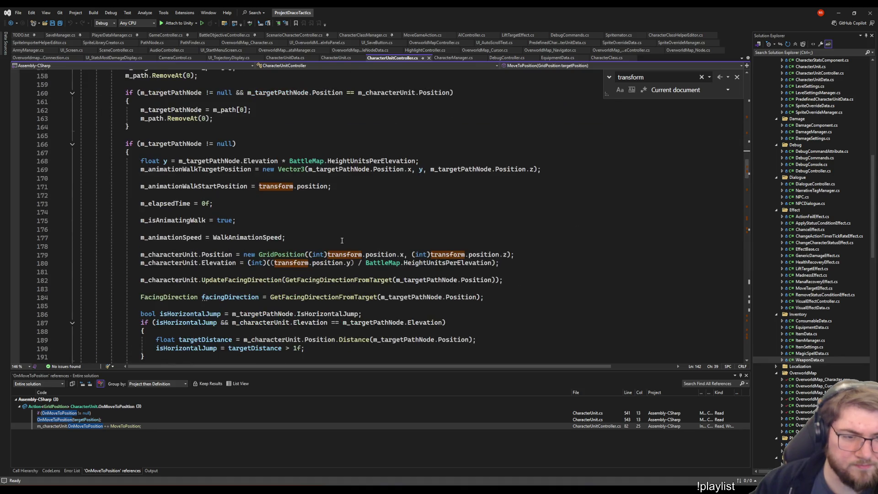
pyautogui.rightClick(218, 237)
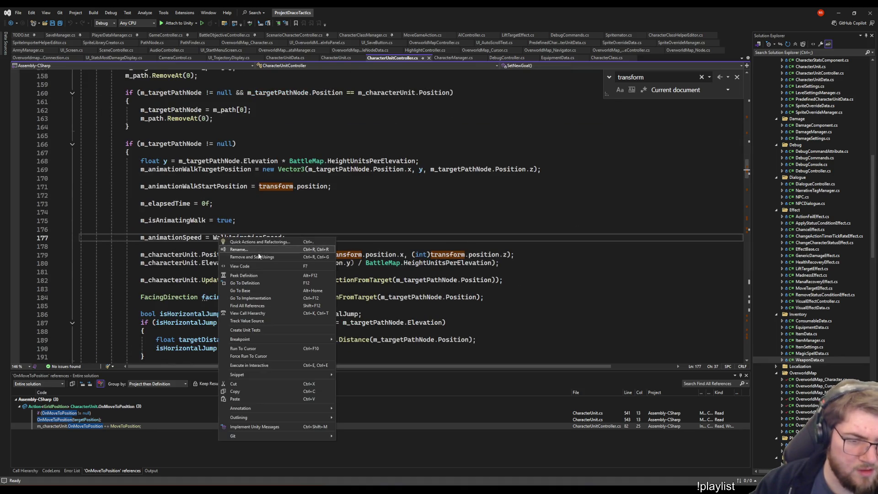
pyautogui.click(245, 283)
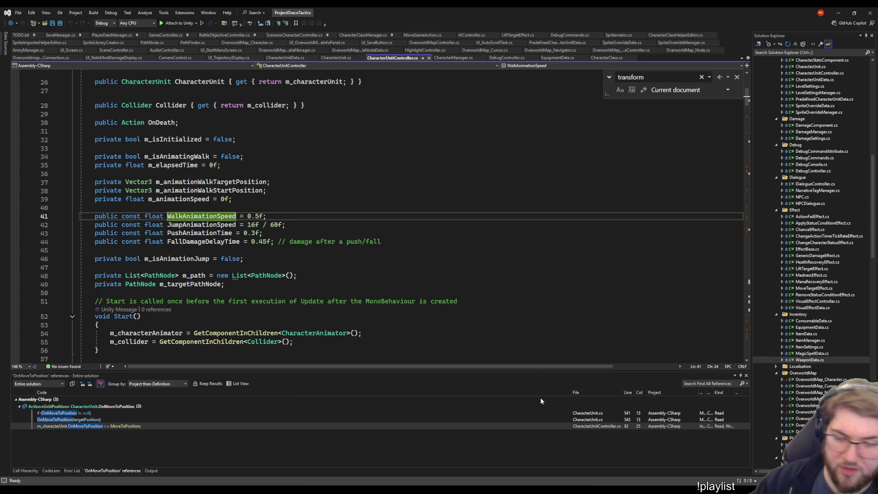
pyautogui.hotkey('alt', 'Tab')
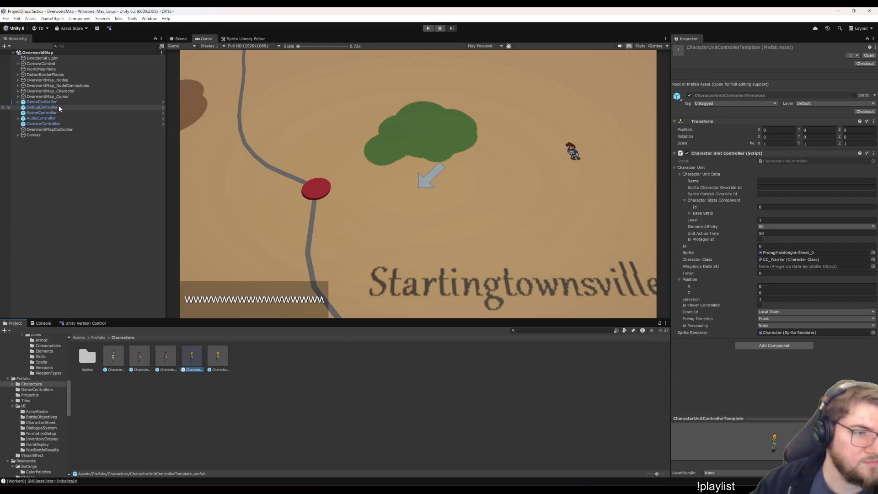
# - Set OverworldMap_Character's Walk Speed to 0.5 and save the overworld scene
pyautogui.click(86, 92)
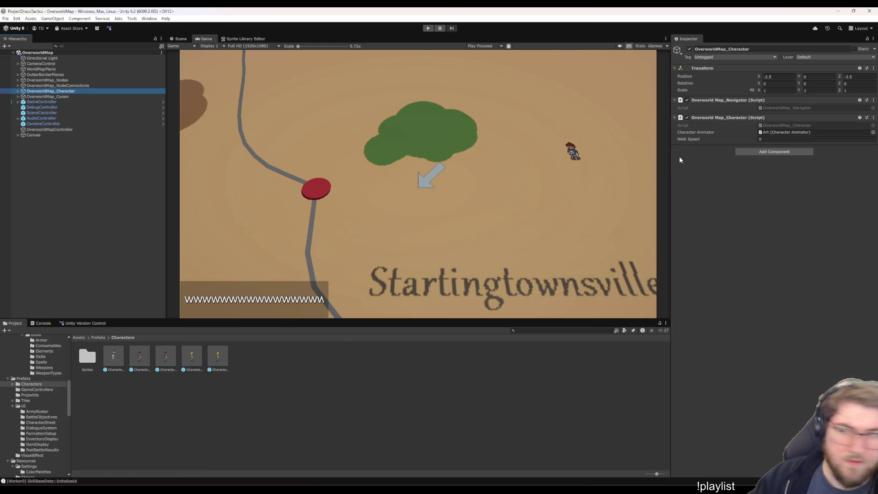
pyautogui.click(777, 139)
pyautogui.write('0.5')
pyautogui.press('Return')
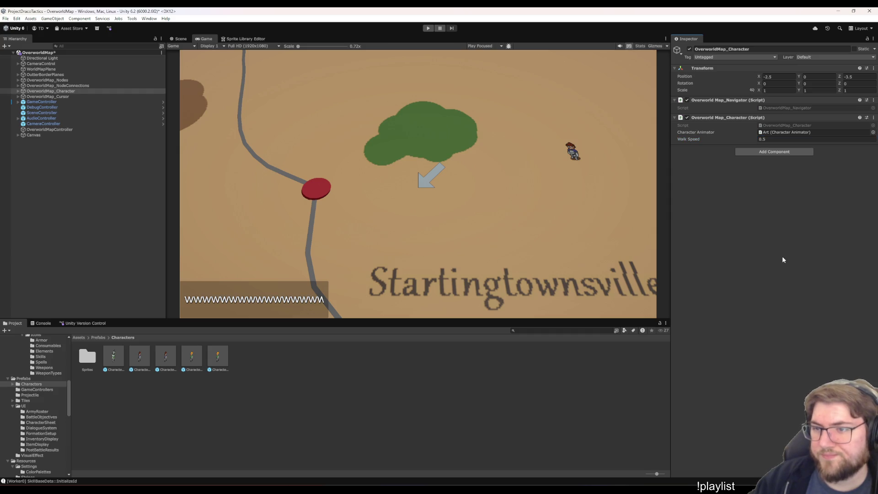
pyautogui.hotkey('ctrl', 's')
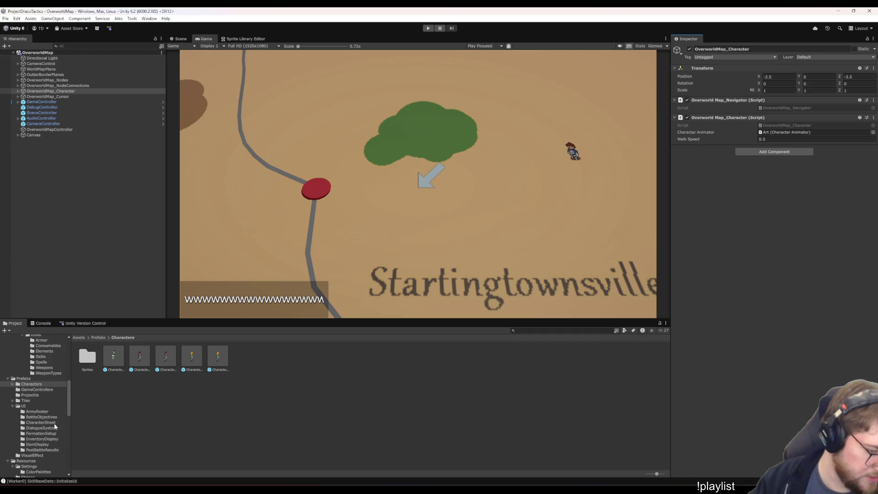
# - Open the StartMenu scene from Scenes, enter play mode and choose New Game
pyautogui.click(102, 180)
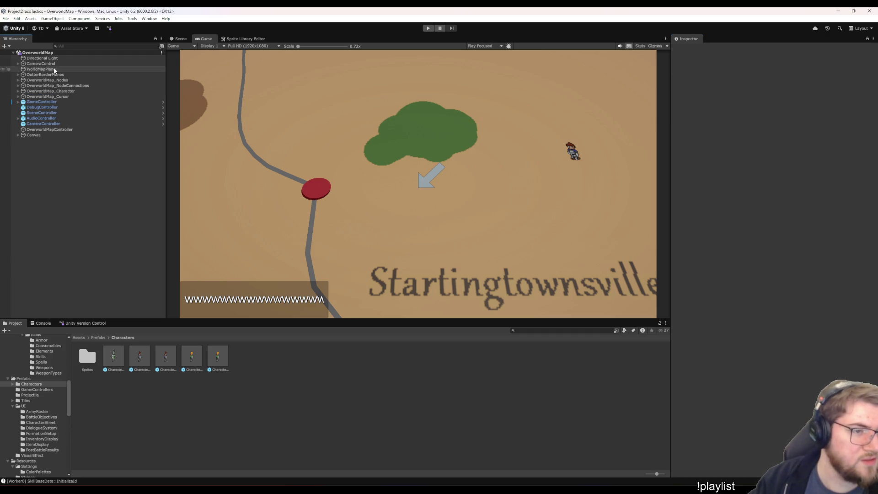
pyautogui.scroll(-6, 34, 459)
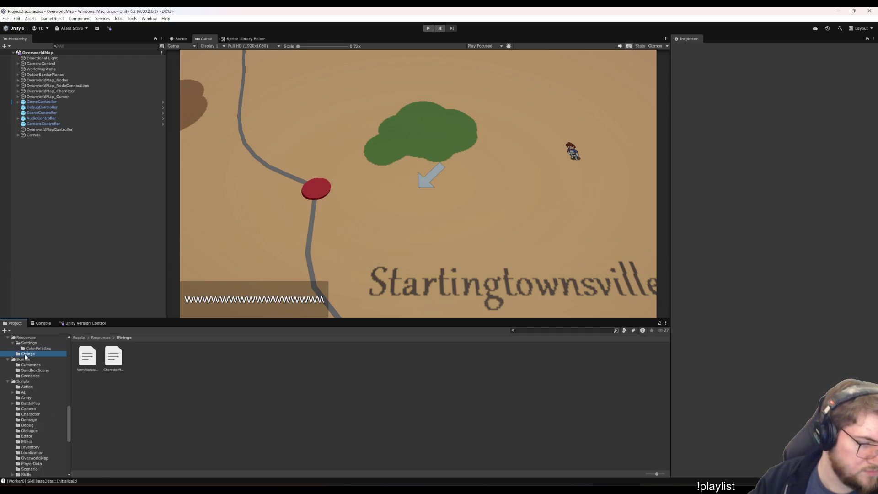
pyautogui.click(24, 360)
pyautogui.click(347, 359)
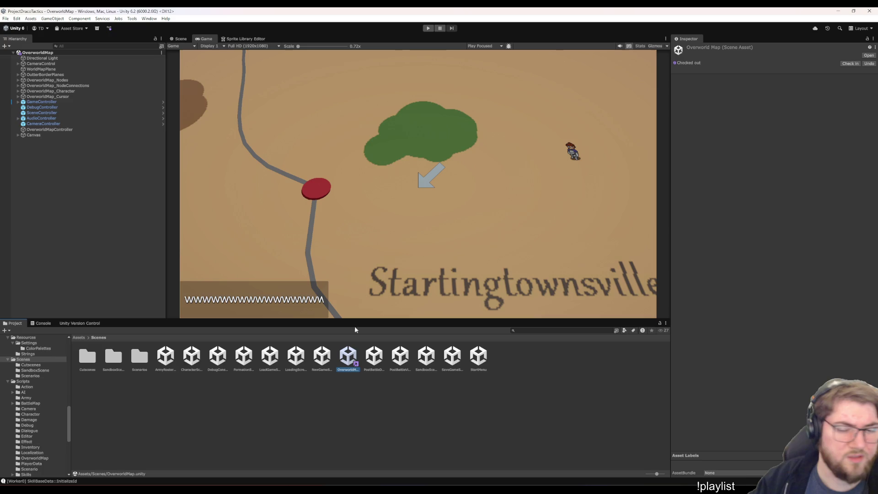
pyautogui.doubleClick(480, 358)
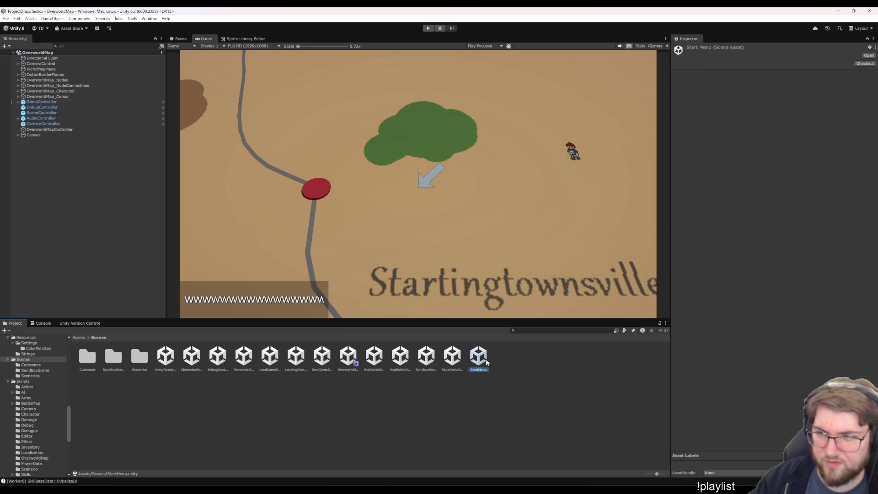
pyautogui.click(428, 28)
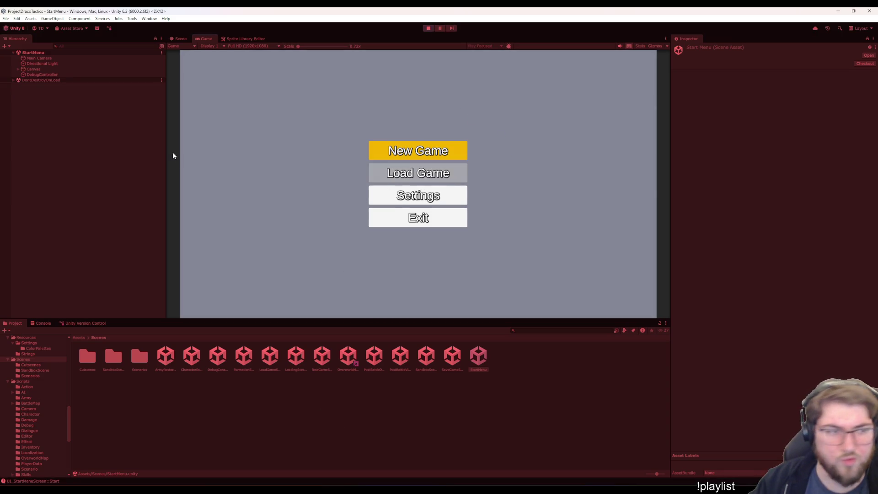
pyautogui.click(399, 149)
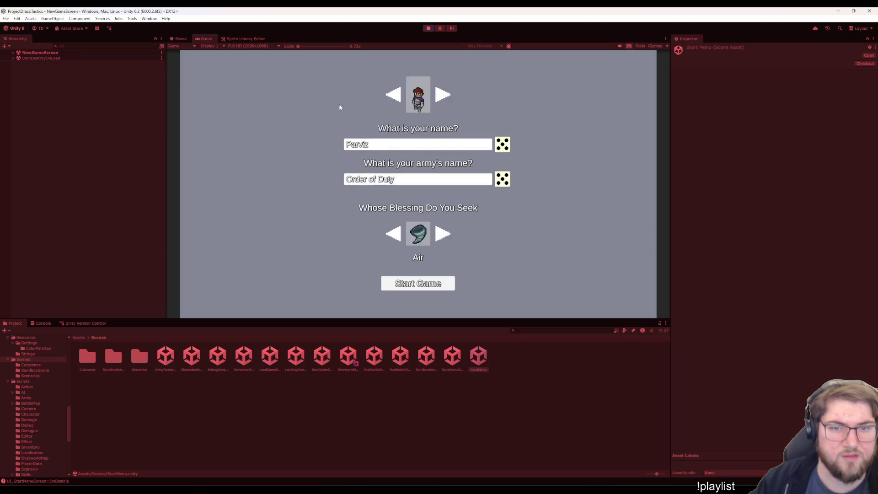
# - Start the game, watch the character walk the overworld map, then bring Visual Studio forward
pyautogui.click(440, 290)
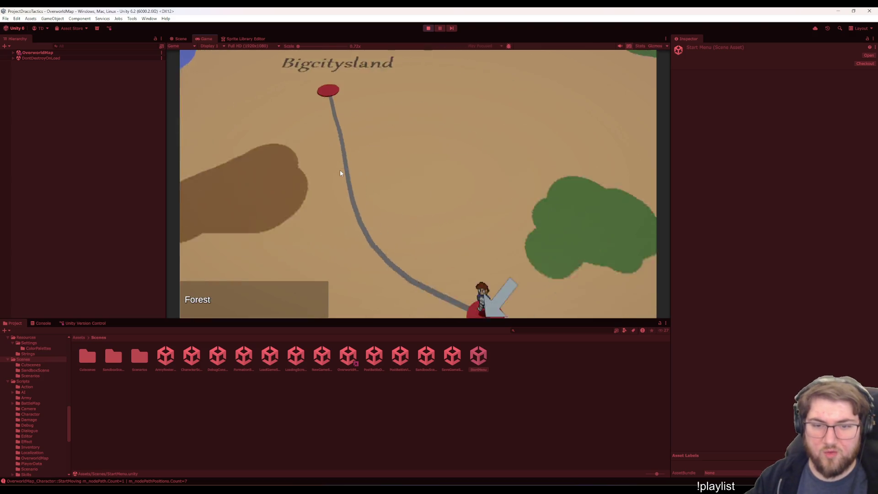
pyautogui.moveTo(551, 486)
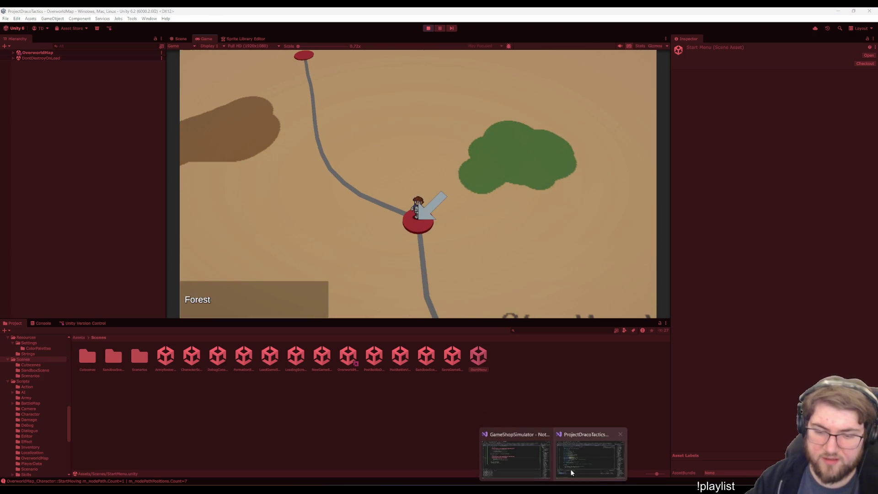
pyautogui.click(570, 468)
pyautogui.scroll(-20, 285, 261)
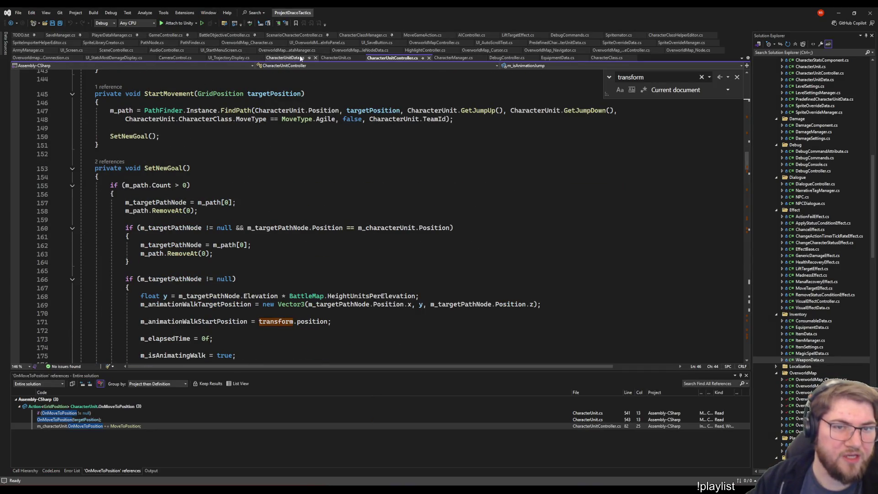
# - In OverworldMap_Character.cs, change SetAnimatorBool("IsWalking", true) on line 162 to false and save
pyautogui.click(247, 42)
pyautogui.scroll(-4, 303, 213)
pyautogui.click(231, 223)
pyautogui.scroll(4, 232, 223)
pyautogui.click(311, 174)
pyautogui.doubleClick(318, 191)
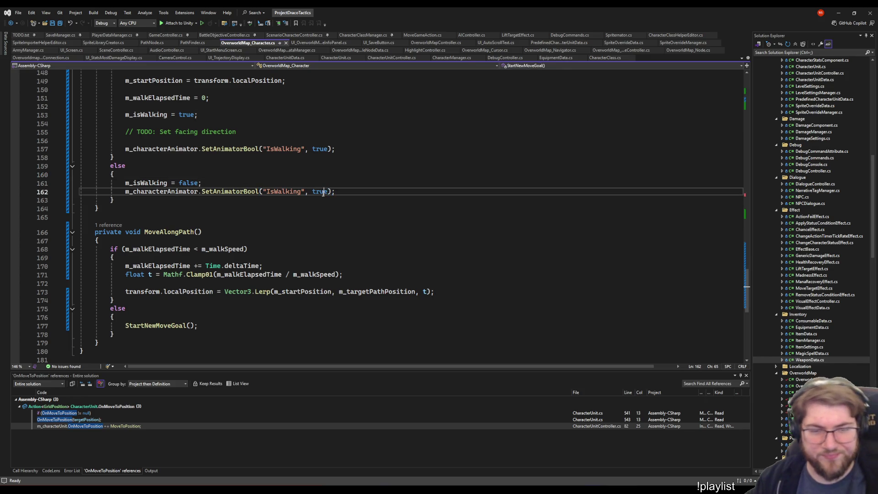
pyautogui.write('false')
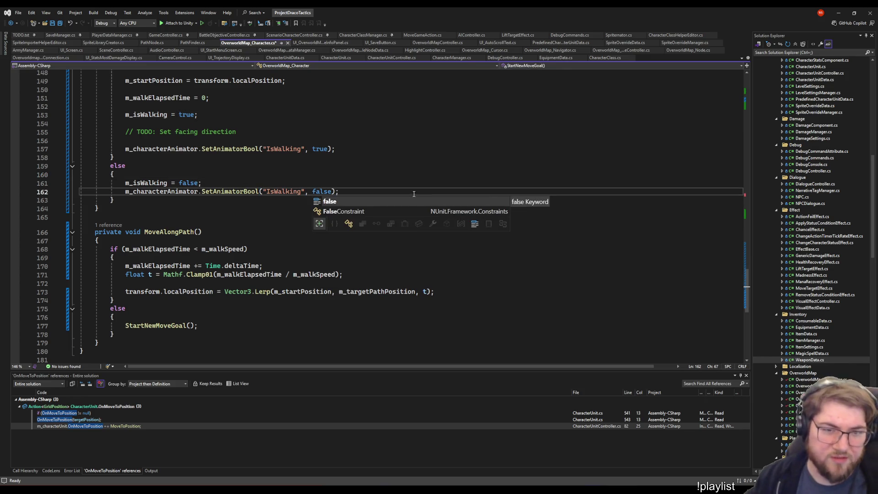
pyautogui.click(438, 151)
pyautogui.hotkey('ctrl', 's')
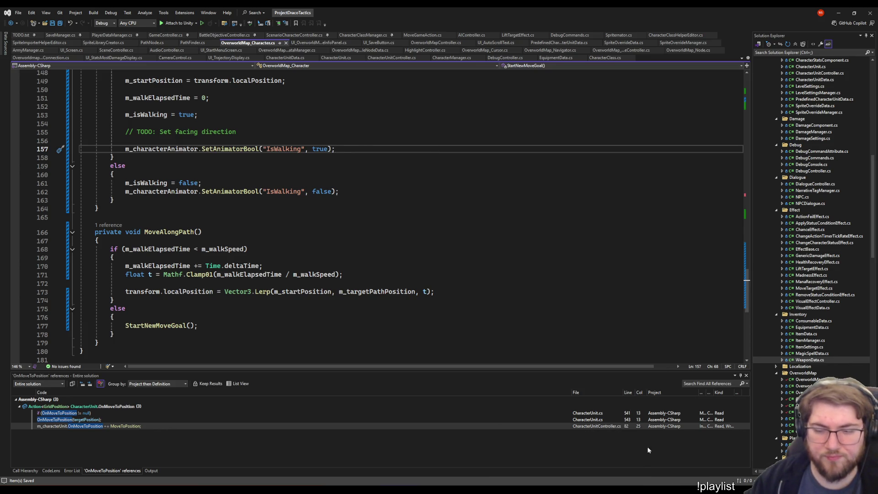
pyautogui.click(505, 175)
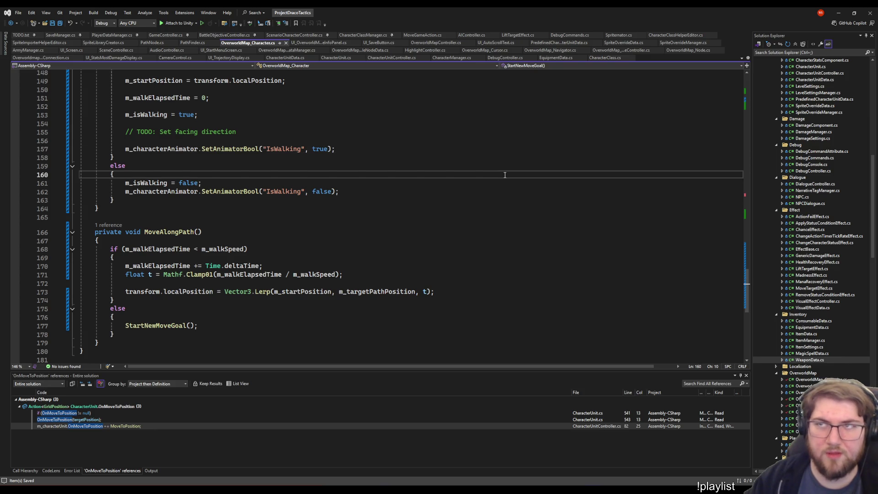
pyautogui.click(420, 198)
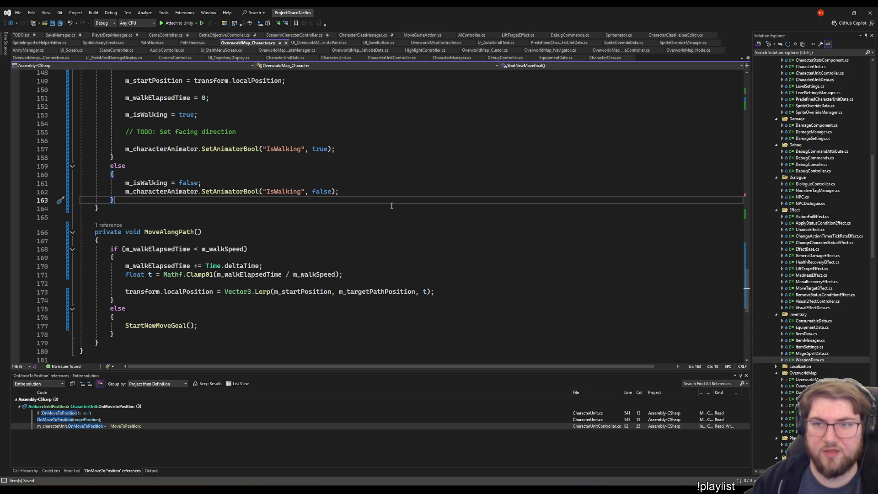
pyautogui.scroll(11, 391, 205)
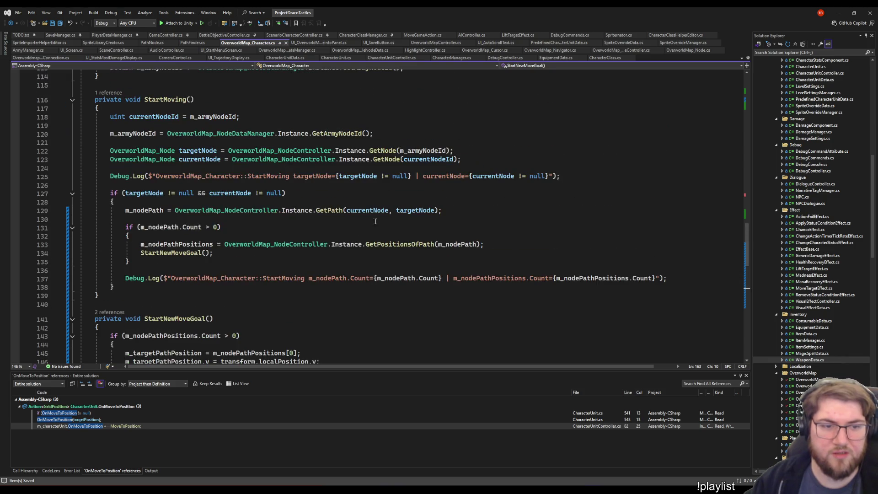
# - In MoveAlongPath, open a blank line below the Lerp on line 173
pyautogui.click(230, 250)
pyautogui.click(499, 244)
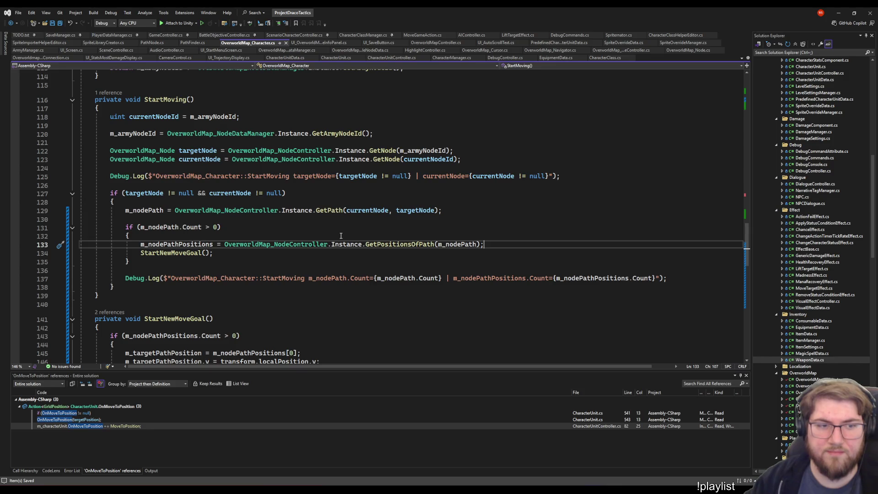
pyautogui.scroll(-7, 340, 236)
pyautogui.scroll(-5, 262, 255)
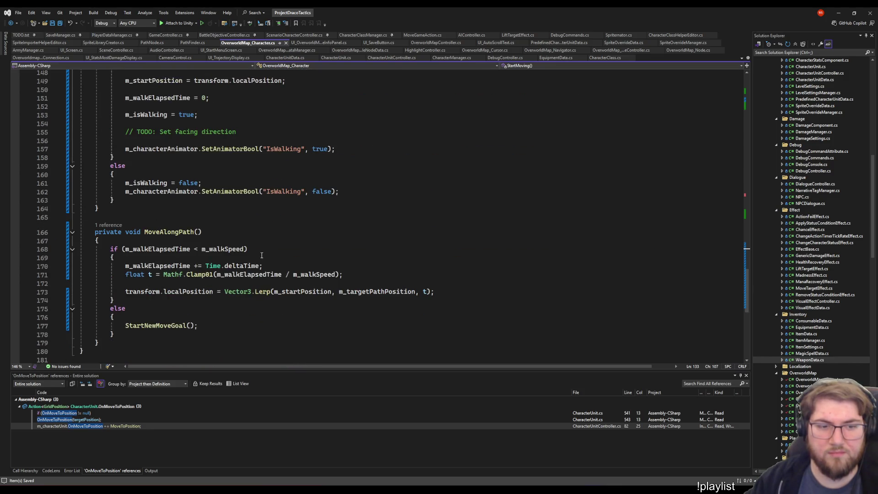
pyautogui.scroll(-5, 262, 255)
pyautogui.click(205, 178)
pyautogui.press('Up')
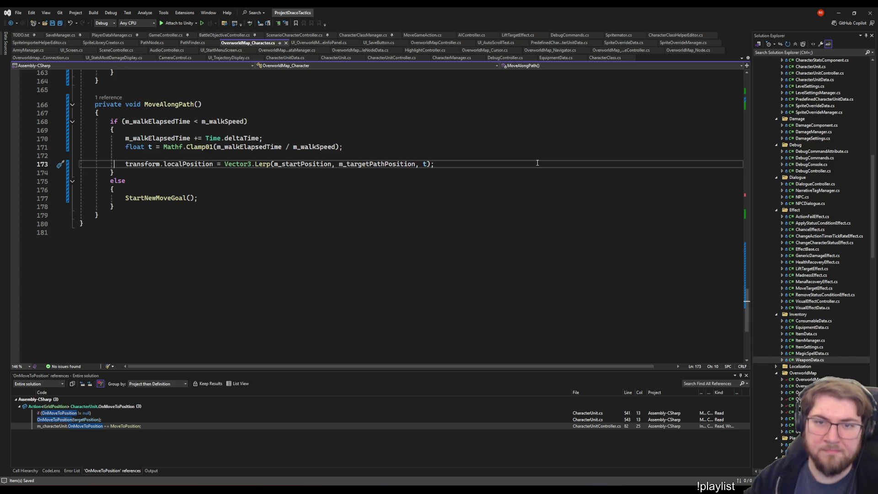
pyautogui.press('End')
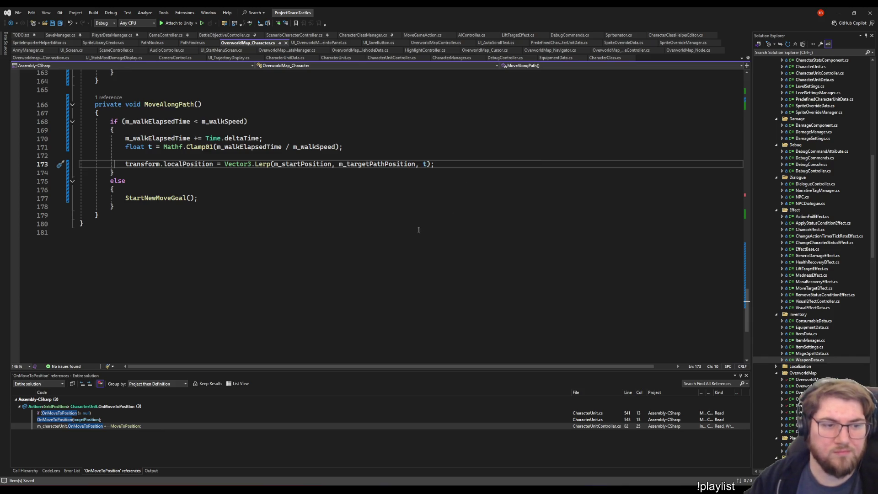
pyautogui.press('Return')
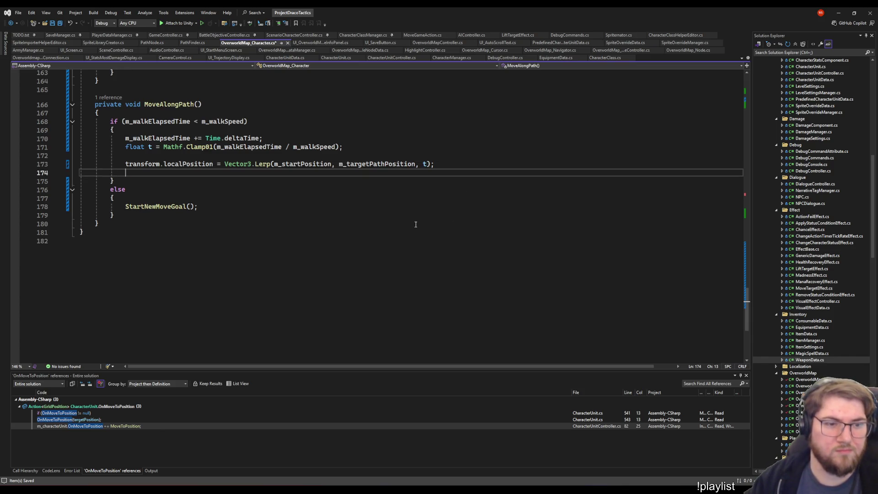
pyautogui.press('Return')
pyautogui.press('Return')
pyautogui.press('Up')
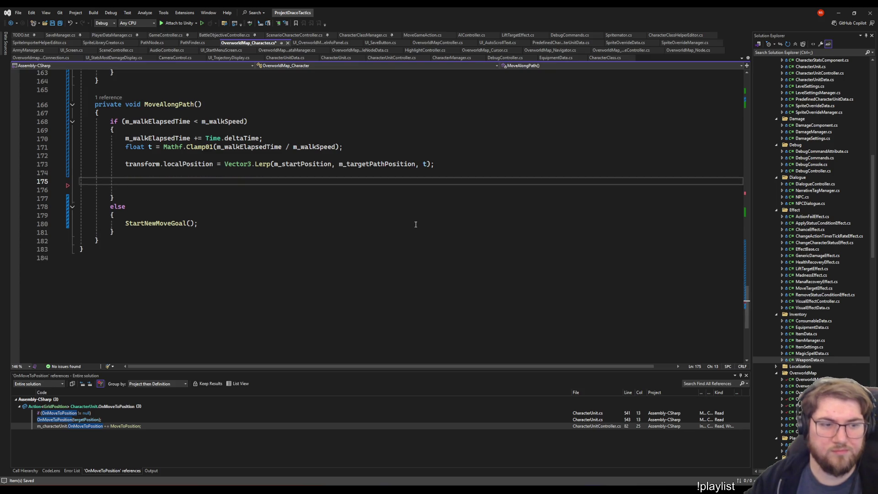
# - Add CameraControl.Instance.PanCameraToFocusPosition(transform.localPosition); there, save, and switch to OverworldMap_Cursor.cs
pyautogui.write('Cameracon.In.')
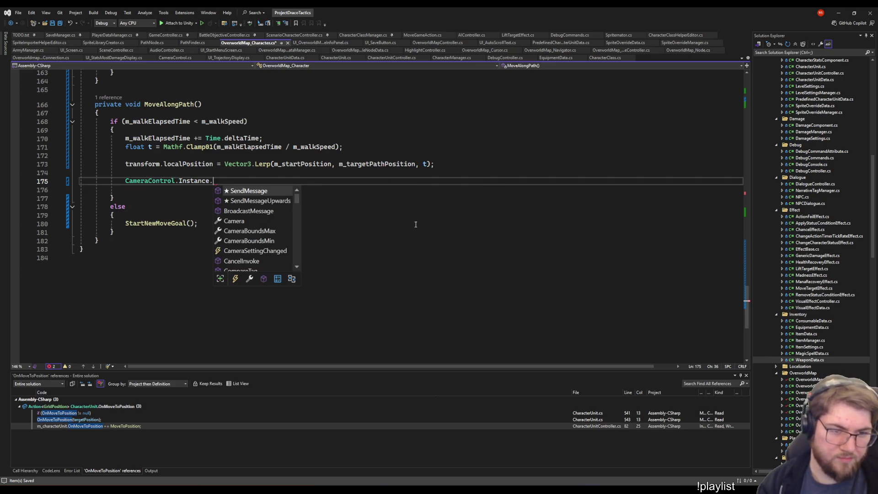
pyautogui.write('foc')
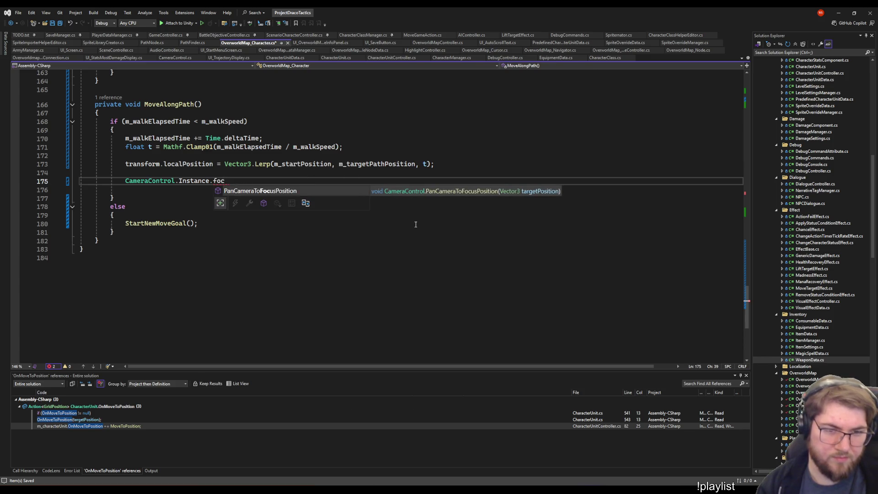
pyautogui.write('(')
pyautogui.write('tra')
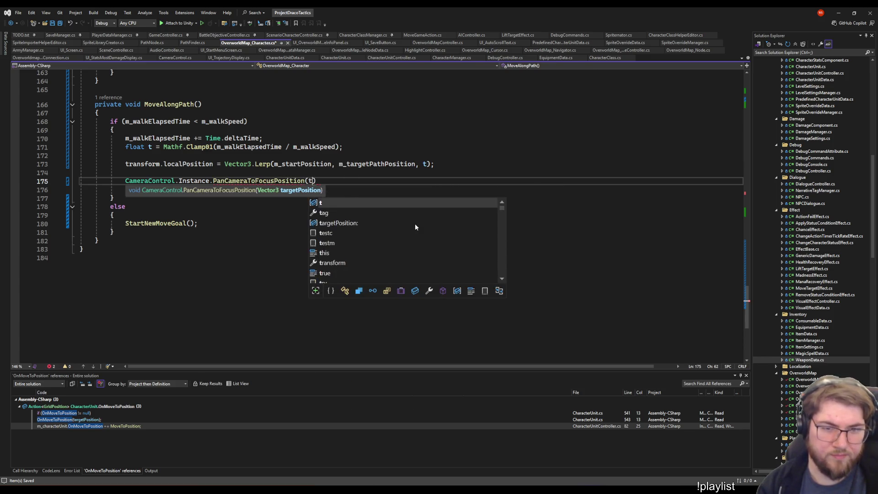
pyautogui.press('Tab')
pyautogui.write('.l')
pyautogui.press('Tab')
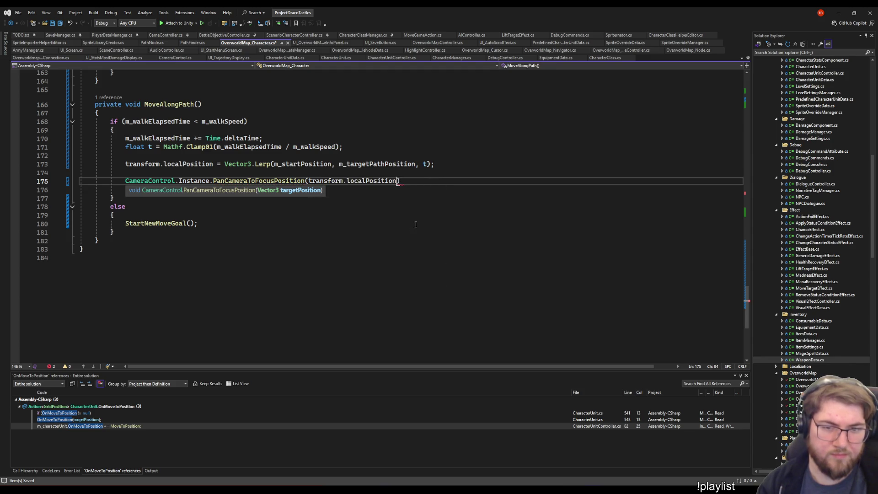
pyautogui.write(');')
pyautogui.hotkey('ctrl', 's')
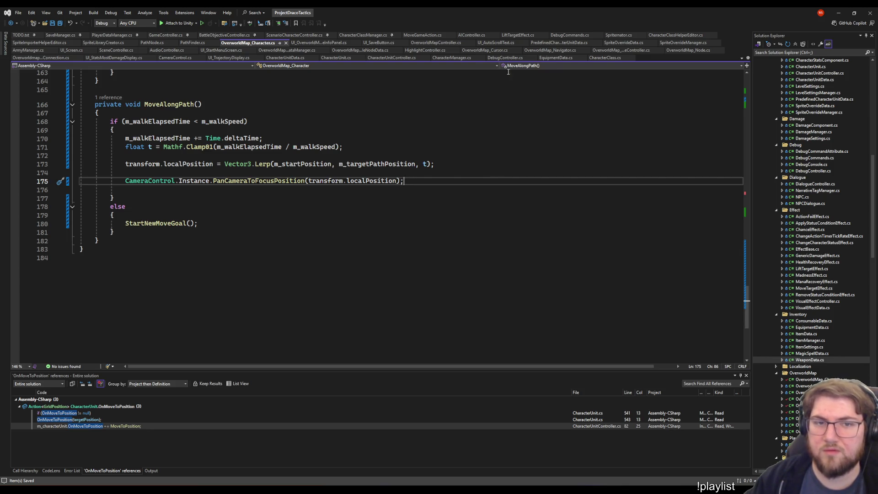
pyautogui.click(484, 50)
# - Scroll up through OverworldMap_Cursor.cs to review MoveCameraToCursor and its references
pyautogui.scroll(6, 268, 270)
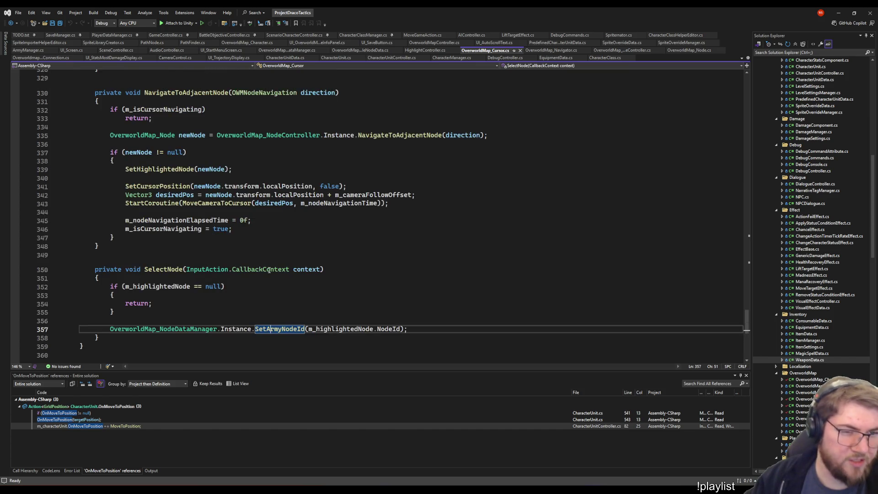
pyautogui.scroll(3, 270, 263)
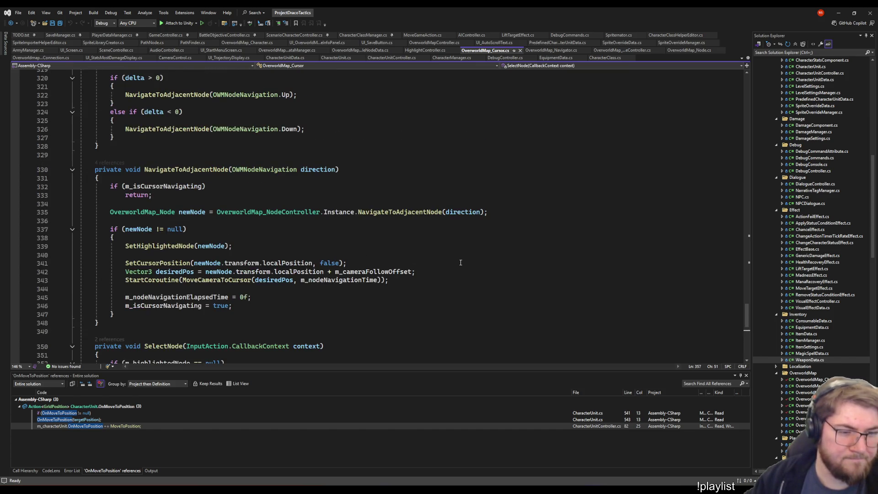
pyautogui.scroll(14, 455, 261)
pyautogui.scroll(14, 449, 258)
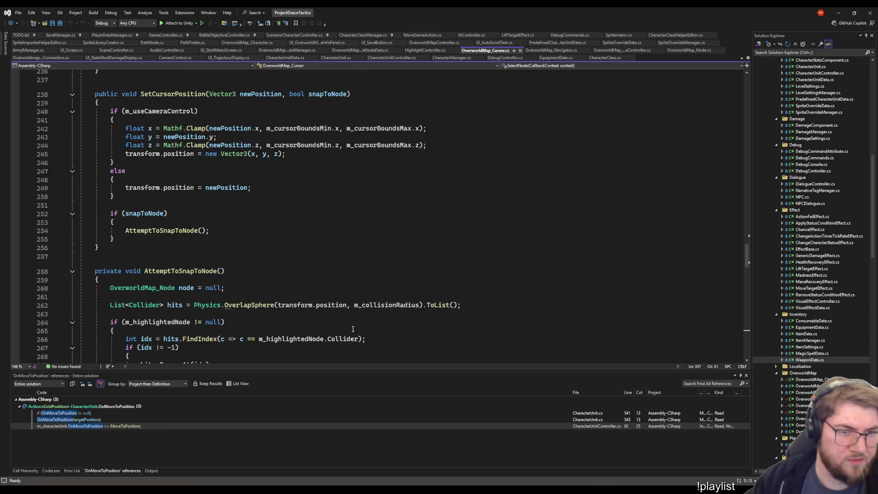
pyautogui.scroll(6, 229, 247)
pyautogui.scroll(5, 166, 269)
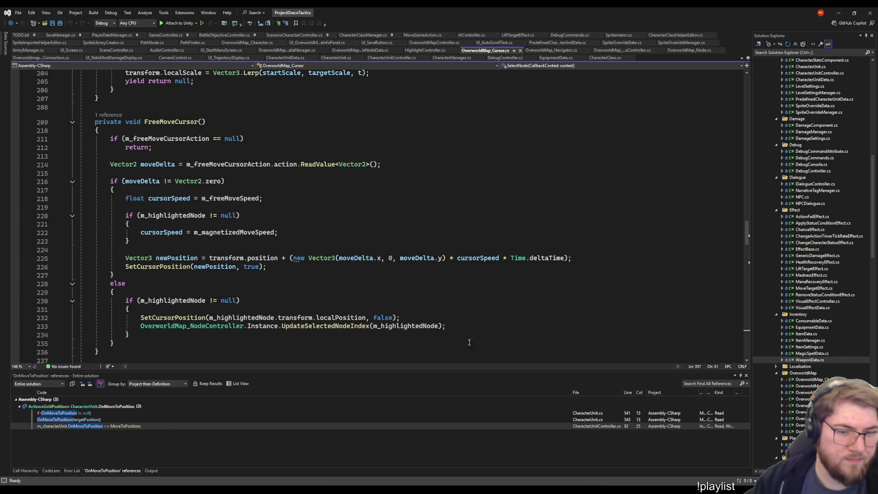
pyautogui.scroll(4, 530, 339)
pyautogui.scroll(6, 530, 340)
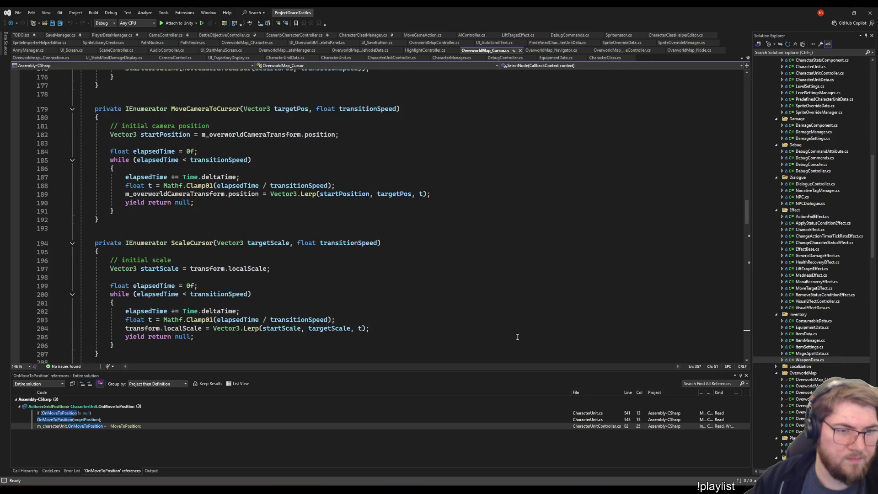
pyautogui.scroll(1, 508, 335)
pyautogui.click(147, 220)
pyautogui.click(320, 185)
pyautogui.scroll(3, 365, 229)
pyautogui.click(228, 211)
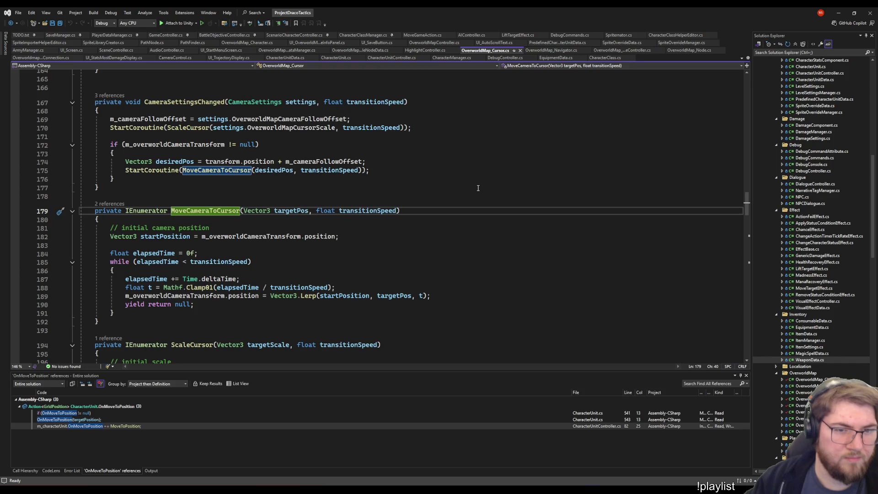
# - Look over the CameraFollow method body, then switch to the Unity editor
pyautogui.scroll(8, 475, 188)
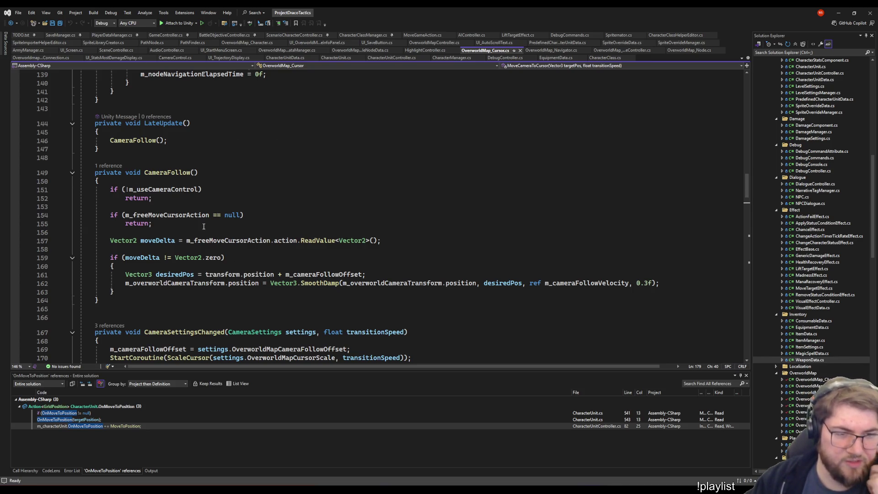
pyautogui.click(99, 181)
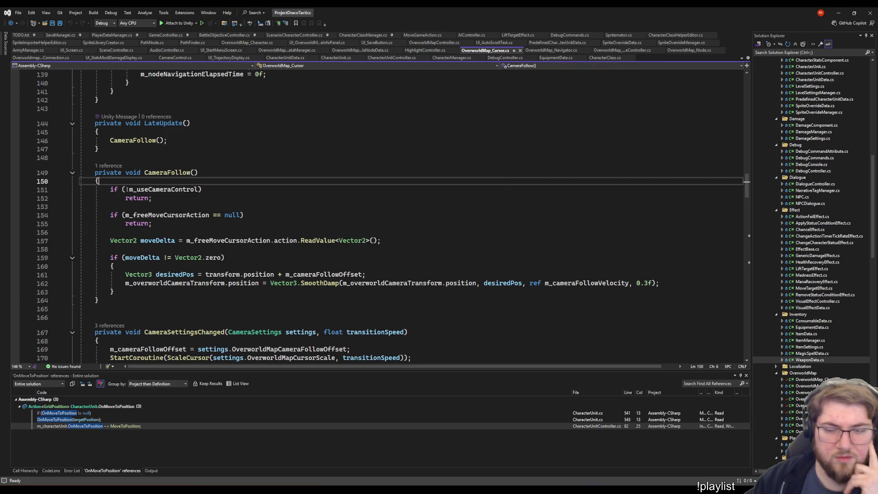
pyautogui.click(567, 466)
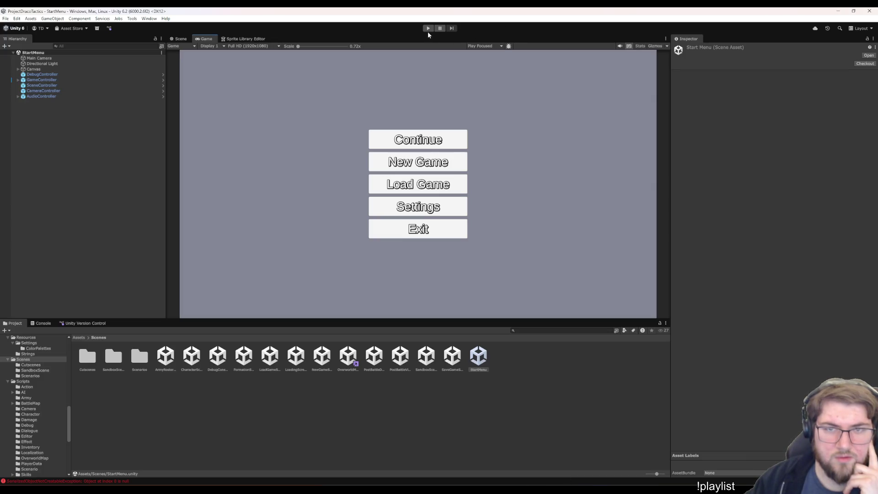
# - Enter play mode and start a New Game so the overworld map loads
pyautogui.click(428, 30)
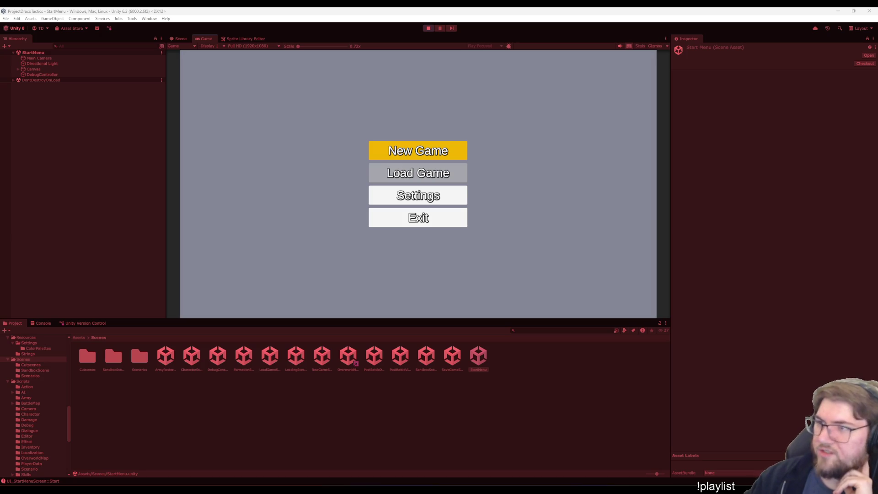
pyautogui.click(588, 234)
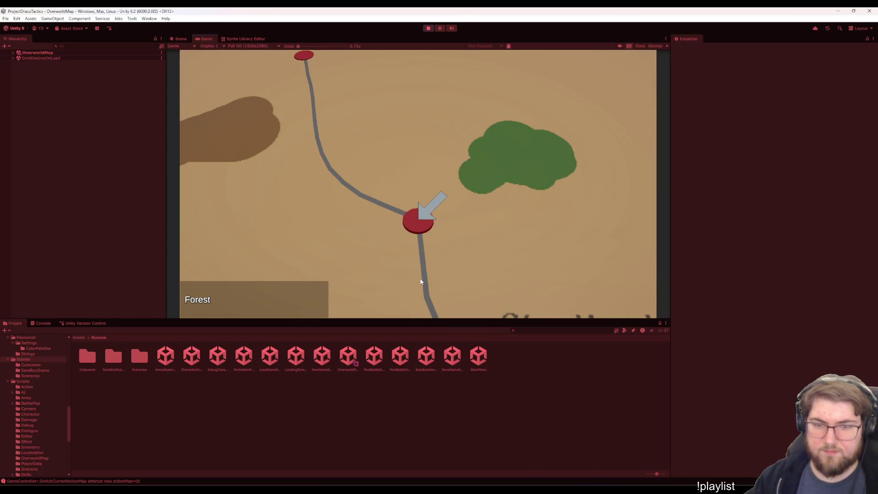
# - Walk the character between Forest and Bigcitysland twice, camera following, then expand the OverworldMap hierarchy
pyautogui.press('Return')
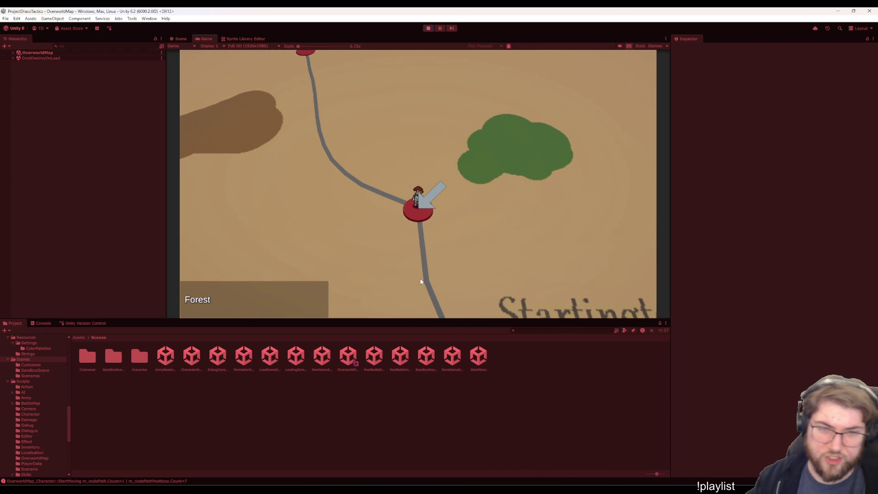
pyautogui.press('Up')
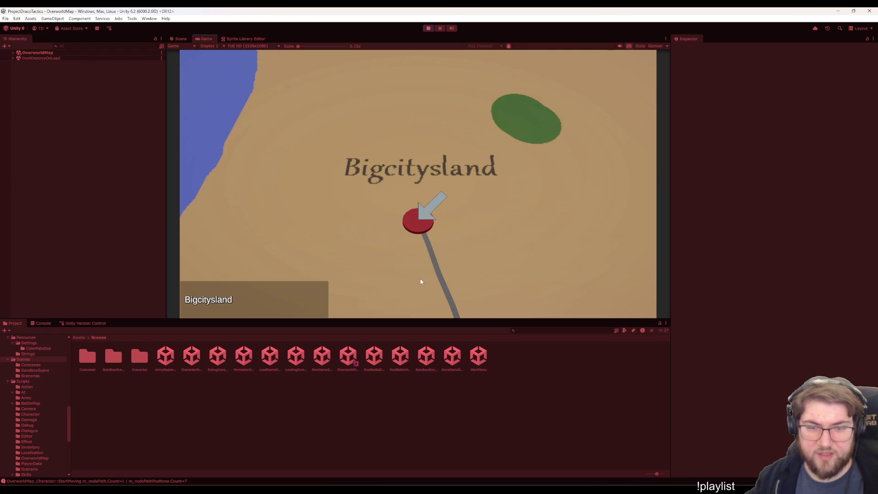
pyautogui.press('Return')
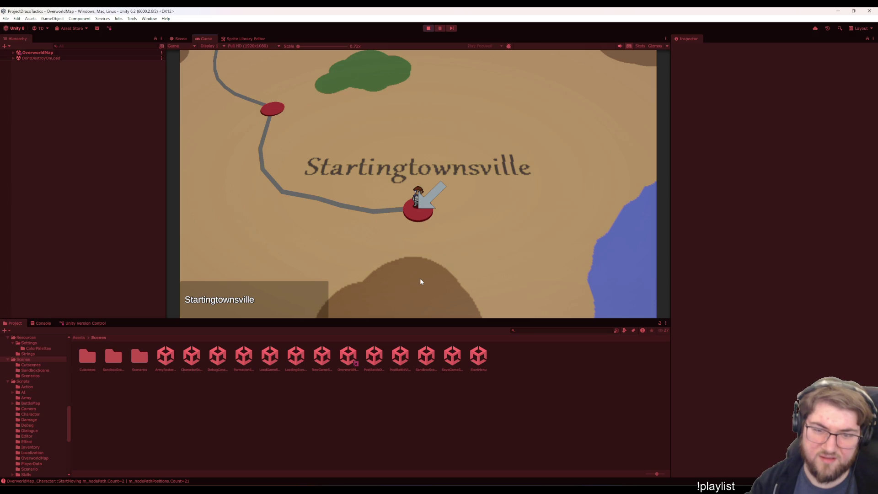
pyautogui.press('Up')
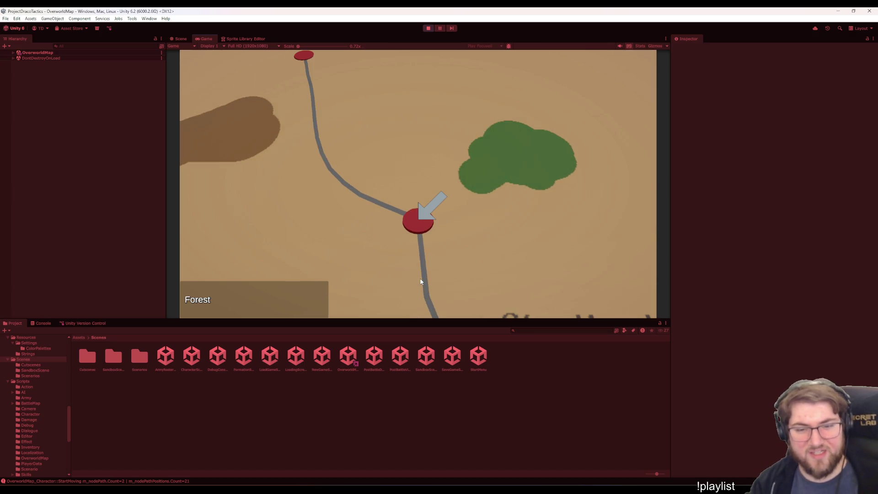
pyautogui.press('Return')
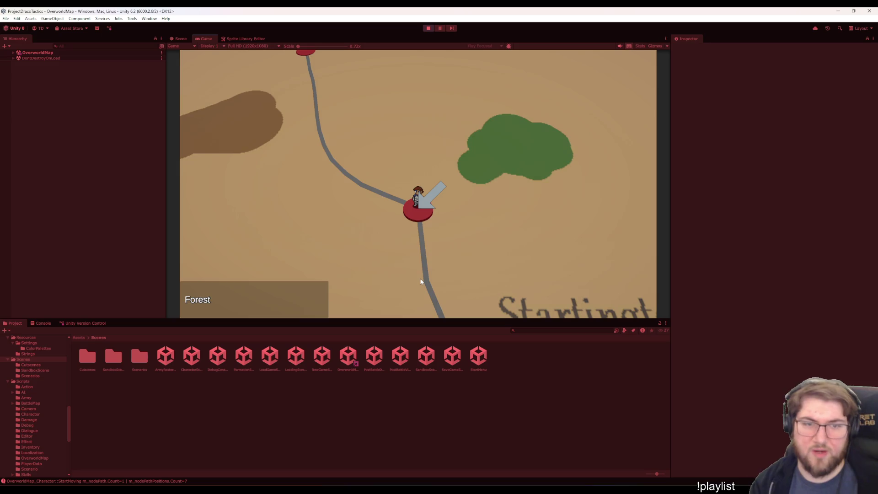
pyautogui.press('Right')
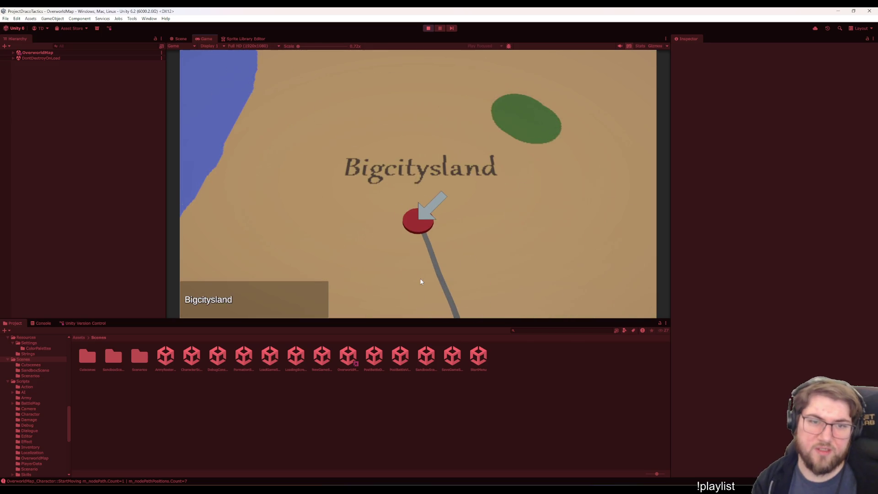
pyautogui.press('Return')
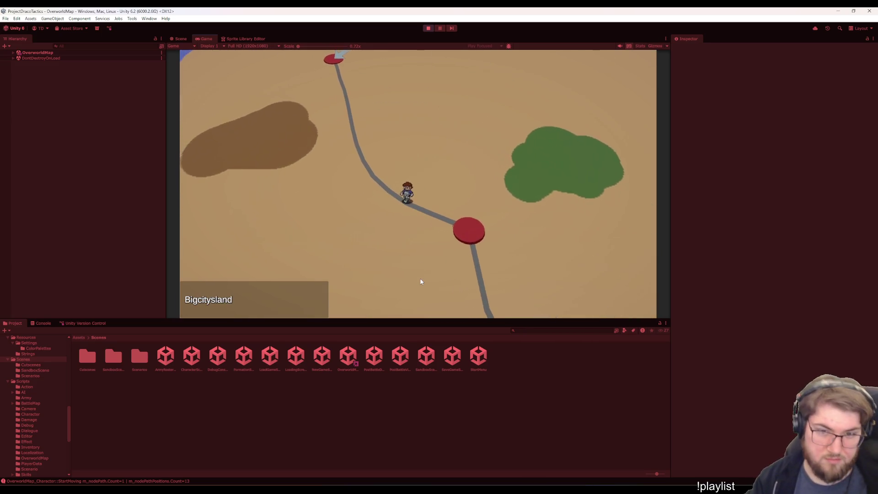
pyautogui.doubleClick(52, 54)
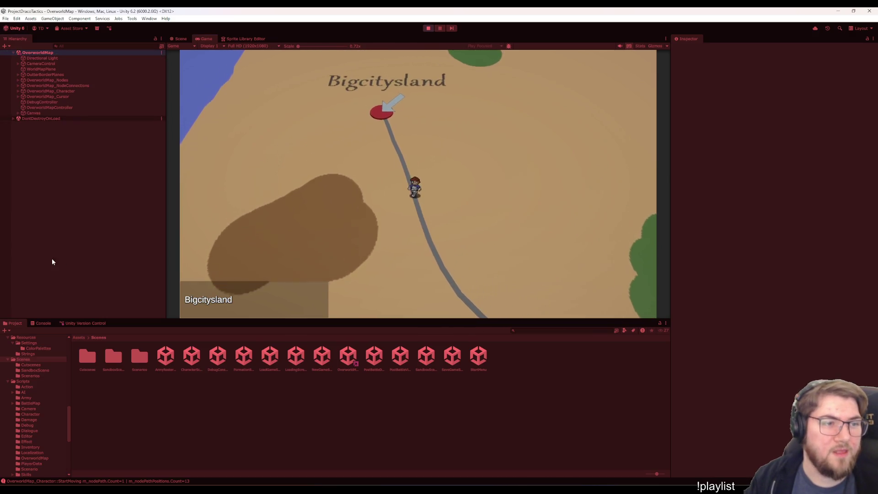
# - Lower the character's Walk Speed to 0.25 and walk it toward Startingtownsville
pyautogui.click(71, 90)
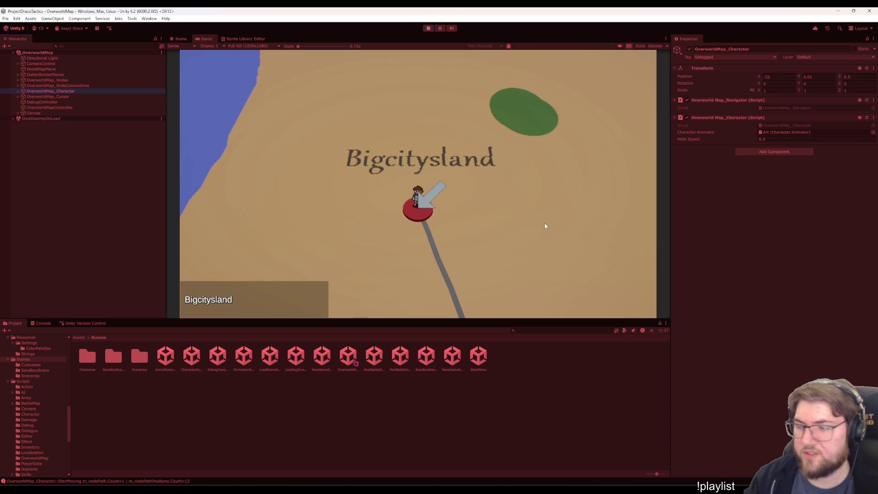
pyautogui.click(782, 140)
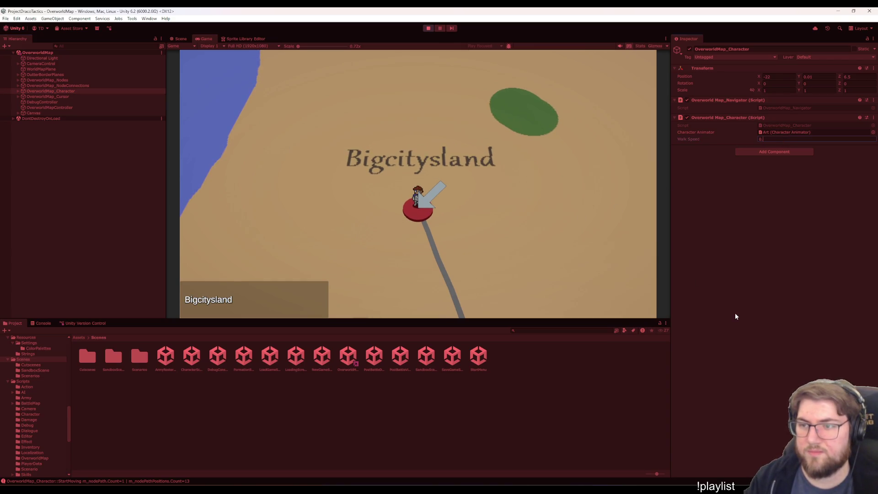
pyautogui.press('Return')
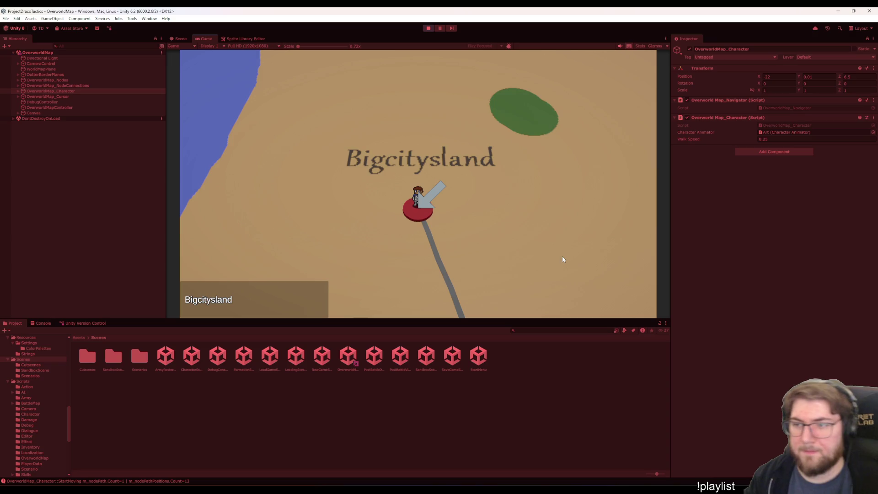
pyautogui.press('Down')
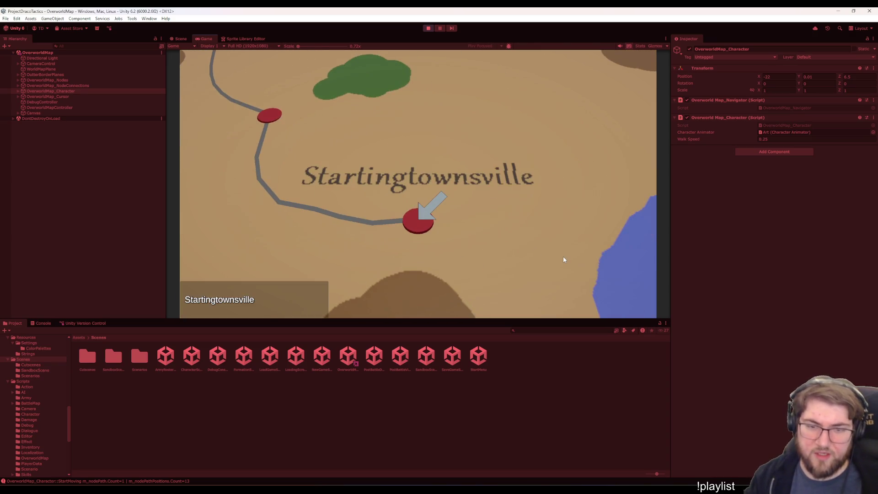
pyautogui.press('Return')
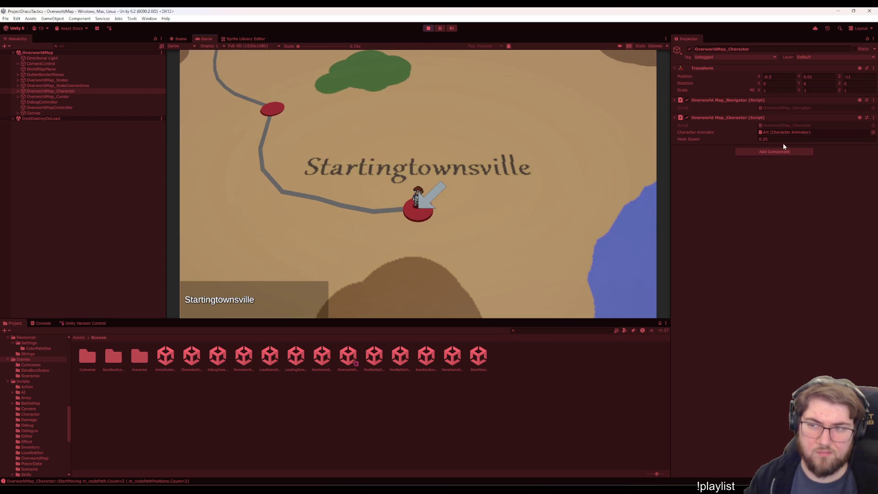
# - Set Walk Speed to 0.3 and walk the character to Forest, Bigcitysland and Startingtownsville
pyautogui.click(776, 140)
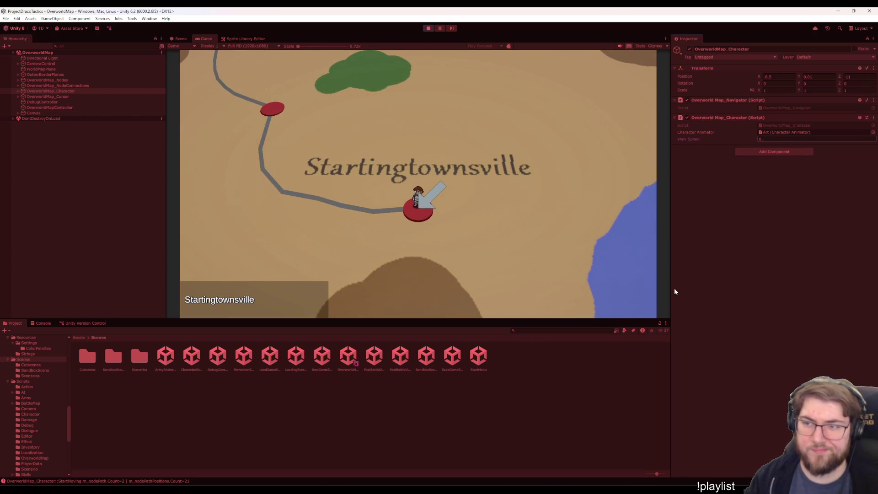
pyautogui.press('Return')
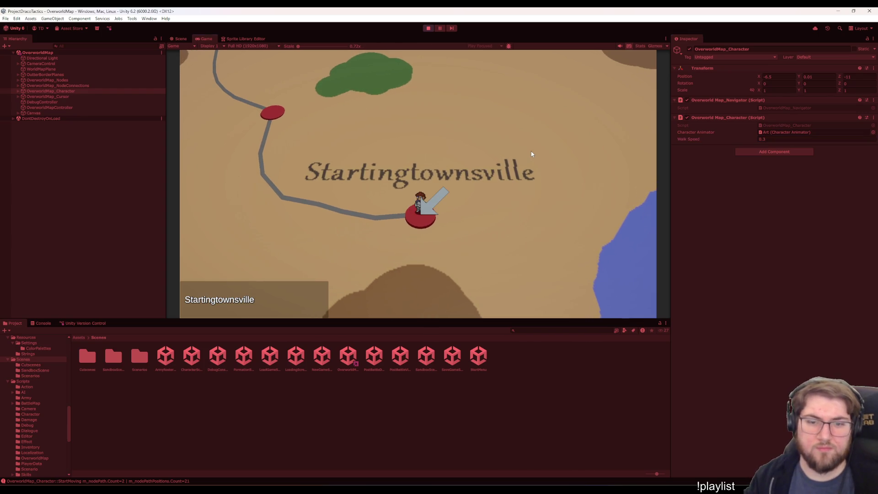
pyautogui.press('Up')
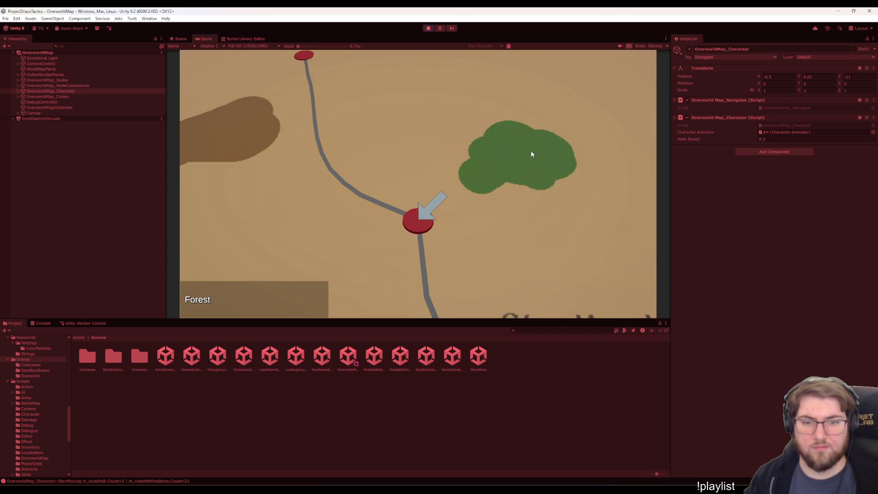
pyautogui.press('space')
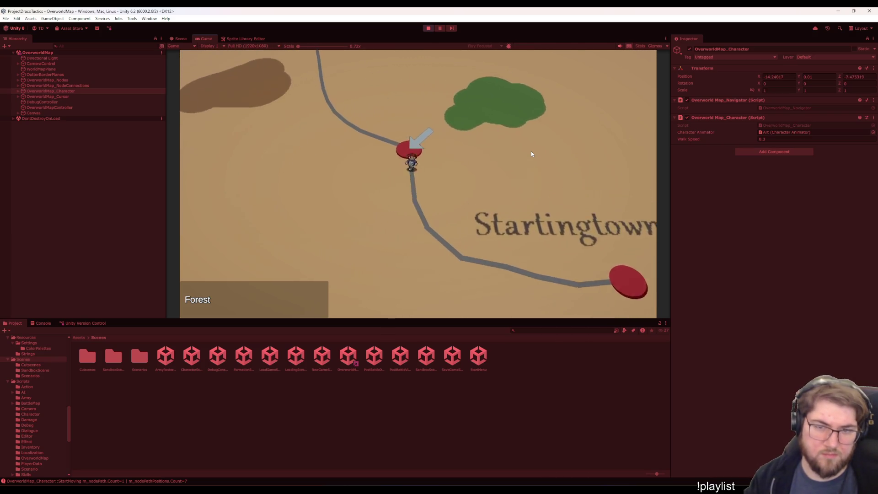
pyautogui.press('Up')
pyautogui.press('space')
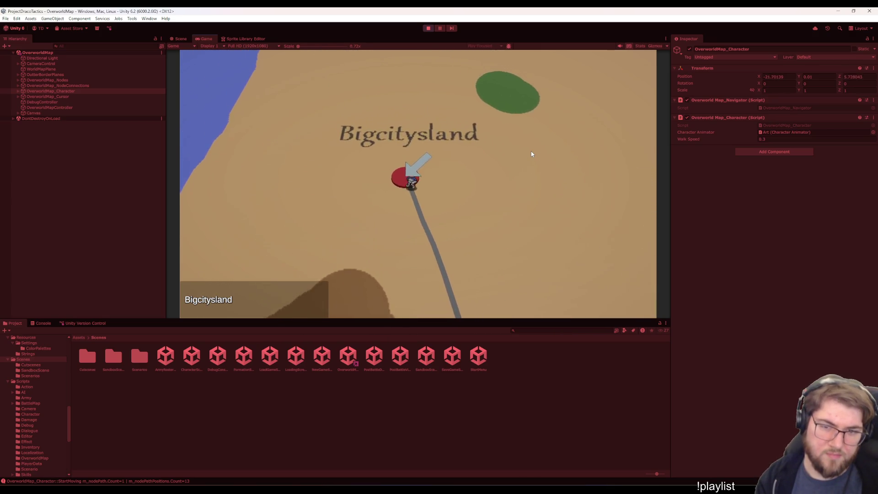
pyautogui.press('Down')
pyautogui.press('space')
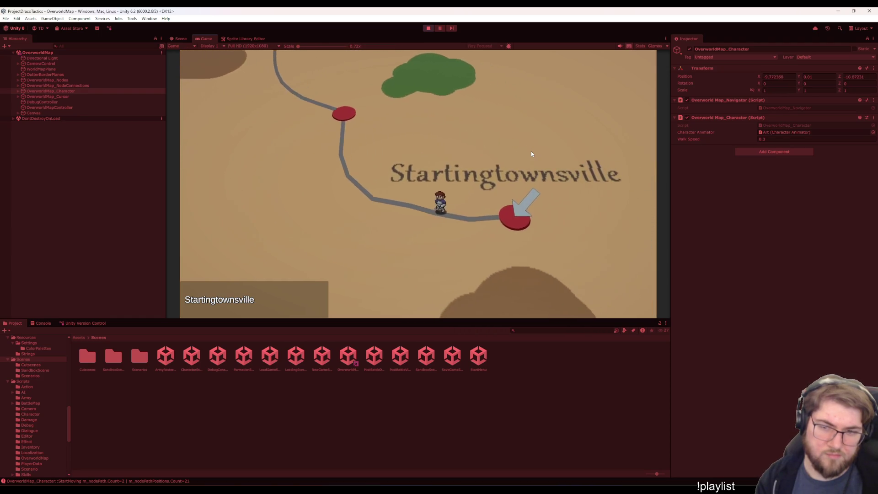
# - Walk the character up the path and on to Bigcitysland, then stop play mode
pyautogui.press('Up')
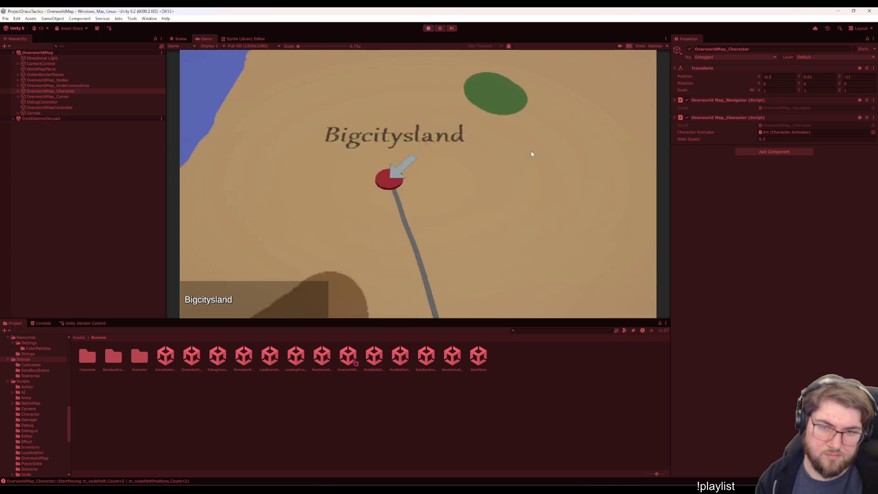
pyautogui.press('Return')
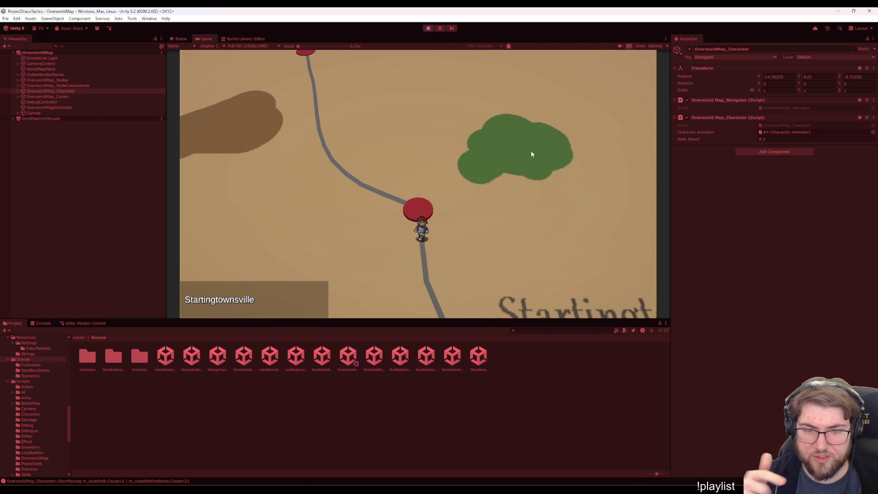
pyautogui.press('Right')
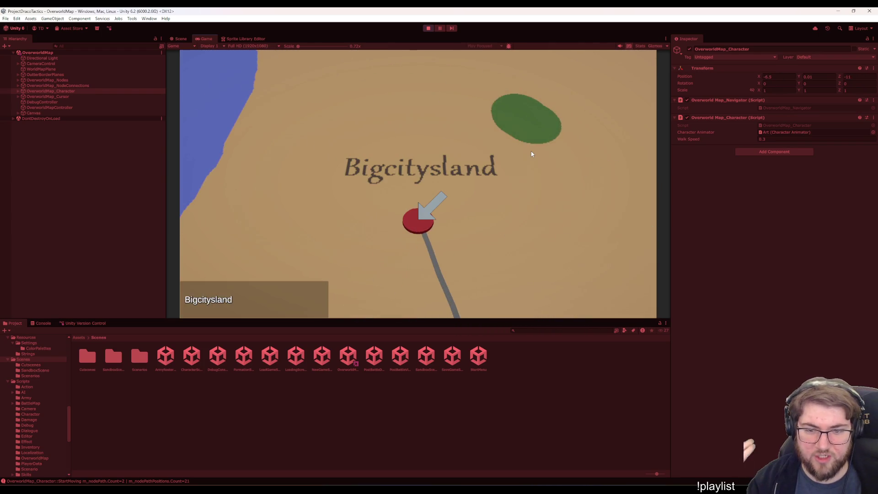
pyautogui.press('Return')
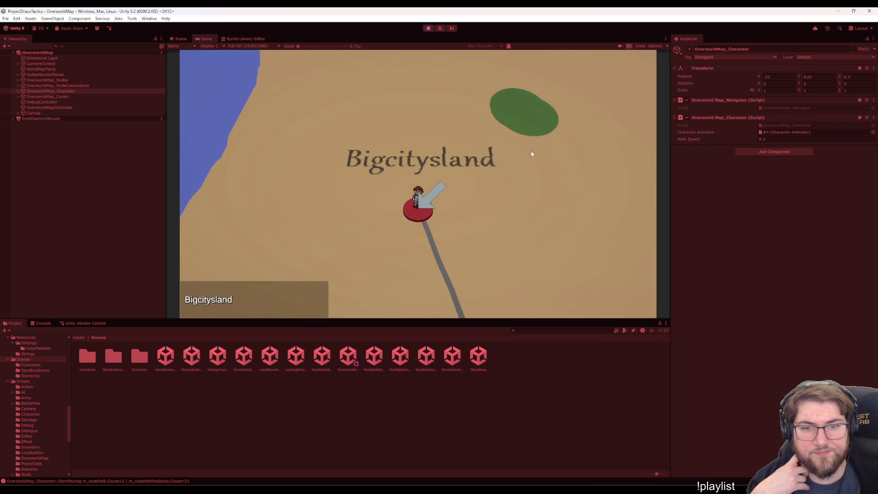
pyautogui.press('Return')
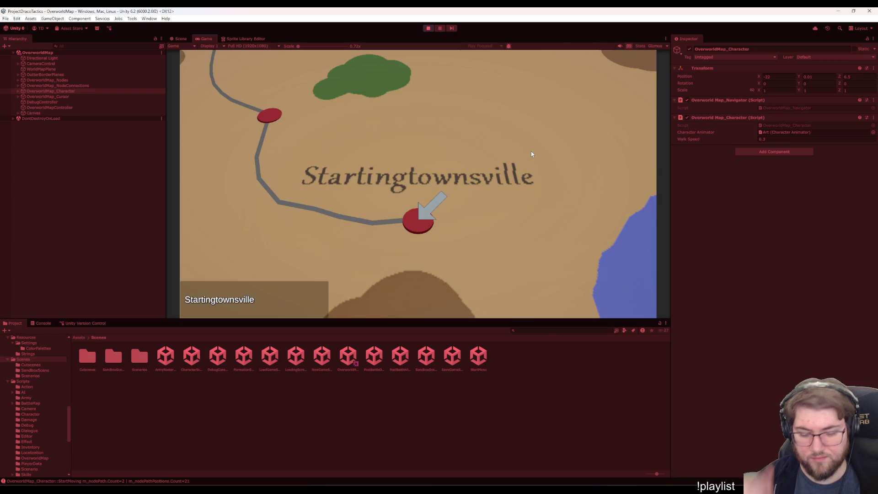
pyautogui.press('Return')
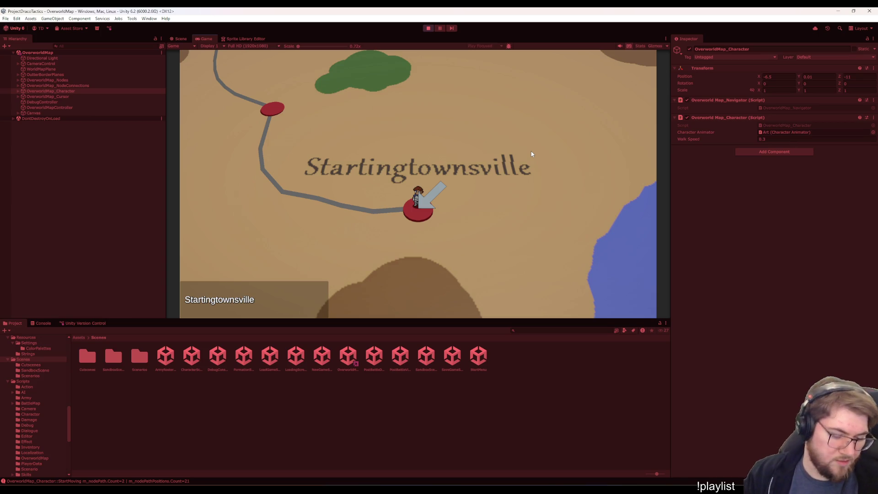
pyautogui.press('Up')
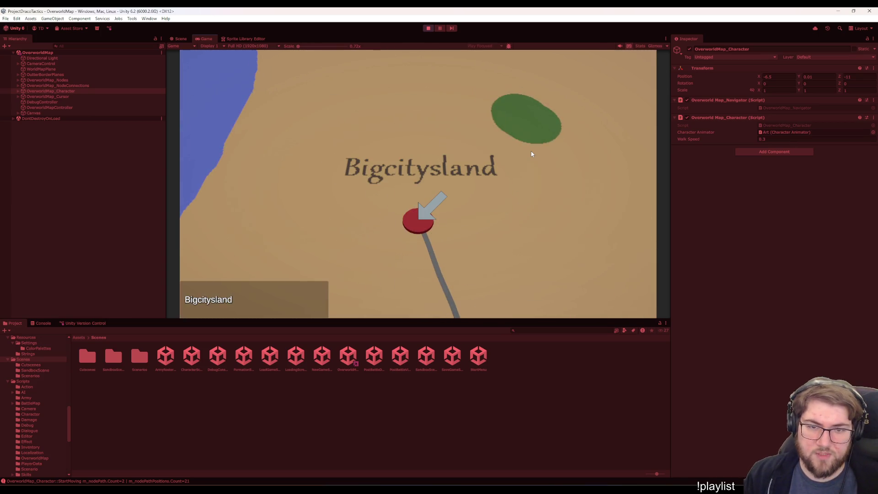
pyautogui.press('Return')
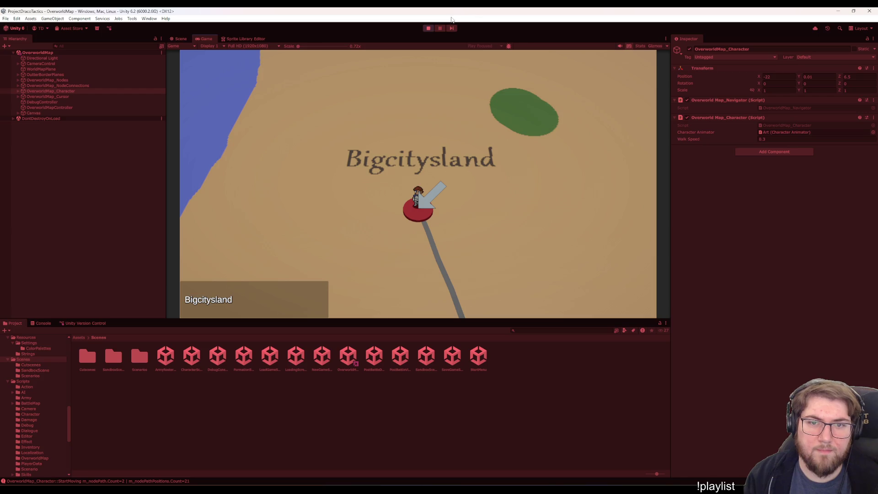
pyautogui.click(428, 29)
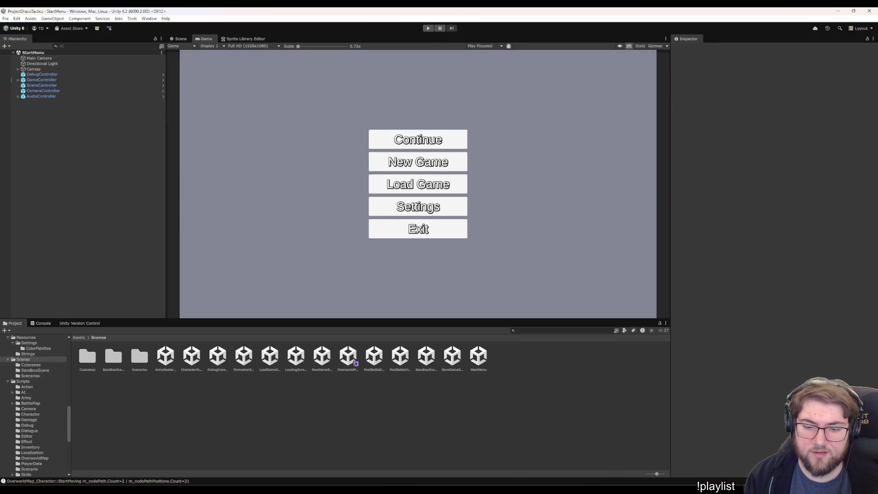
# - Back in Visual Studio, review the CameraFollow method's moveDelta logic in OverworldMap_Cursor.cs
pyautogui.click(563, 471)
pyautogui.click(487, 150)
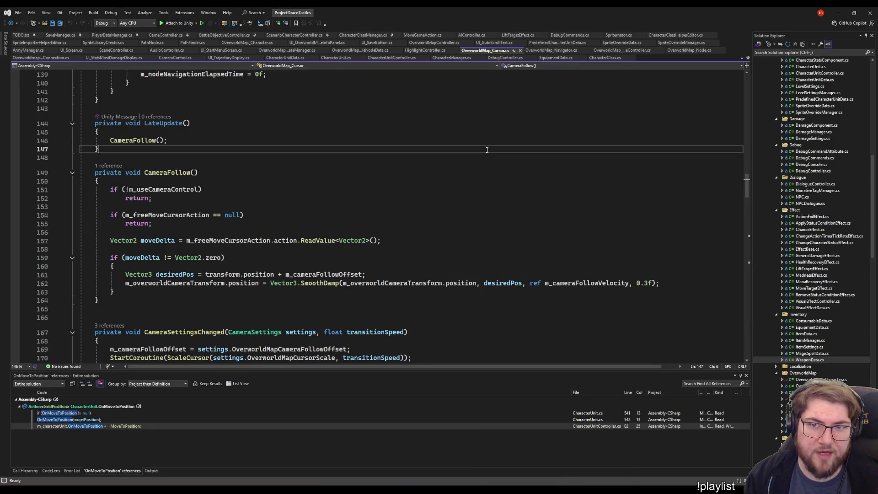
pyautogui.click(366, 198)
pyautogui.click(361, 173)
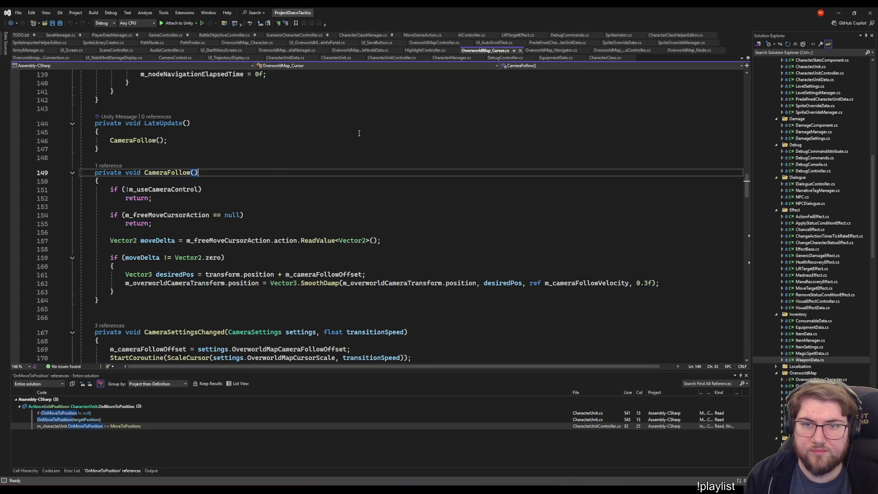
pyautogui.click(435, 241)
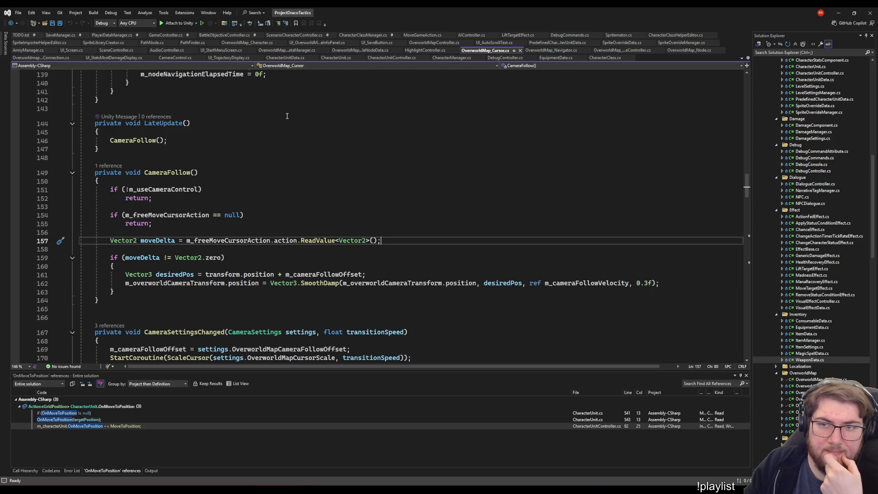
pyautogui.hotkey('ctrl', '-')
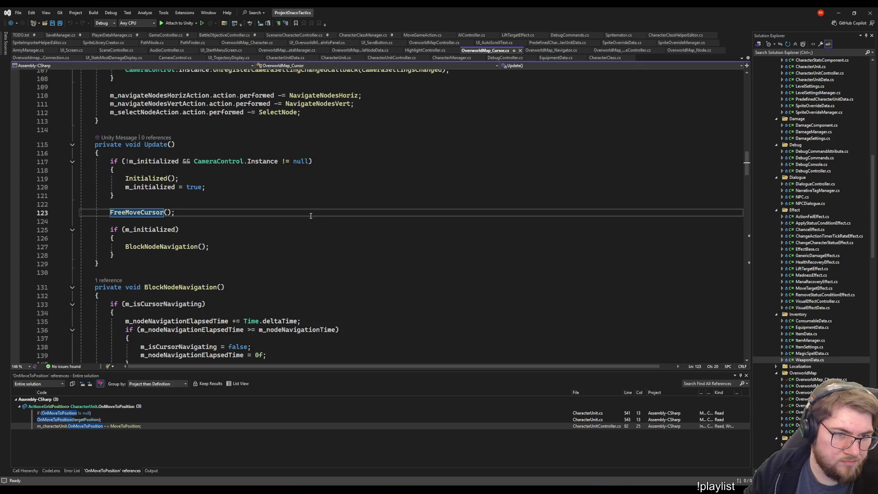
pyautogui.scroll(-4, 311, 215)
pyautogui.scroll(3, 311, 216)
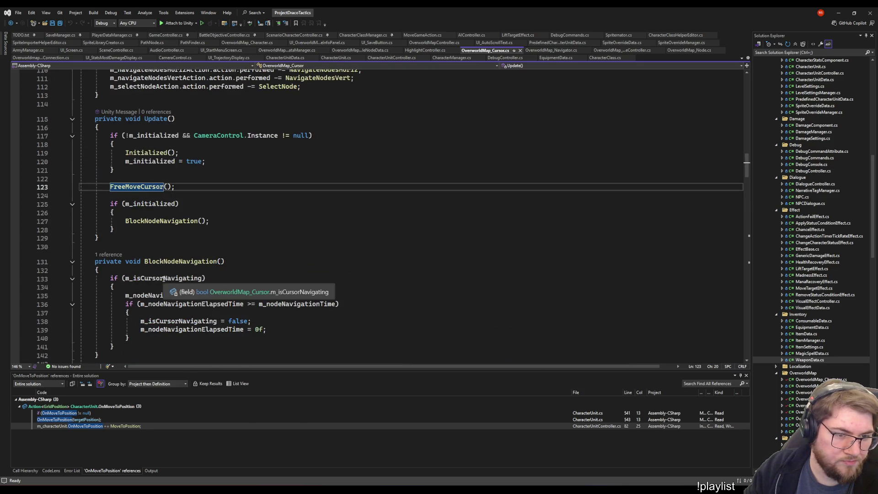
pyautogui.scroll(-6, 167, 279)
pyautogui.scroll(-8, 168, 280)
pyautogui.hotkey('ctrl', '-')
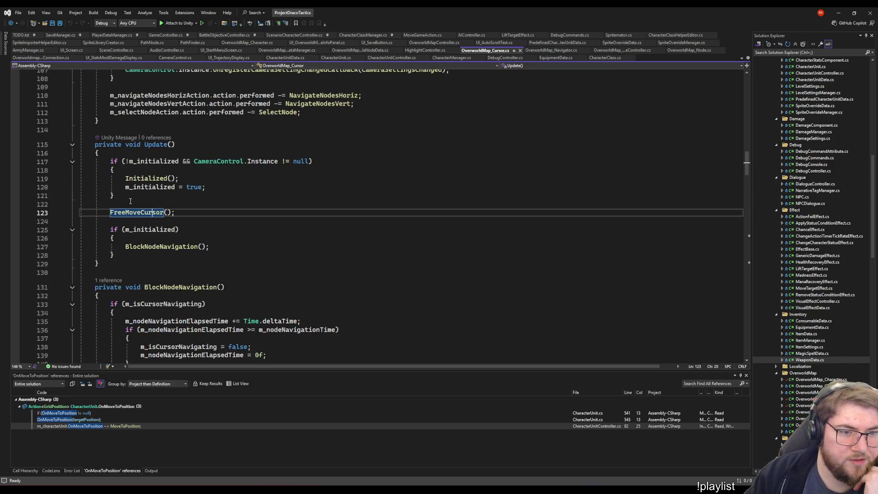
# - Go to FreeMoveCursor's definition and review its early return, speed check and moveDelta input
pyautogui.rightClick(136, 209)
pyautogui.click(150, 251)
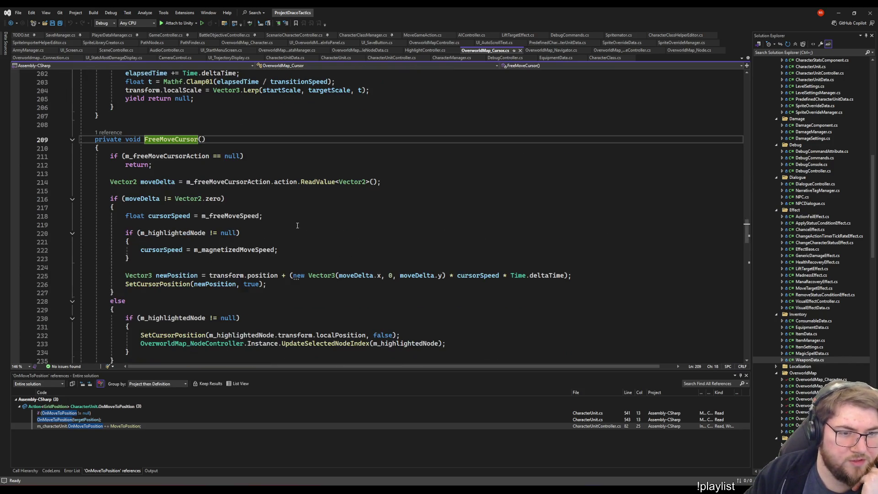
pyautogui.click(173, 156)
pyautogui.click(305, 165)
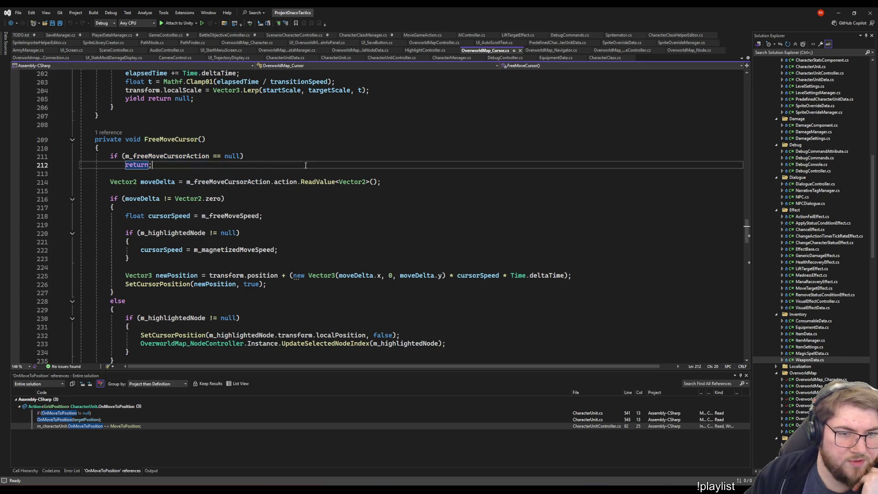
pyautogui.click(141, 191)
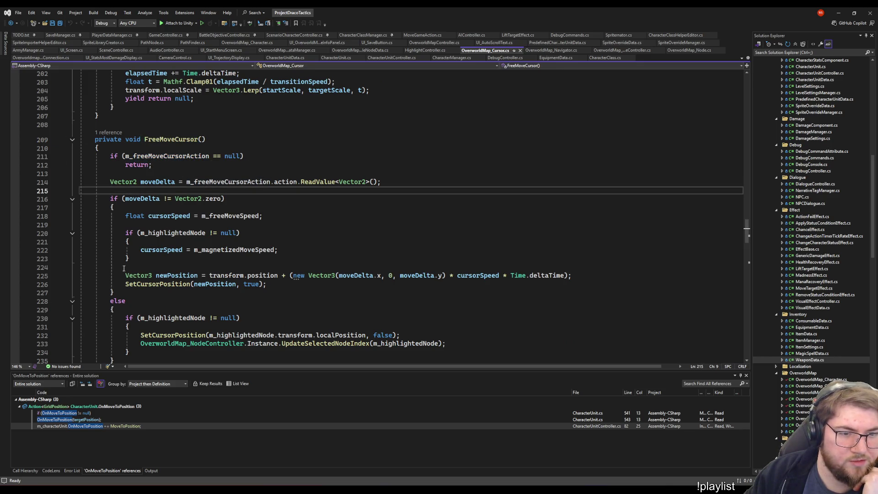
pyautogui.click(422, 241)
pyautogui.scroll(1, 421, 261)
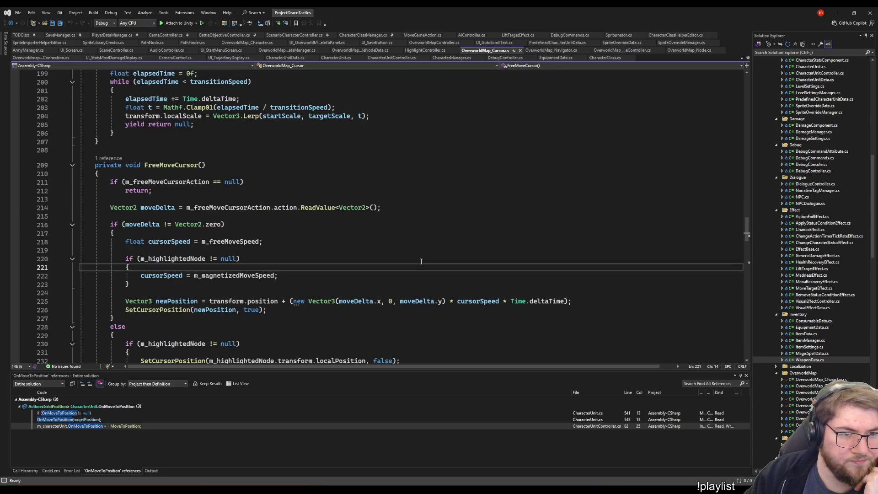
pyautogui.click(451, 199)
pyautogui.click(392, 224)
pyautogui.click(411, 207)
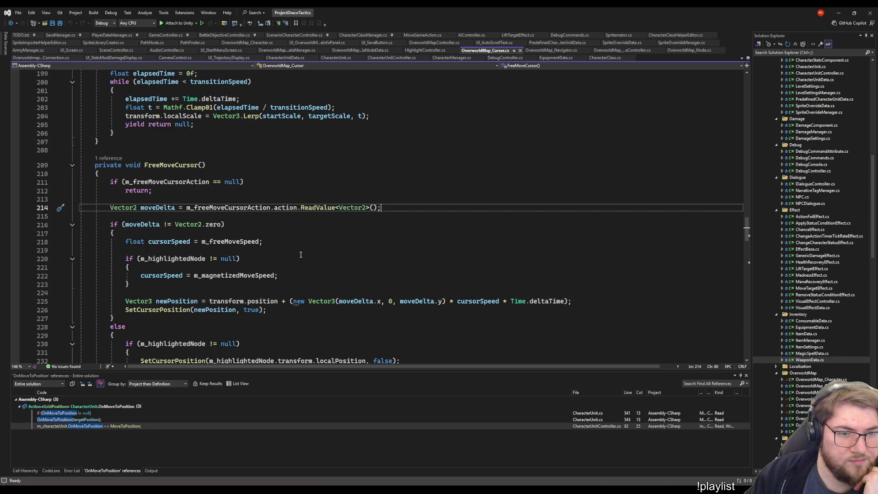
pyautogui.scroll(-13, 319, 252)
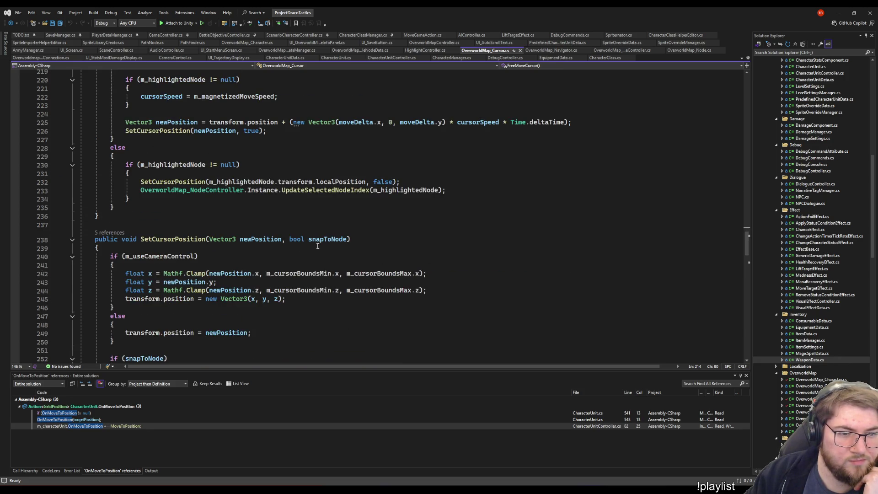
pyautogui.scroll(-18, 313, 243)
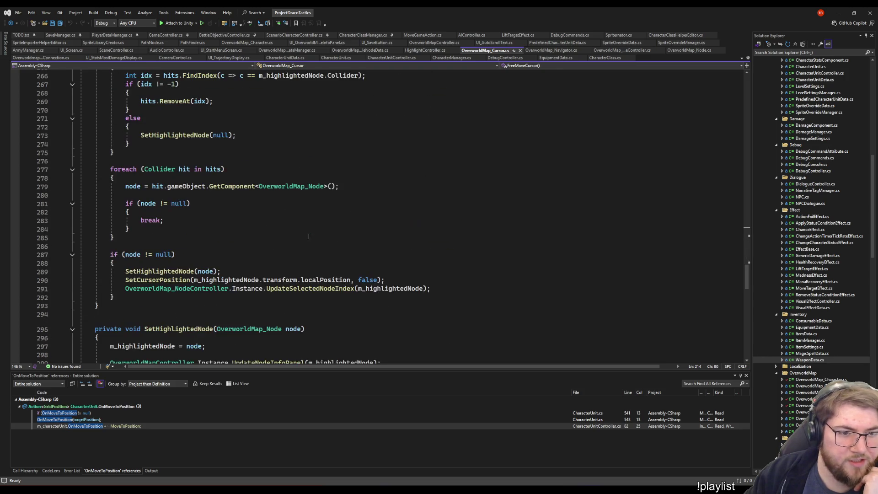
pyautogui.scroll(-4, 306, 233)
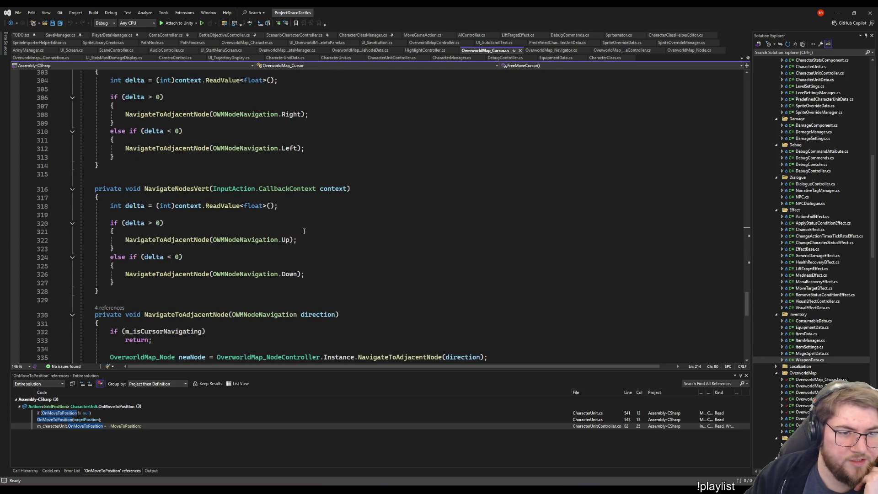
pyautogui.scroll(5, 172, 142)
# - Check m_isCursorNavigating usages in the node-navigation methods, then go to the m_highlightedNode field
pyautogui.click(187, 217)
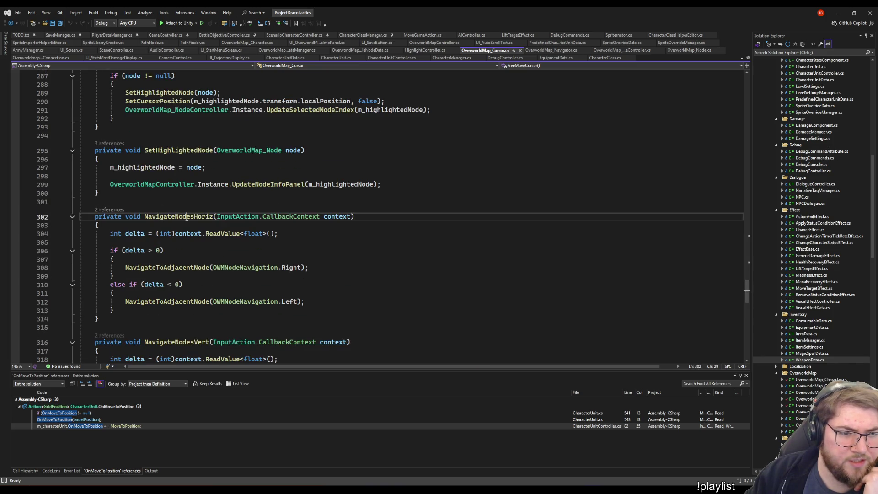
pyautogui.scroll(-6, 220, 266)
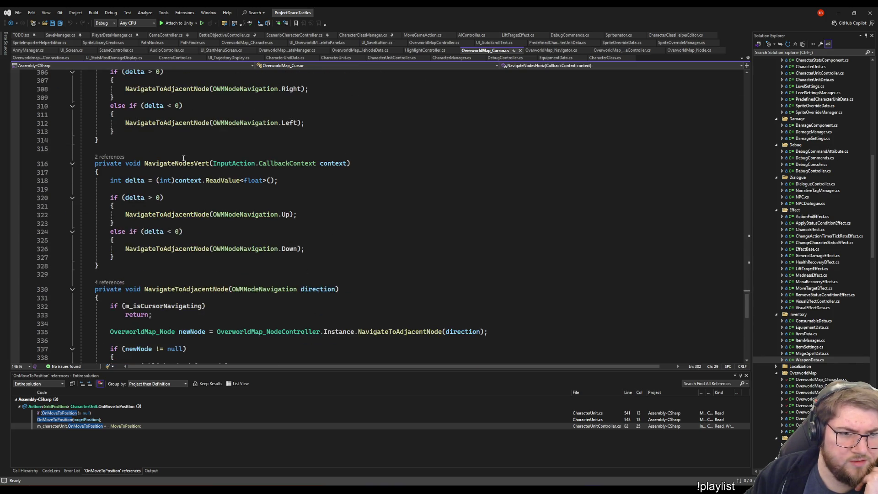
pyautogui.scroll(-5, 178, 217)
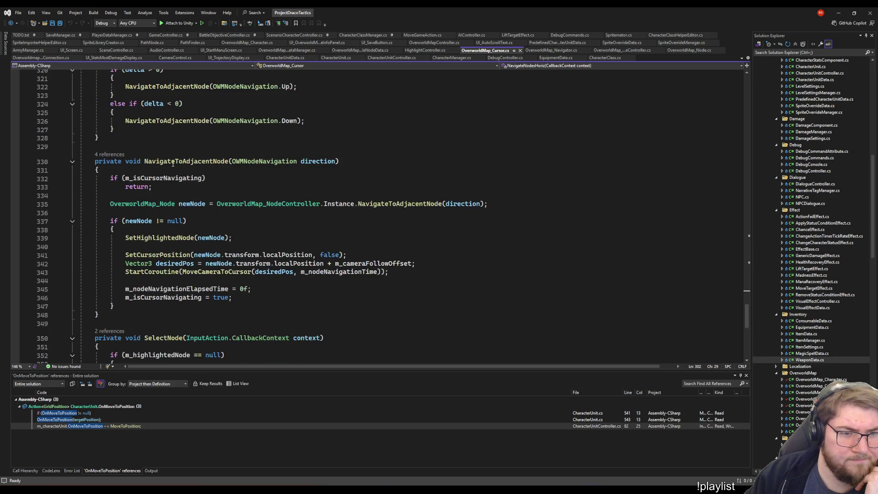
pyautogui.click(148, 187)
pyautogui.doubleClick(163, 178)
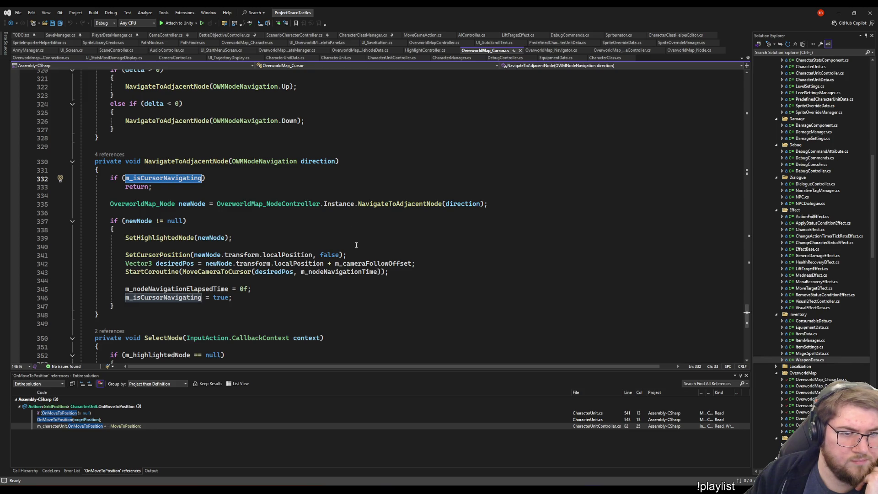
pyautogui.scroll(5, 272, 232)
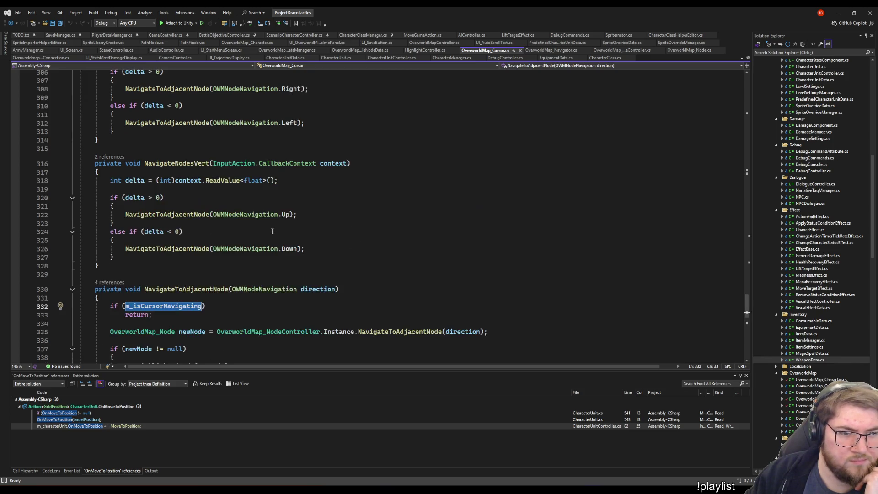
pyautogui.click(434, 188)
pyautogui.scroll(4, 441, 238)
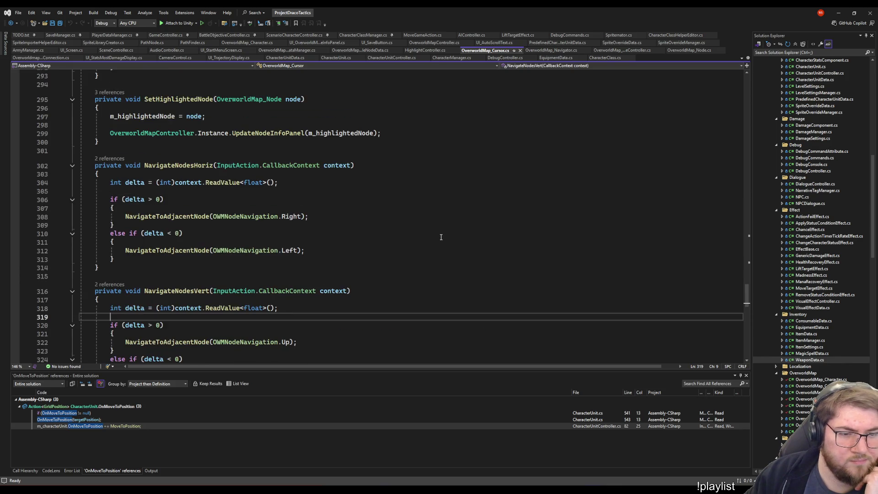
pyautogui.click(200, 175)
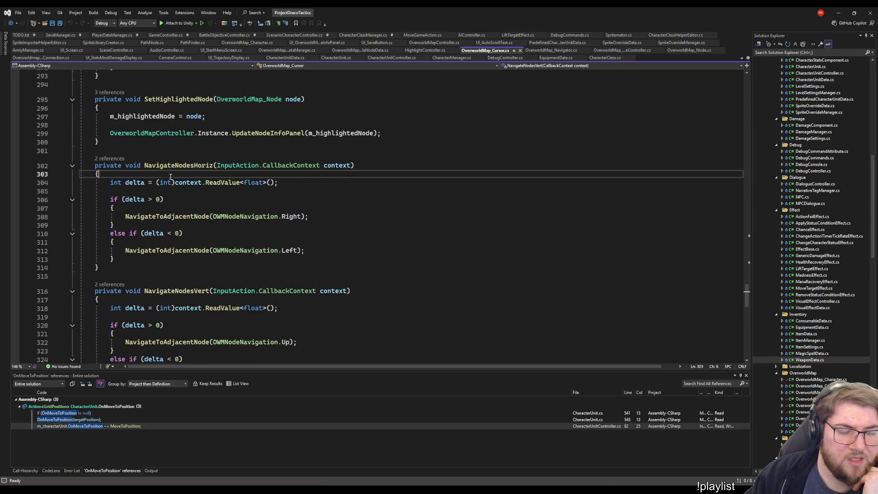
pyautogui.scroll(20, 320, 228)
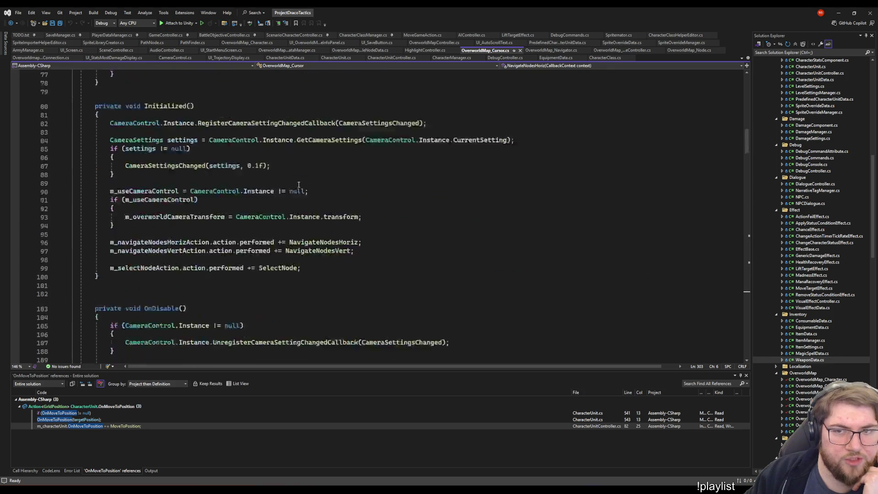
pyautogui.scroll(-5, 300, 185)
pyautogui.click(352, 201)
# - Declare 'private bool m_canCursorMove = true;' below m_highlightedNode and save the script
pyautogui.press('Return')
pyautogui.press('Return')
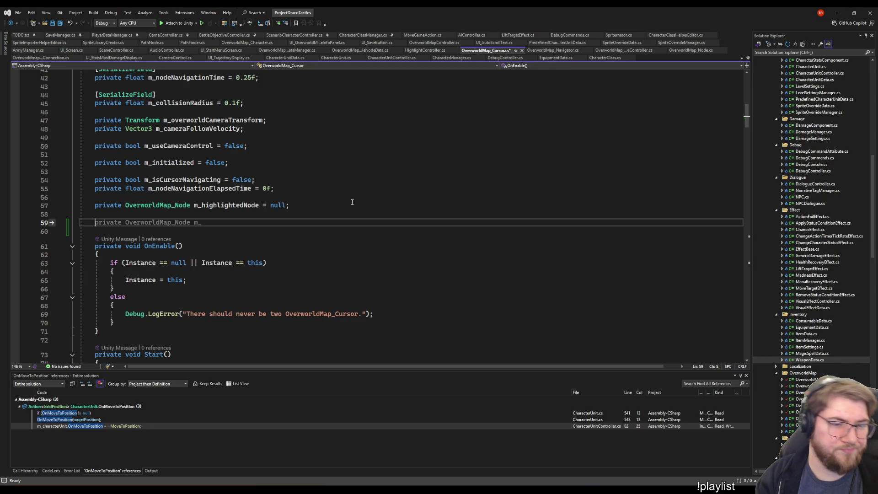
pyautogui.write('private bool m_c')
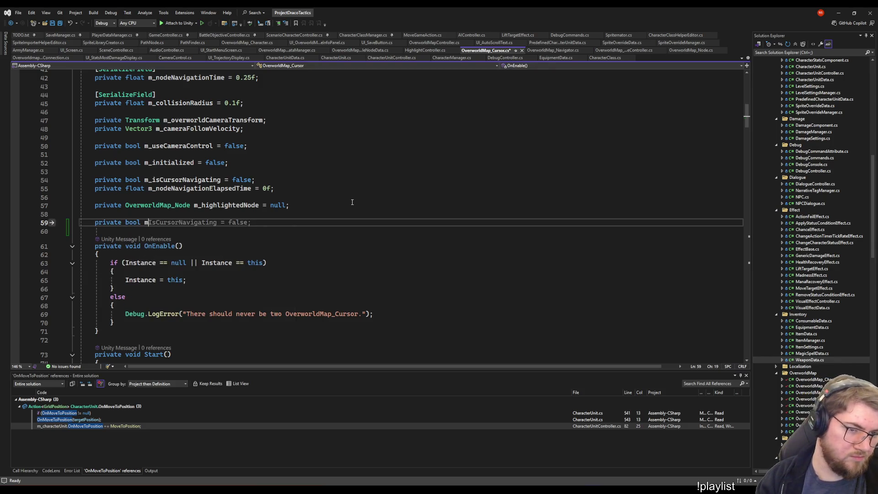
pyautogui.write('anCurso')
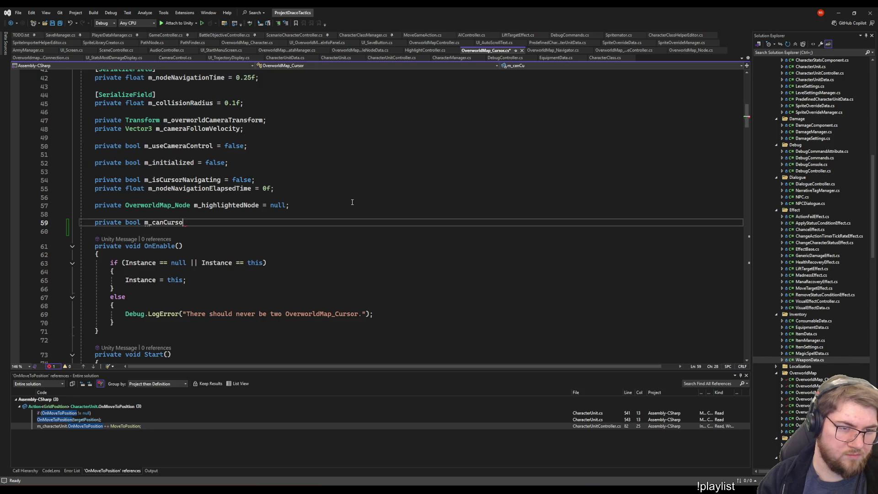
pyautogui.write('rMove = true;')
pyautogui.hotkey('ctrl', 's')
# - Select the new m_canCursorMove name and scroll down through the cursor script
pyautogui.doubleClick(174, 223)
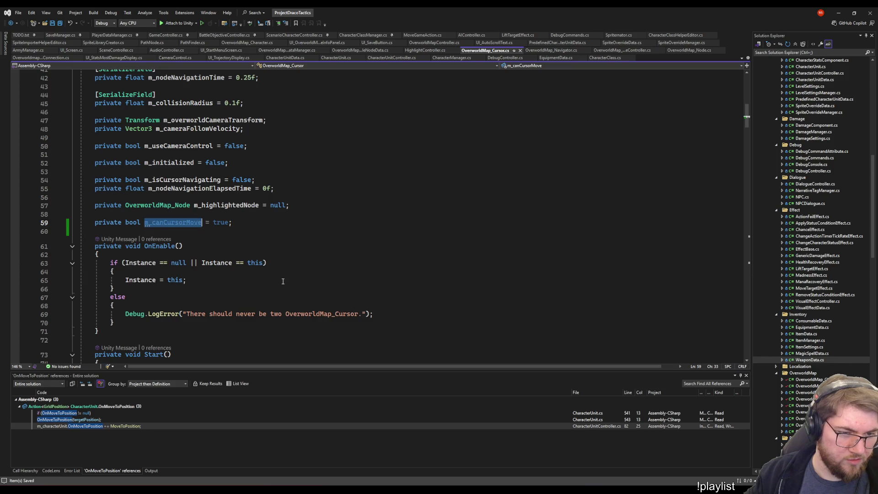
pyautogui.scroll(-7, 257, 247)
pyautogui.scroll(8, 270, 256)
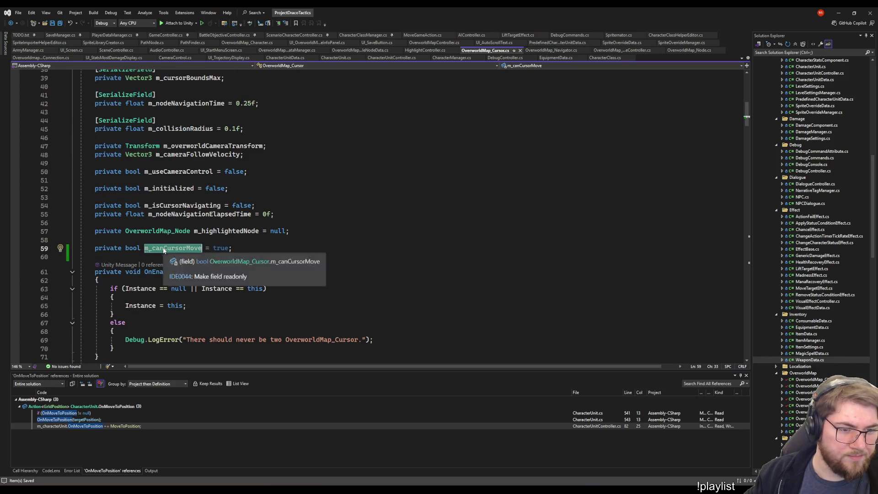
pyautogui.scroll(-15, 235, 255)
pyautogui.scroll(-1, 236, 255)
pyautogui.scroll(5, 214, 265)
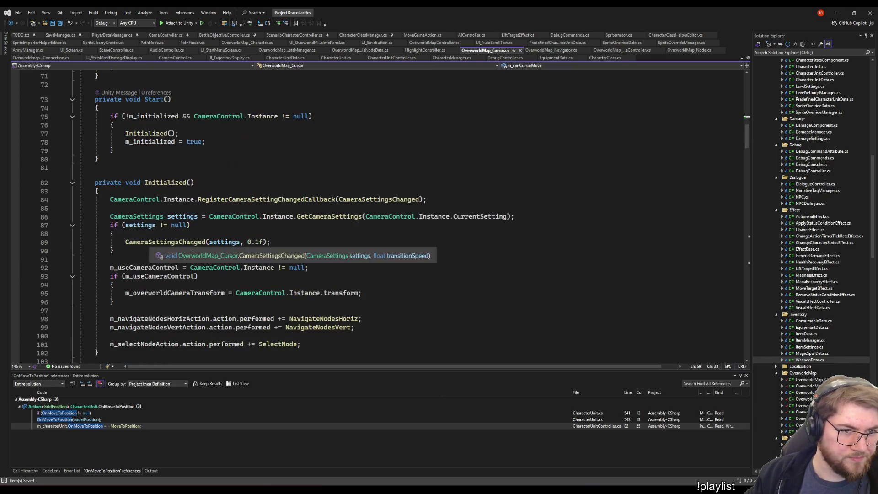
pyautogui.scroll(-7, 191, 279)
pyautogui.scroll(-9, 192, 279)
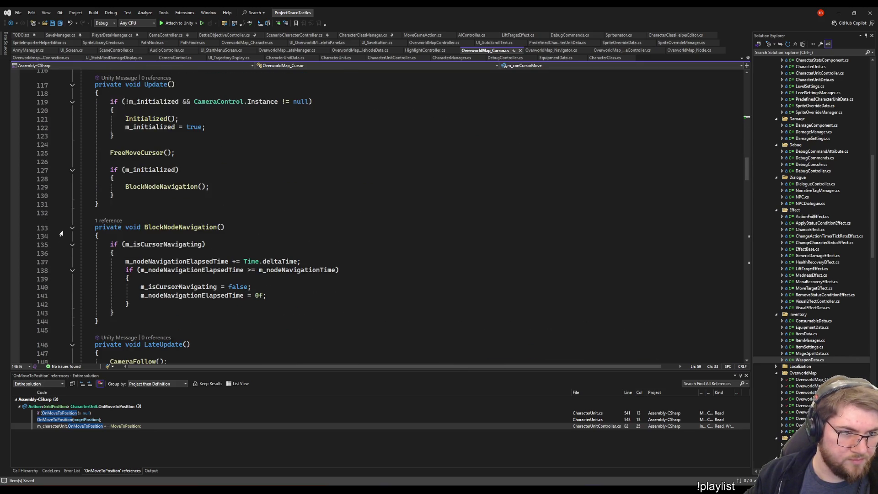
pyautogui.scroll(-11, 60, 234)
pyautogui.scroll(6, 74, 237)
pyautogui.scroll(-14, 74, 237)
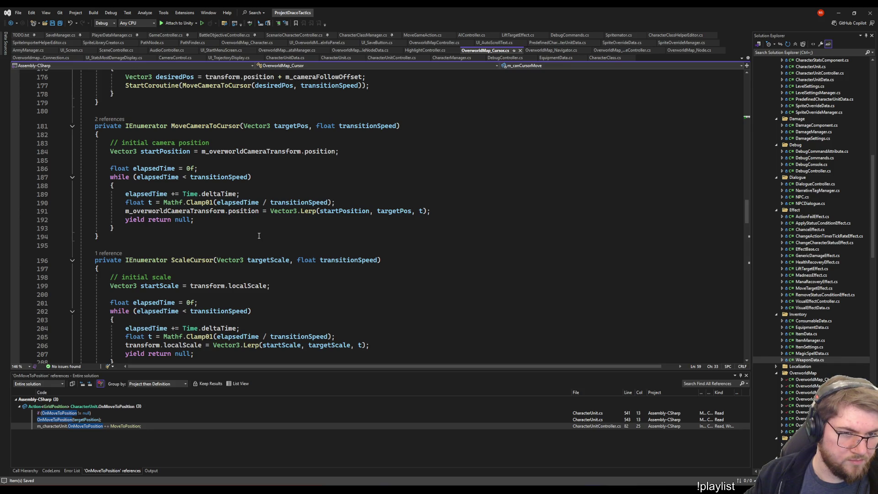
pyautogui.scroll(-1, 259, 236)
pyautogui.scroll(-9, 85, 146)
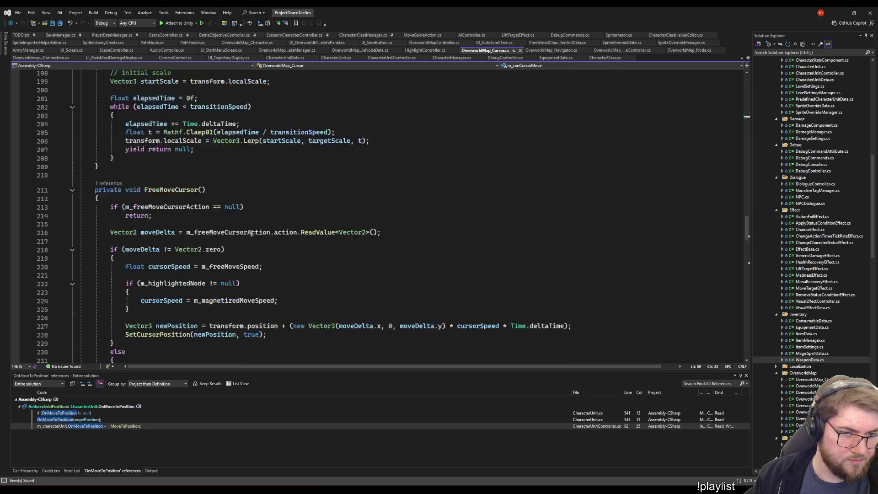
# - Append '&& !m_canCursorMove' to the null check on line 213
pyautogui.click(242, 130)
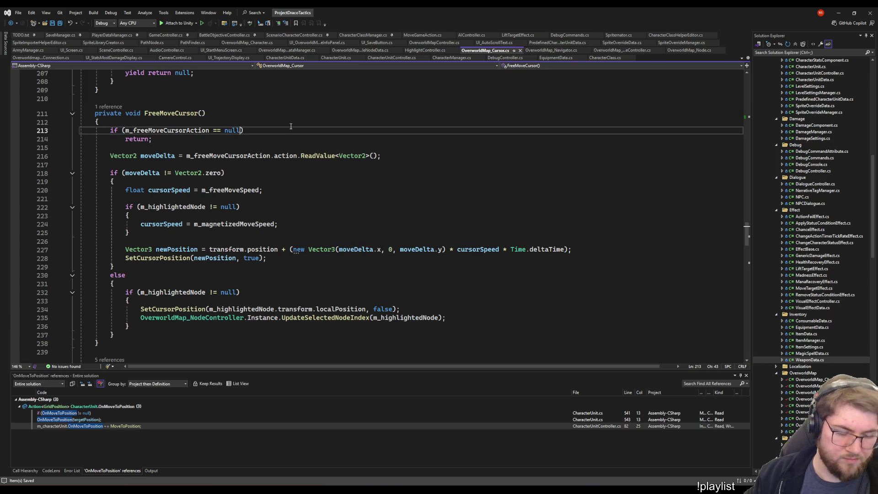
pyautogui.write('&& !m_canCursorMove')
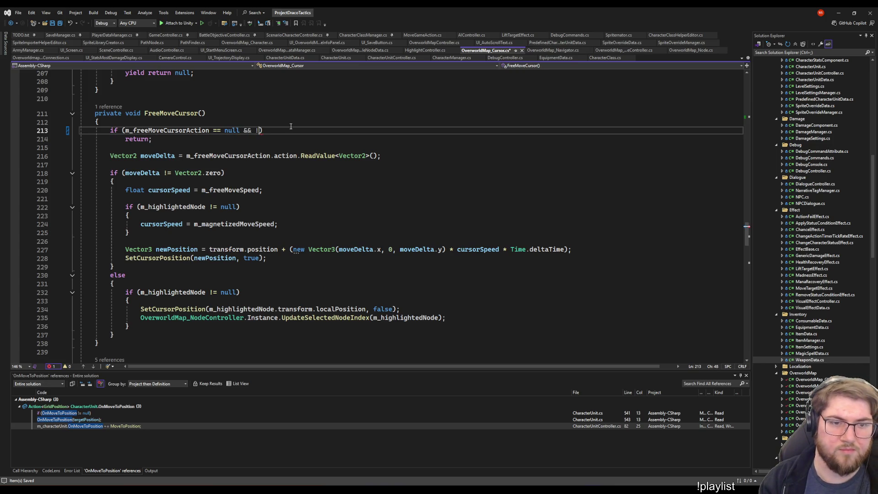
pyautogui.hotkey('ctrl', 'shift', 'Left')
pyautogui.hotkey('ctrl', 'shift', 'Left')
pyautogui.scroll(-20, 269, 161)
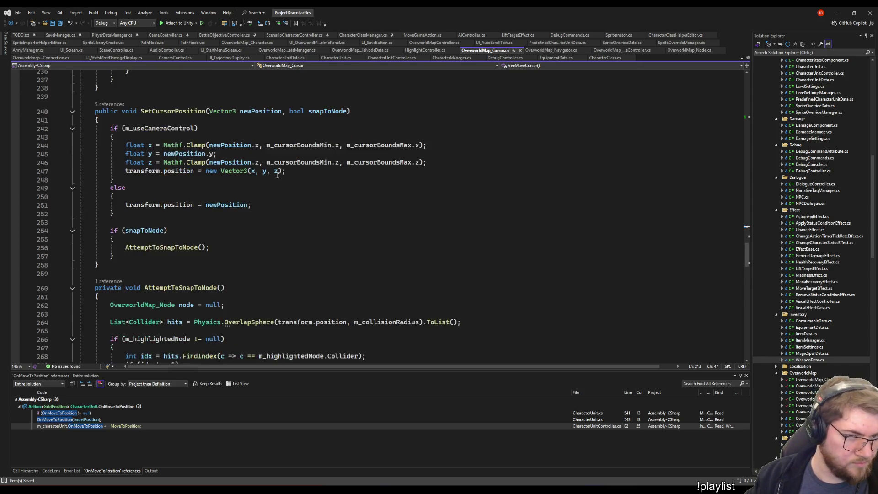
pyautogui.scroll(-13, 272, 169)
pyautogui.scroll(9, 213, 198)
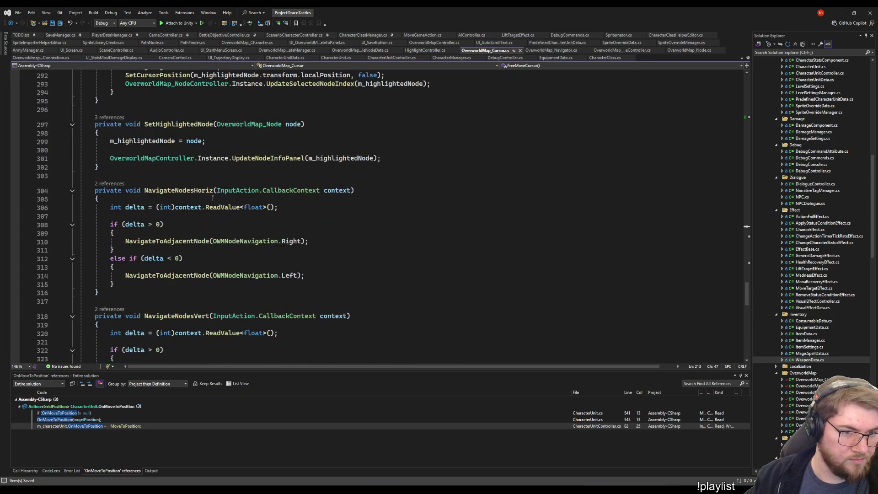
# - Add 'if (!m_canCursorMove) return;' at the top of NavigateNodesHoriz and copy it
pyautogui.click(195, 197)
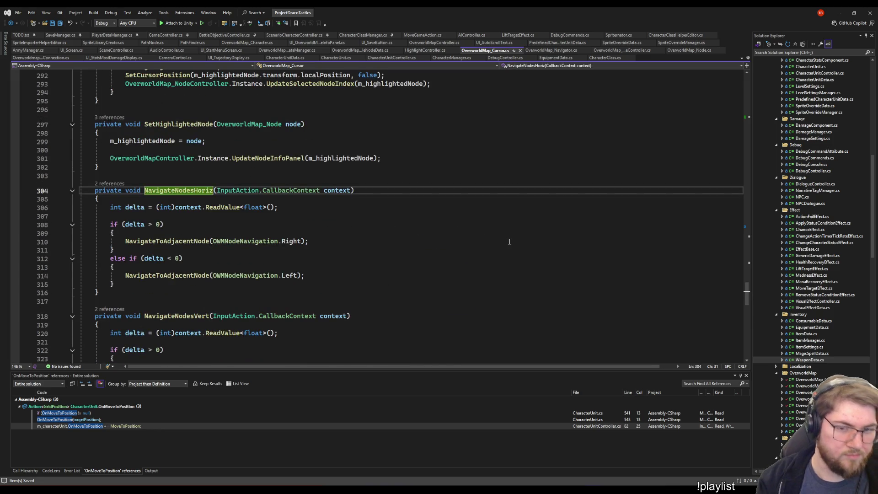
pyautogui.press('Return')
pyautogui.write('if (')
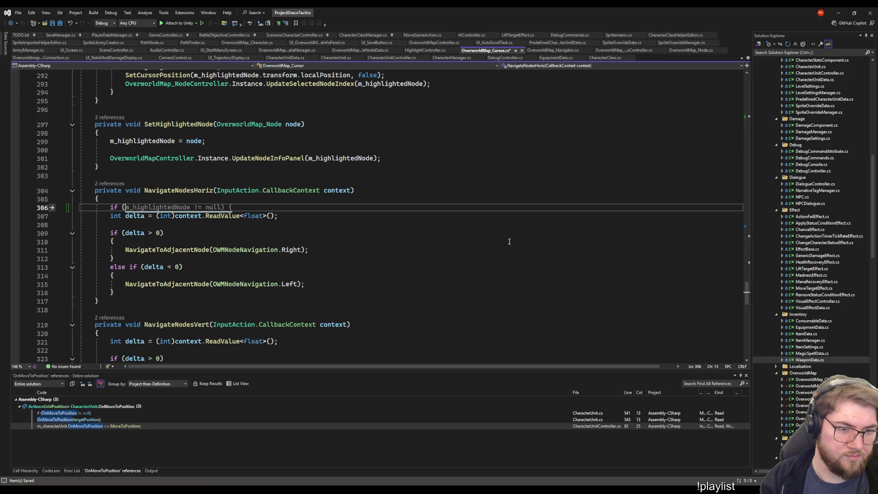
pyautogui.write('!m_canCursorMove)')
pyautogui.press('Return')
pyautogui.write('return;')
pyautogui.hotkey('shift', 'Up')
pyautogui.hotkey('shift', 'Home')
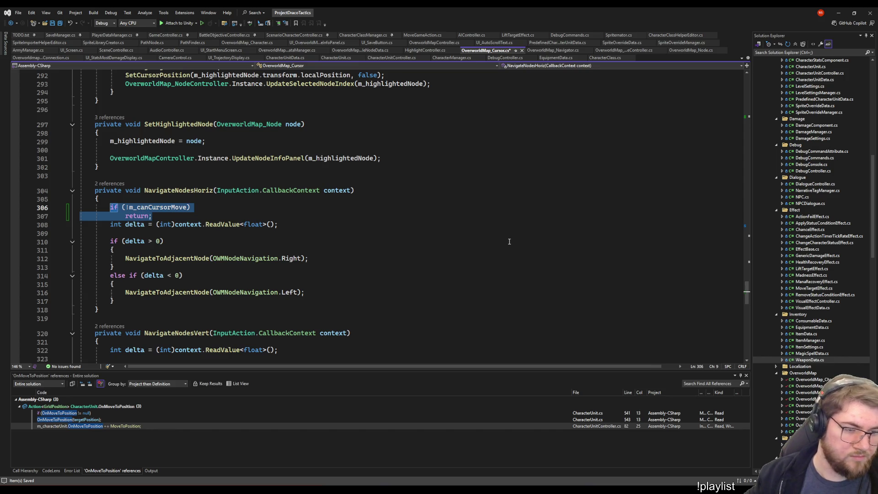
pyautogui.press('Down')
pyautogui.press('End')
pyautogui.press('Return')
pyautogui.press('Up')
pyautogui.press('End')
pyautogui.hotkey('shift', 'Home')
pyautogui.hotkey('shift', 'Up')
pyautogui.hotkey('ctrl', 'c')
# - Paste the same m_canCursorMove guard at the top of NavigateNodesVert
pyautogui.scroll(-5, 142, 254)
pyautogui.click(156, 197)
pyautogui.press('Return')
pyautogui.press('Up')
pyautogui.hotkey('ctrl', 'v')
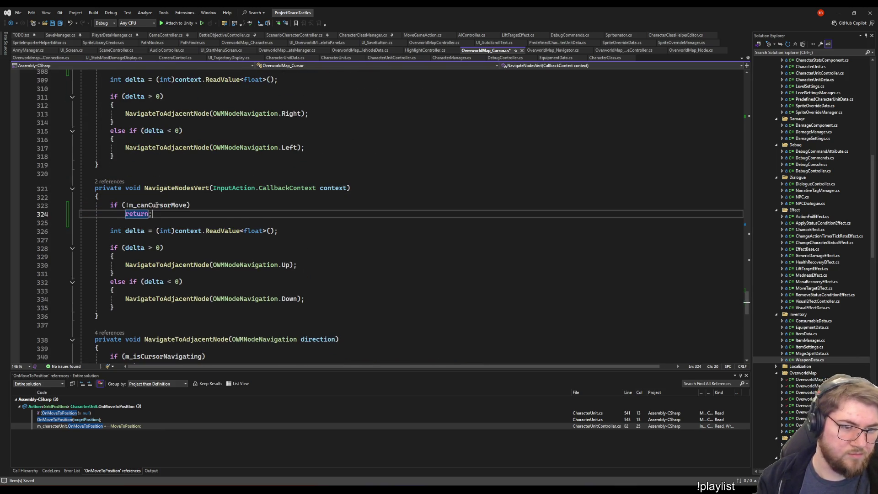
# - Look through the cursor script to check the new navigation guards
pyautogui.scroll(-5, 157, 208)
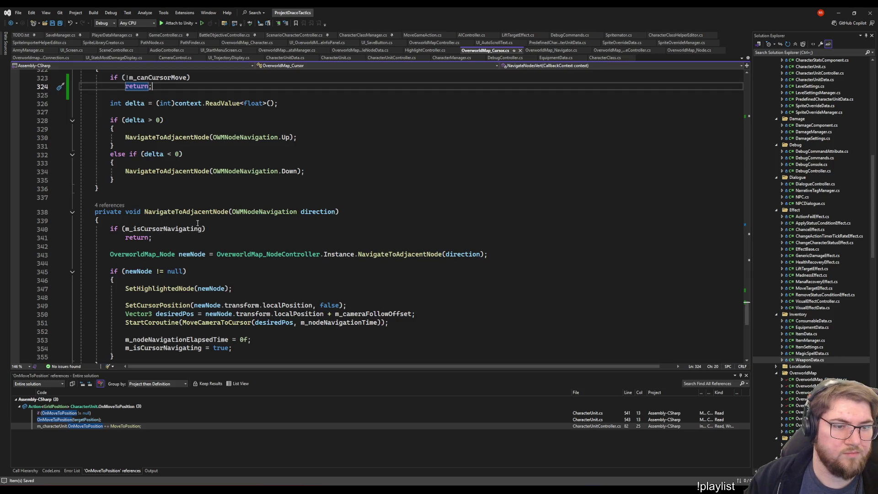
pyautogui.scroll(3, 250, 251)
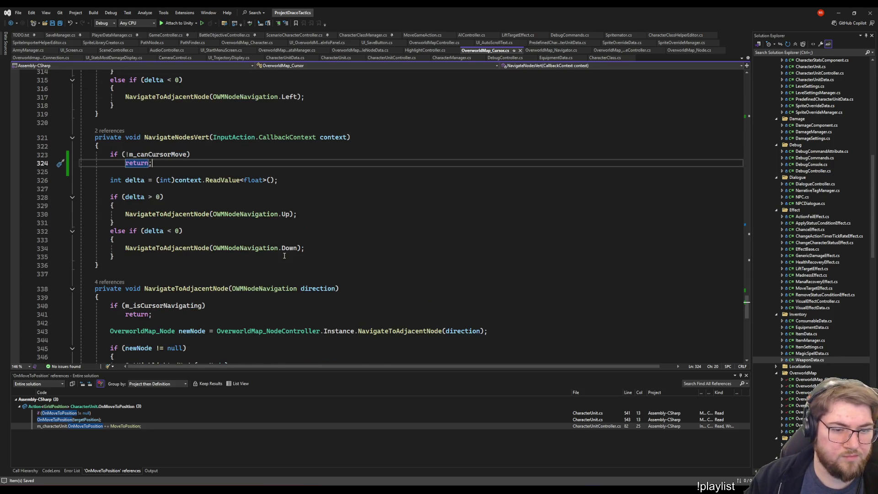
pyautogui.scroll(-4, 348, 227)
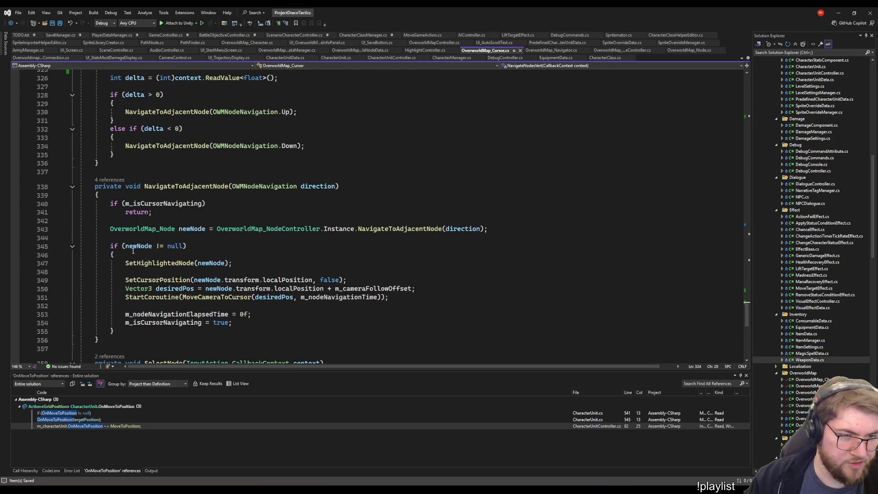
pyautogui.scroll(3, 197, 259)
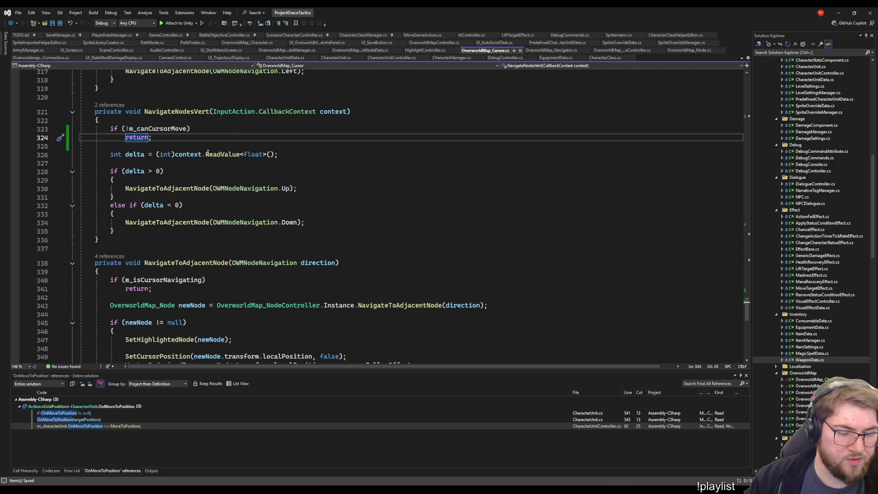
pyautogui.scroll(11, 385, 164)
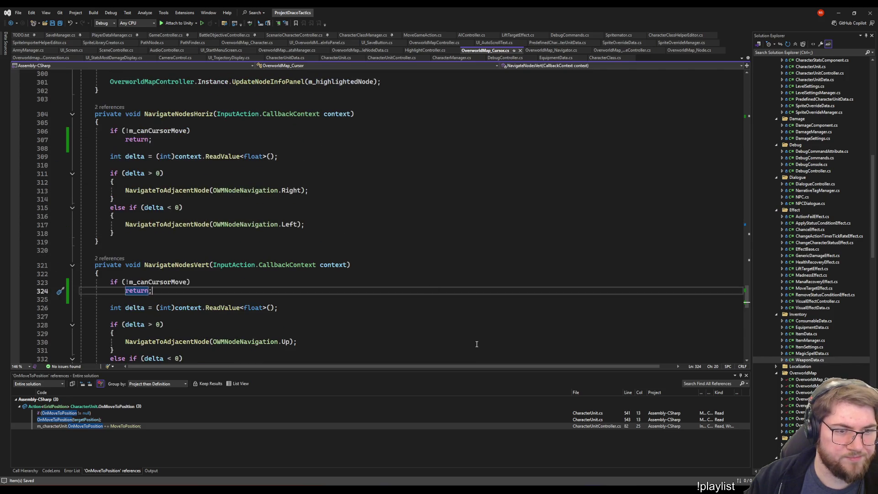
pyautogui.click(481, 157)
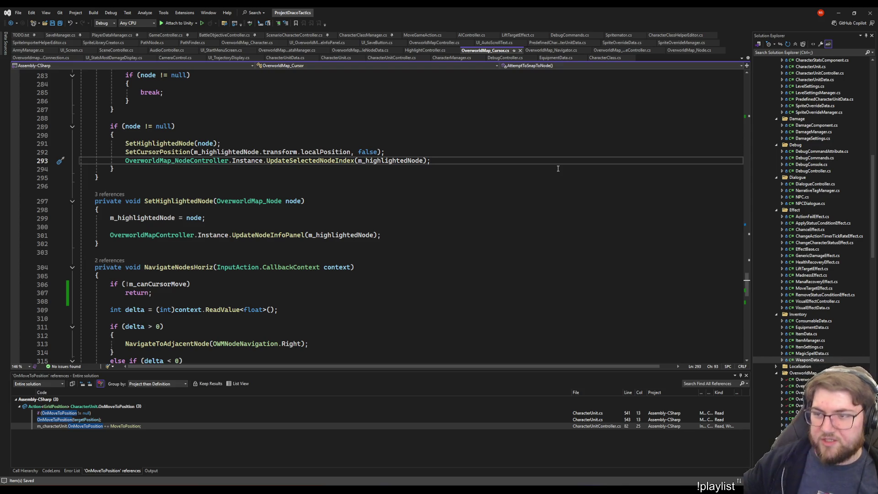
pyautogui.click(620, 152)
pyautogui.click(526, 252)
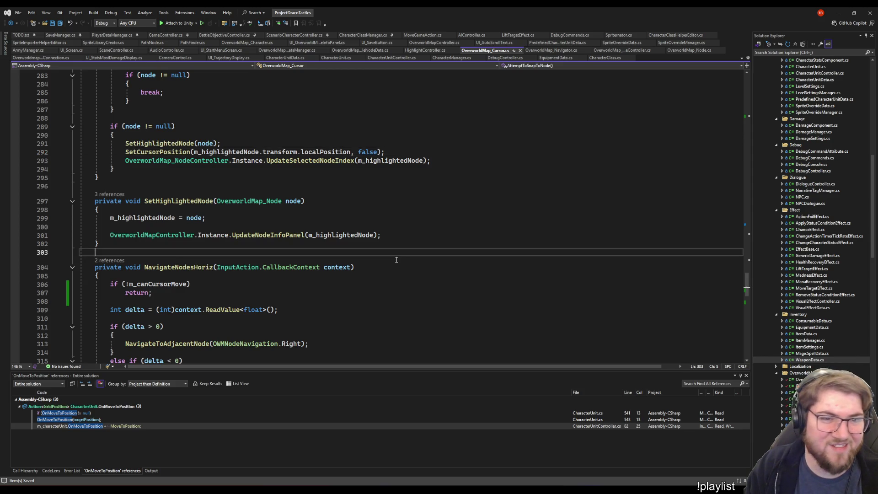
pyautogui.click(452, 110)
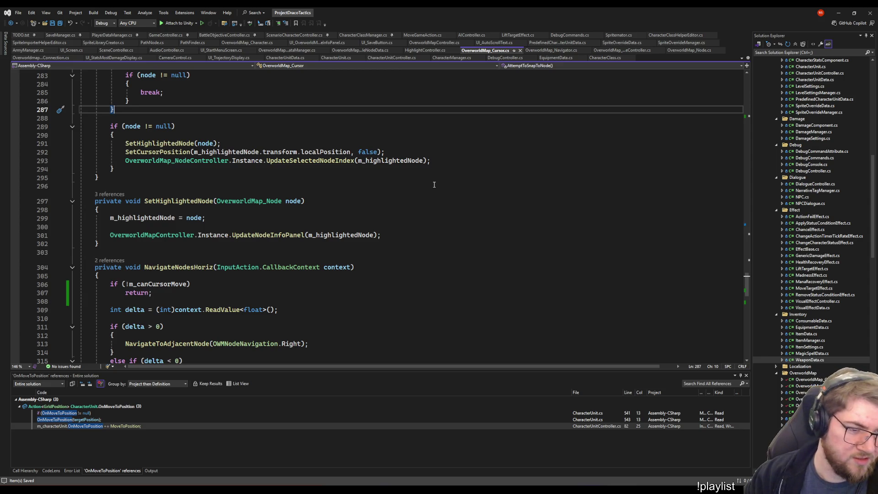
pyautogui.click(434, 185)
pyautogui.press('Up')
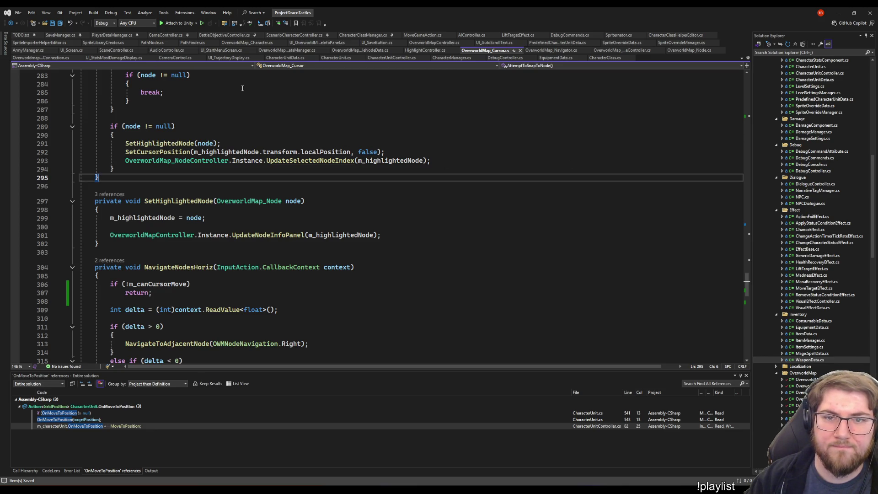
pyautogui.scroll(-20, 234, 229)
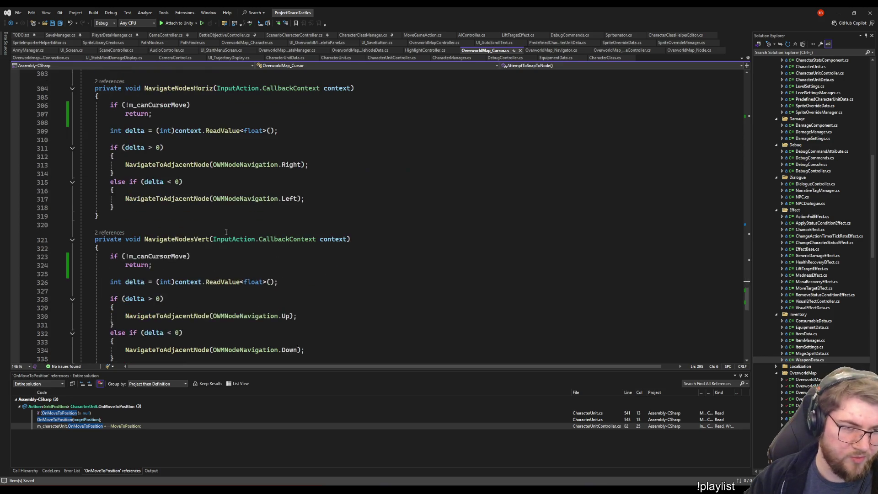
# - Add a public void SetCanMove(bool canMove) method just below SelectNode
pyautogui.click(116, 290)
pyautogui.press('Up')
pyautogui.press('Up')
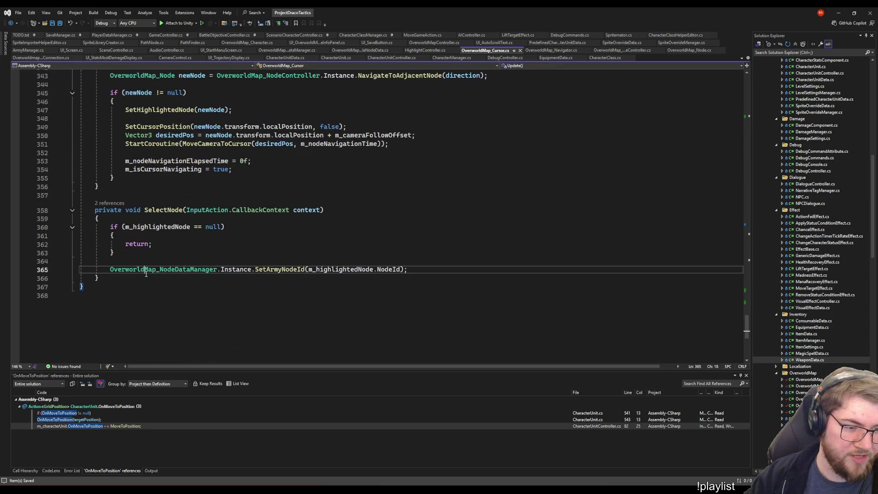
pyautogui.press('Down')
pyautogui.press('Return')
pyautogui.press('Return')
pyautogui.write('public vo')
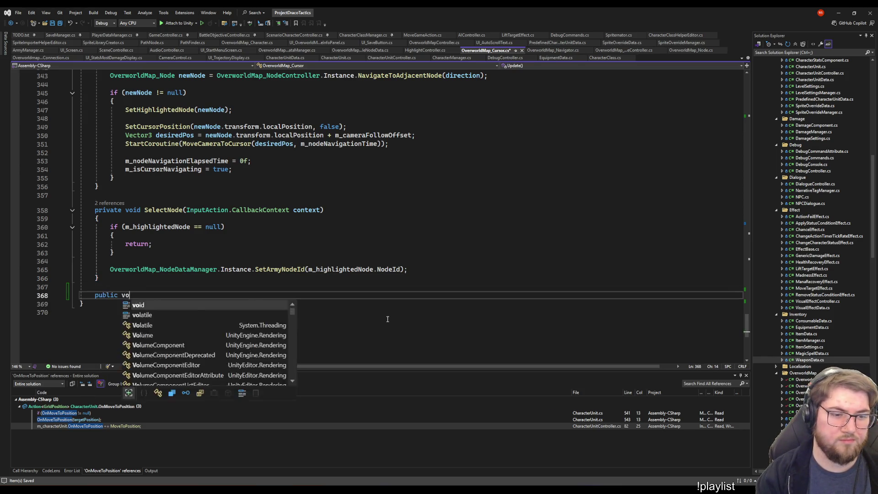
pyautogui.write('id S')
pyautogui.press('BackSpace')
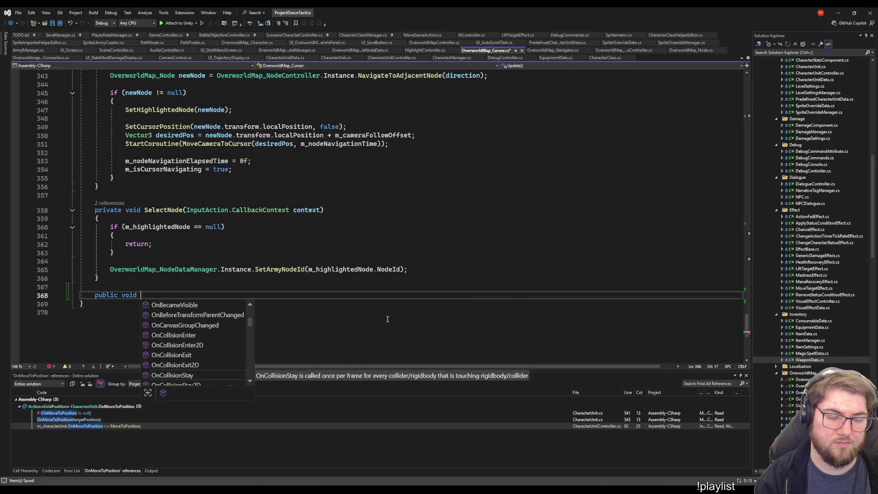
pyautogui.write('SetCanMove(')
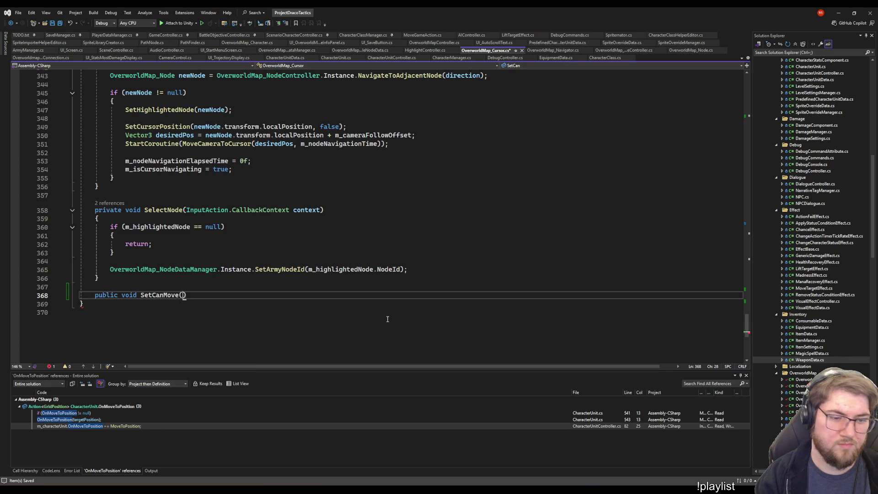
pyautogui.write('bool')
pyautogui.write('canMove)')
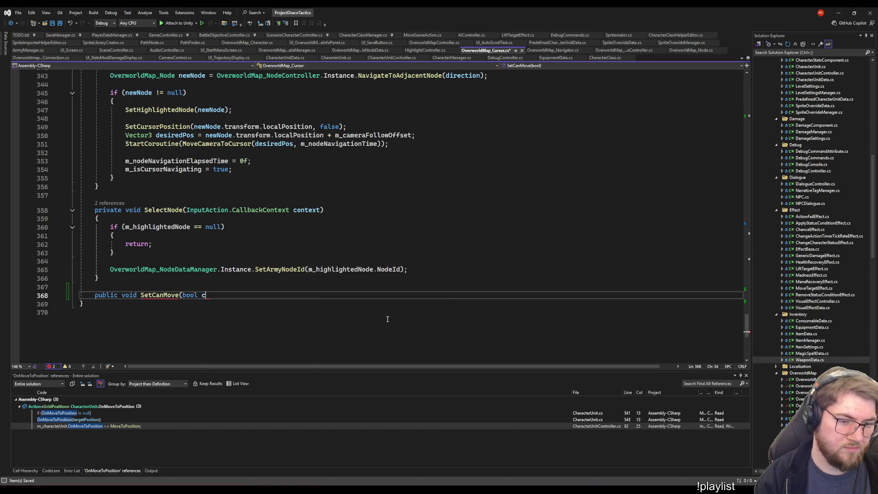
pyautogui.press('Return')
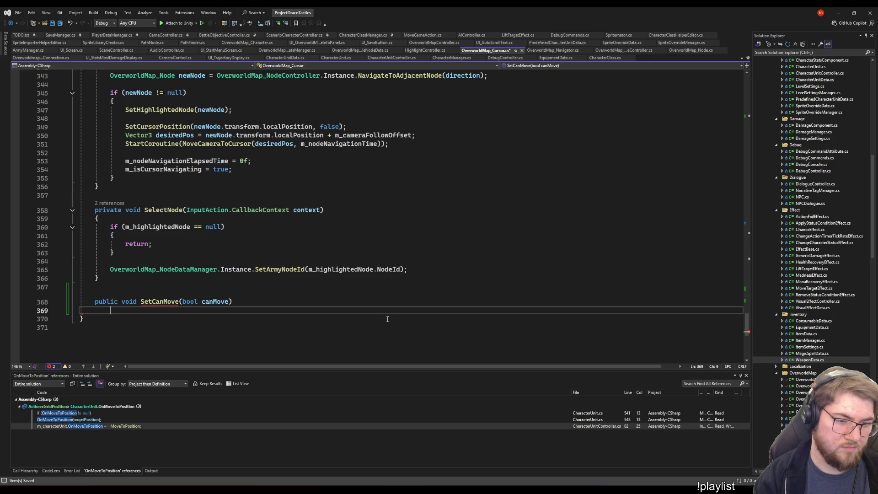
pyautogui.press('Tab')
# - Give SetCanMove the body 'm_canCursorMove = canMove;' and switch to OverworldMap_Character.cs
pyautogui.press('Up')
pyautogui.press('Home')
pyautogui.hotkey('shift', 'Right')
pyautogui.hotkey('shift', 'Right')
pyautogui.hotkey('shift', 'Right')
pyautogui.press('BackSpace')
pyautogui.press('End')
pyautogui.hotkey('shift', 'Down')
pyautogui.write('= canMove;')
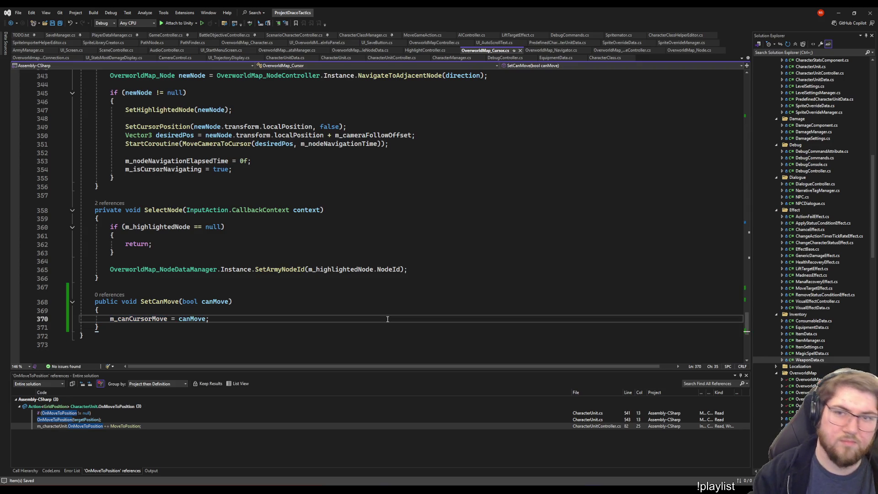
pyautogui.click(425, 194)
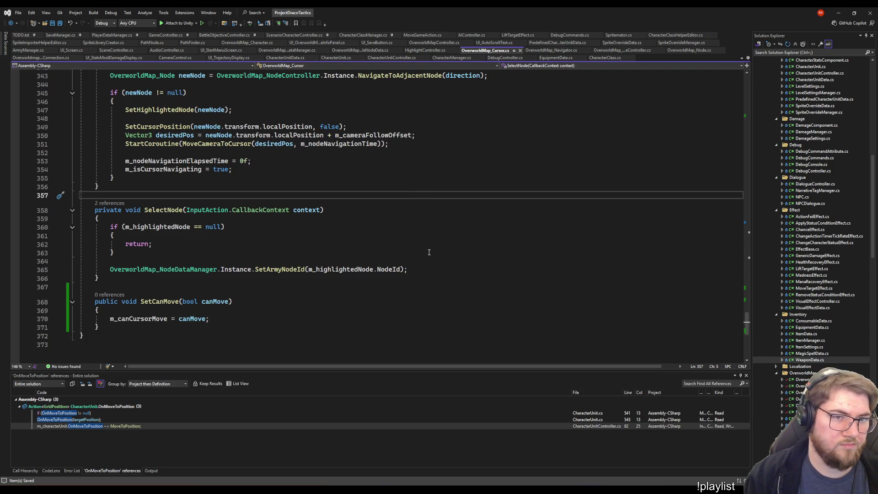
pyautogui.hotkey('ctrl', '-')
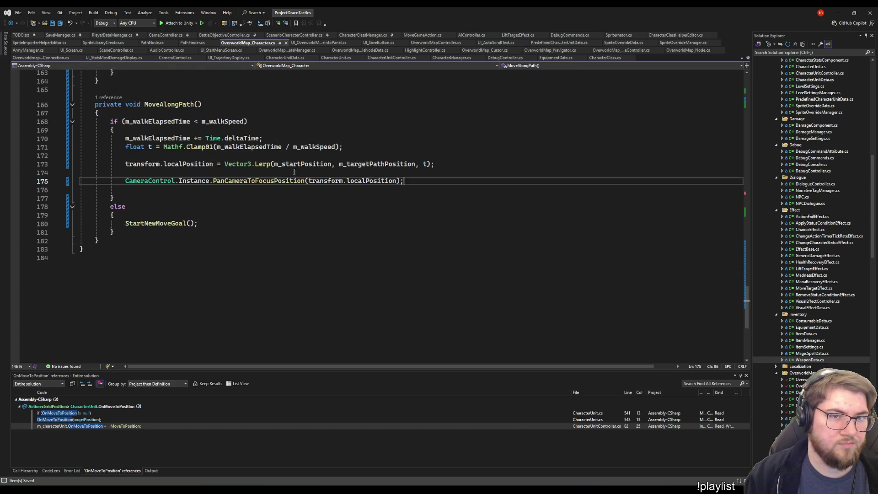
# - Call OverworldMap_Cursor.Instance.SetCanMove(false) after the IsWalking true line in StartNewMoveGoal
pyautogui.click(236, 226)
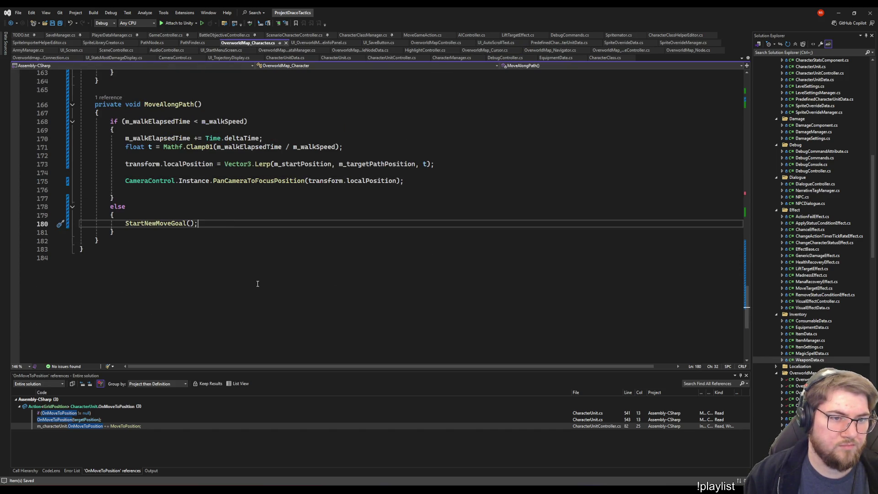
pyautogui.scroll(7, 258, 284)
pyautogui.scroll(6, 257, 283)
pyautogui.scroll(-13, 254, 284)
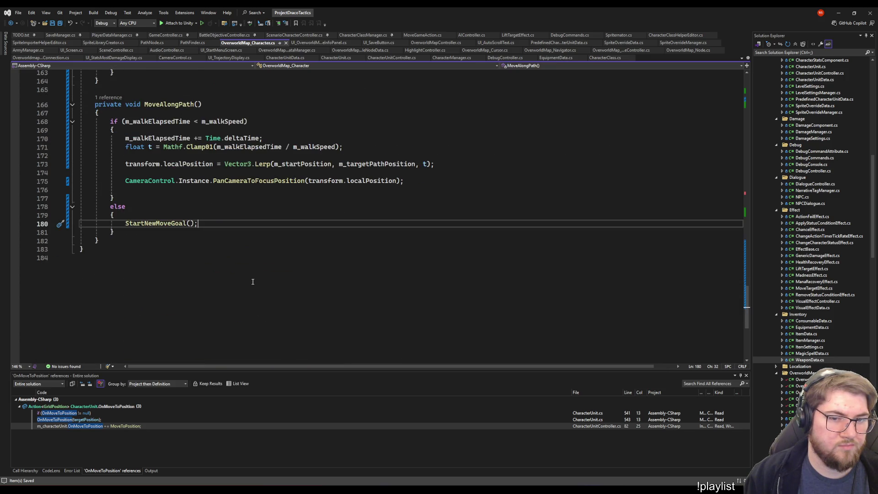
pyautogui.scroll(6, 251, 279)
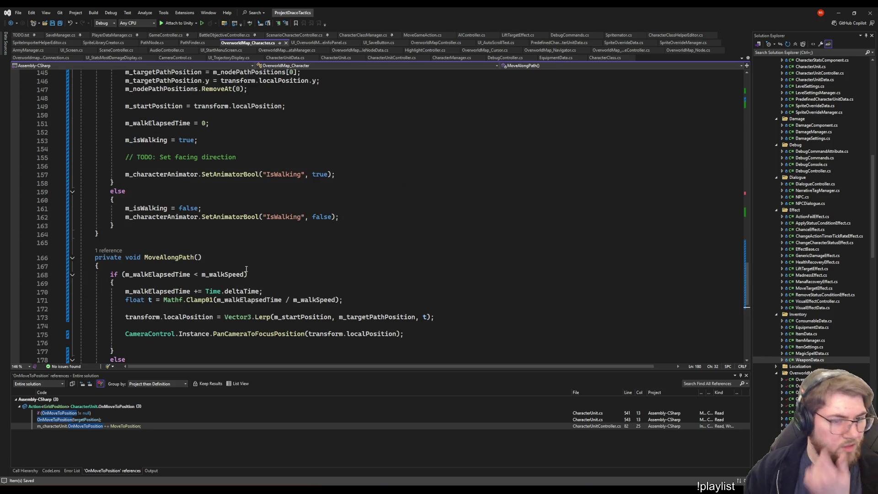
pyautogui.scroll(3, 246, 269)
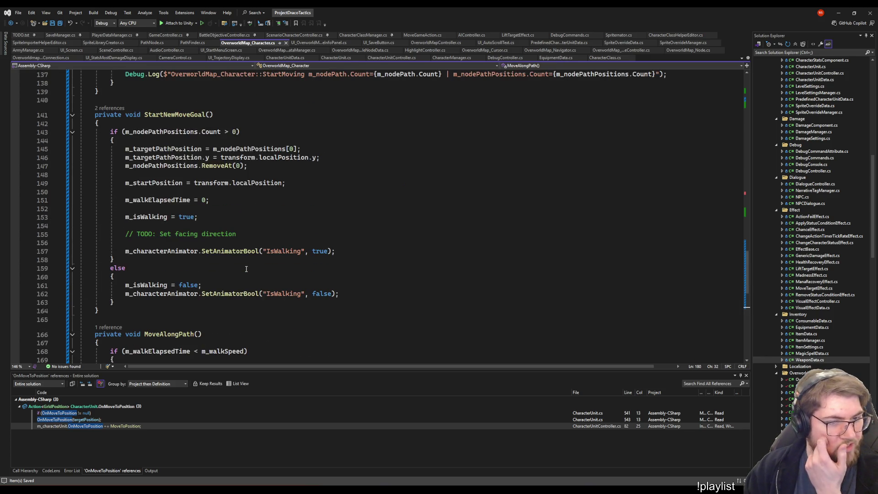
pyautogui.click(380, 289)
pyautogui.click(361, 291)
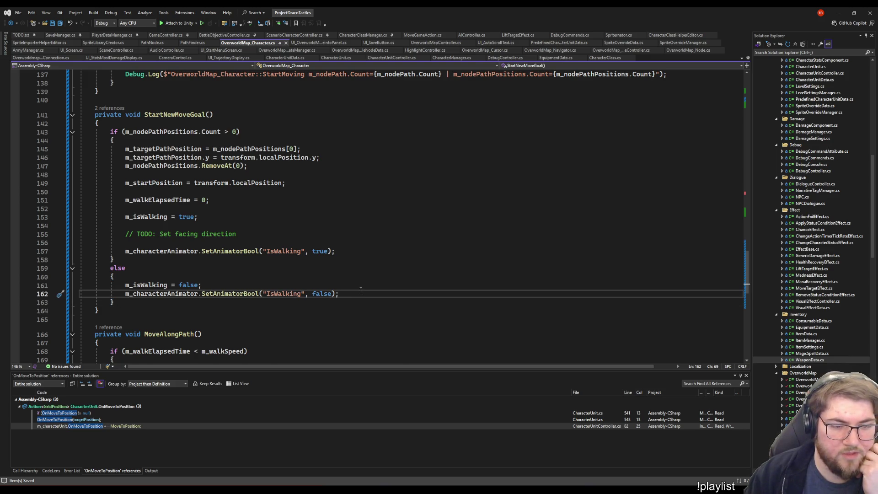
pyautogui.scroll(-2, 369, 252)
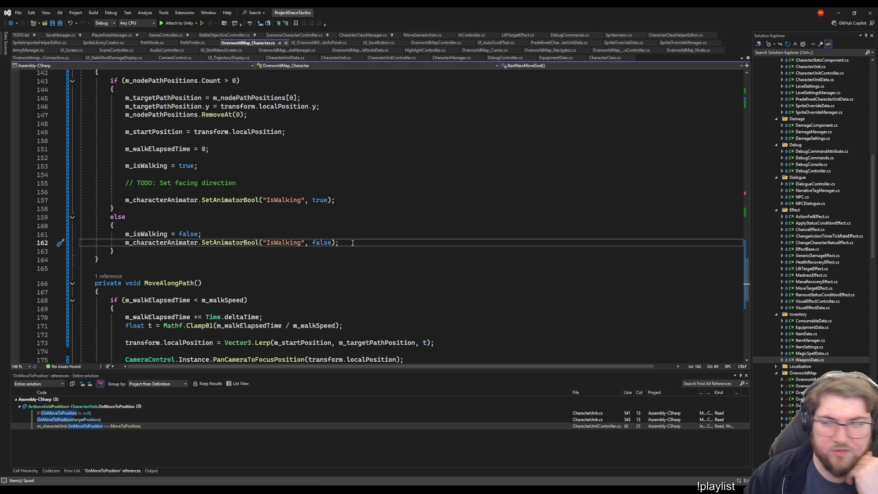
pyautogui.click(356, 193)
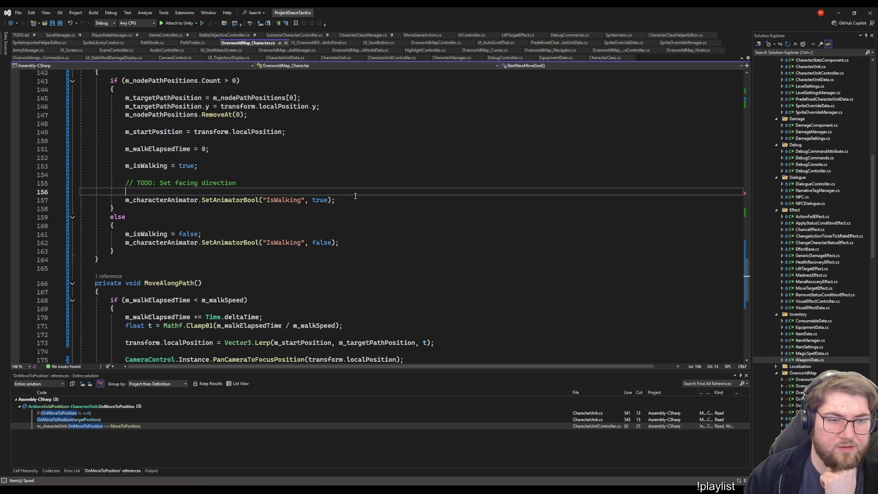
pyautogui.click(367, 201)
pyautogui.press('Return')
pyautogui.press('Return')
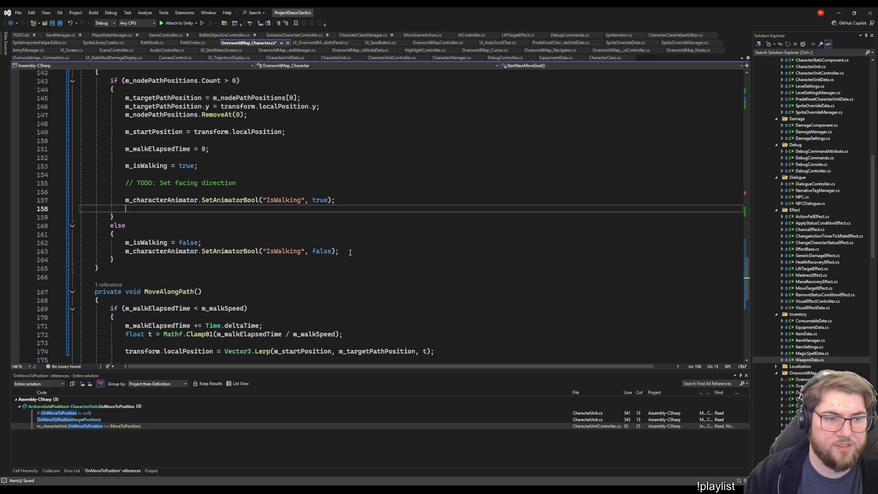
pyautogui.write('OVer')
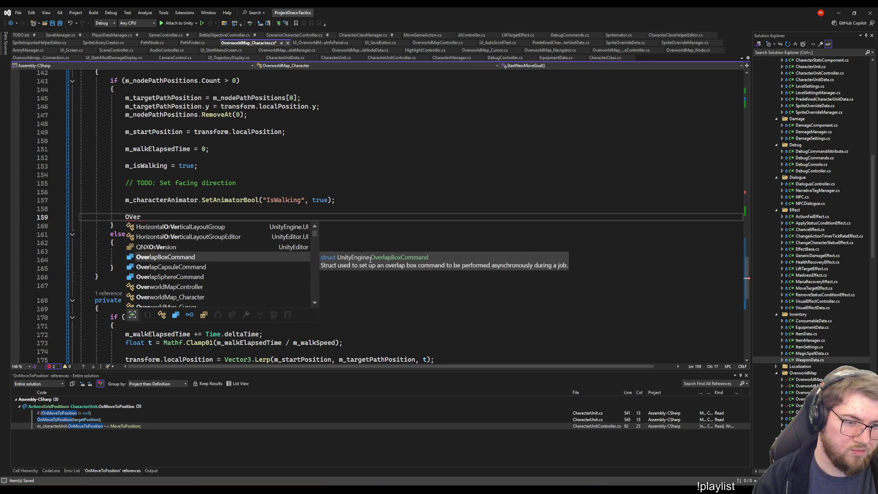
pyautogui.write('worldmap_cu.in')
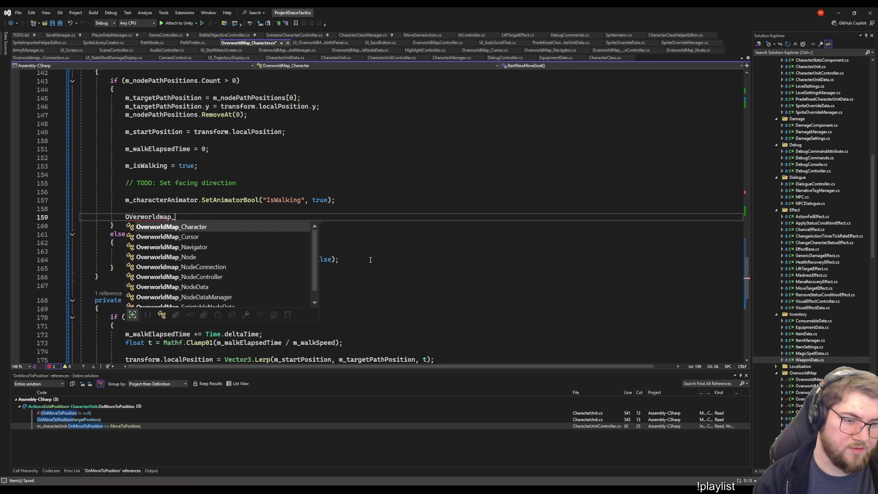
pyautogui.write('.SetC')
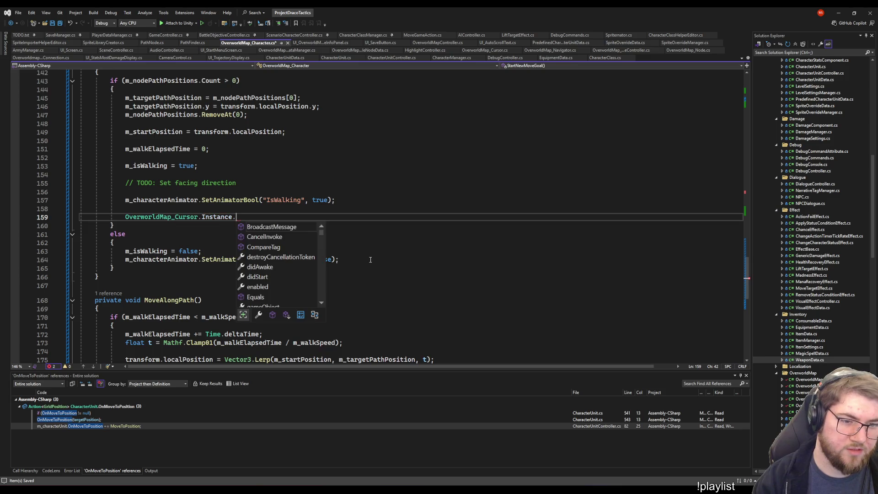
pyautogui.press('Tab')
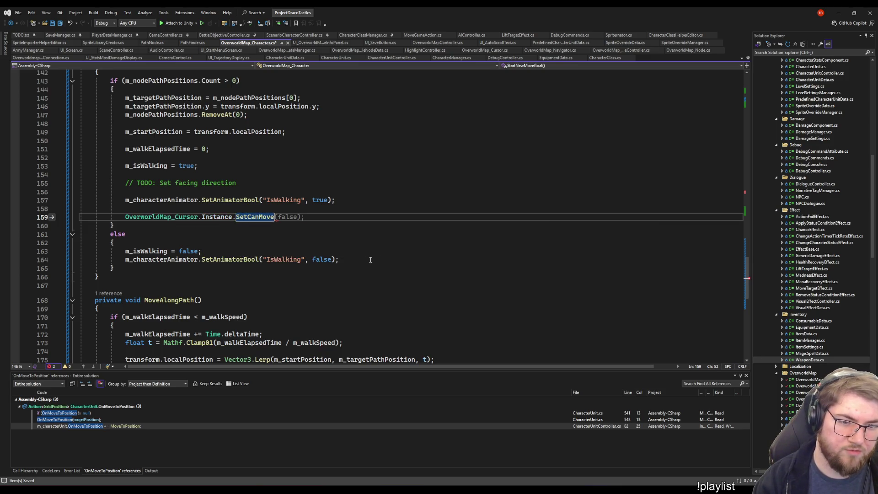
pyautogui.press('Down')
pyautogui.press('Down')
pyautogui.press('Down')
pyautogui.press('Down')
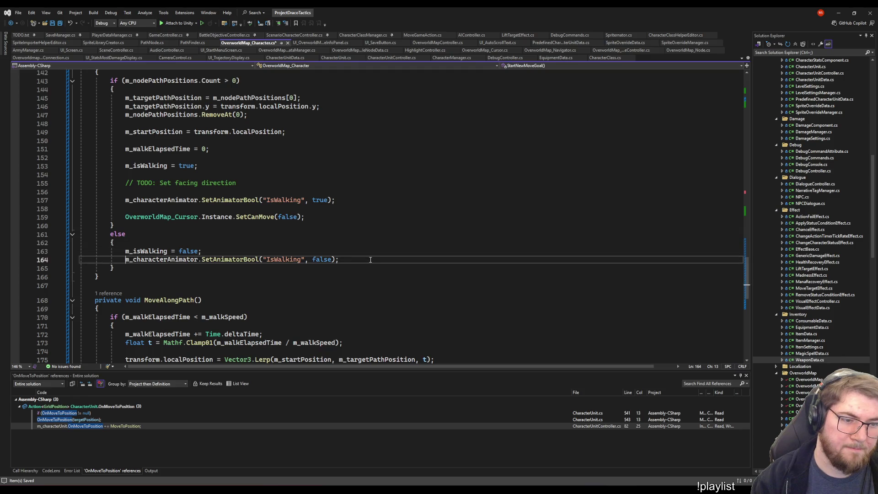
# - Add OverworldMap_Cursor.Instance.SetCanMove(true) to the else branch
pyautogui.press('End')
pyautogui.press('Return')
pyautogui.press('Return')
pyautogui.write('OverworldMap_Cursor.Instance.SetCanMove(false);')
pyautogui.hotkey('ctrl', 'BackSpace')
pyautogui.write('tr')
pyautogui.press('Tab')
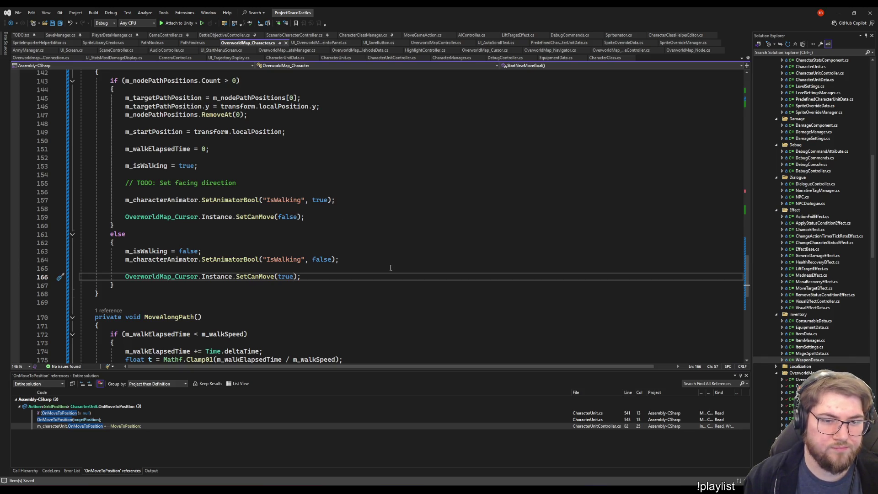
pyautogui.scroll(15, 390, 268)
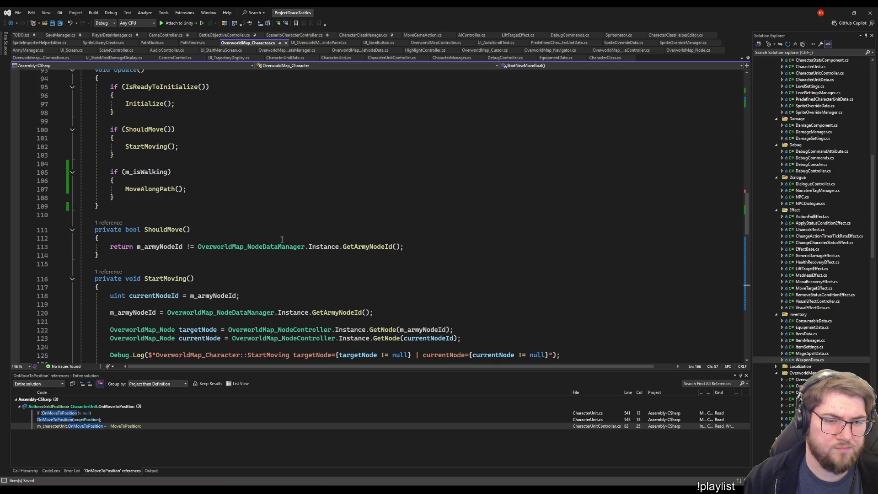
# - Review OverworldMap_Character.cs, then bring the Unity editor with the StartMenu scene forward
pyautogui.click(417, 246)
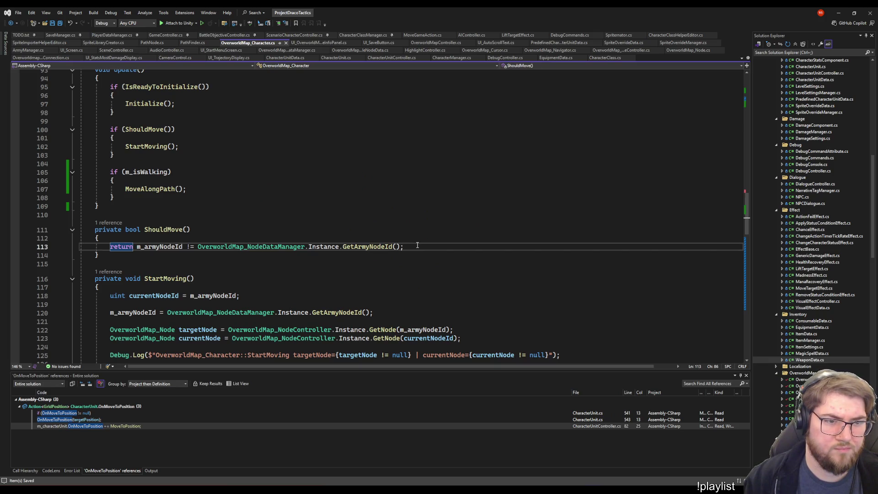
pyautogui.scroll(5, 417, 246)
pyautogui.scroll(6, 417, 245)
pyautogui.scroll(-7, 417, 245)
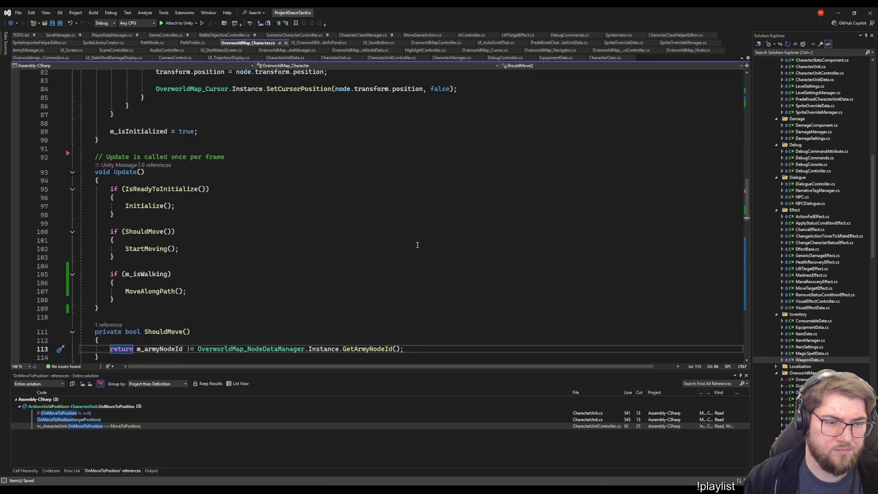
pyautogui.scroll(-7, 417, 245)
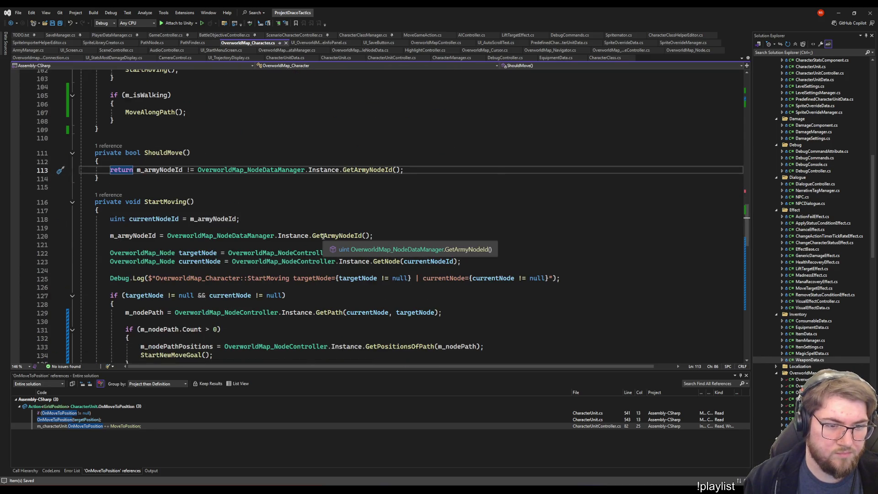
pyautogui.scroll(-10, 323, 236)
pyautogui.scroll(5, 329, 256)
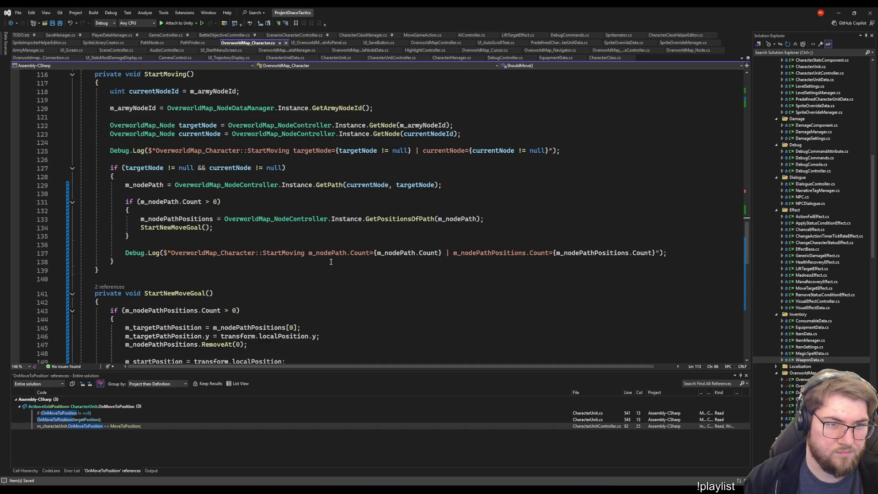
pyautogui.scroll(-4, 331, 261)
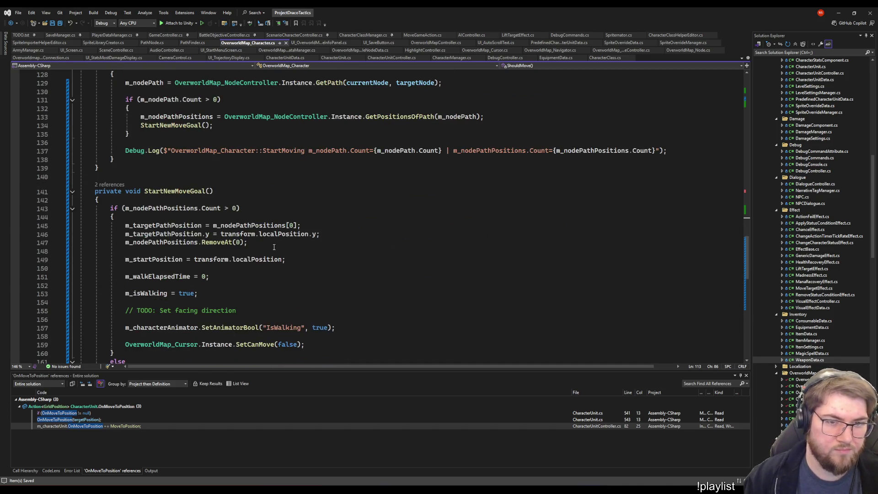
pyautogui.scroll(4, 276, 242)
pyautogui.click(173, 258)
pyautogui.scroll(-6, 274, 274)
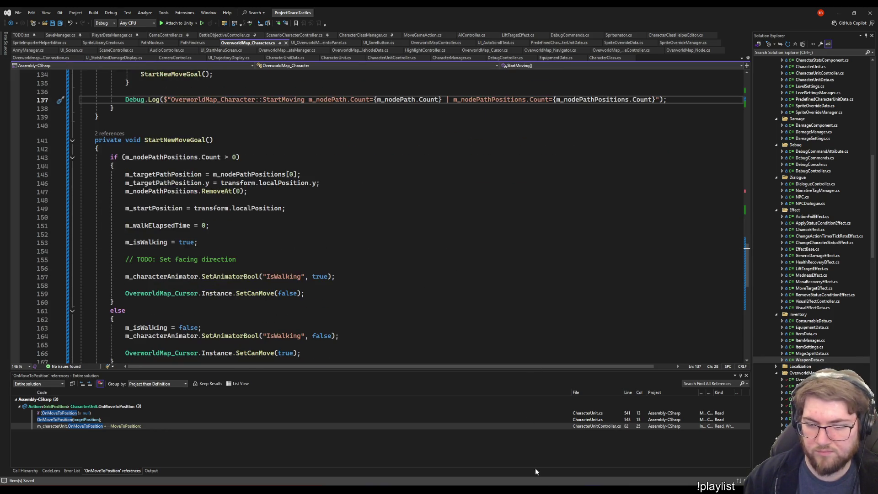
pyautogui.moveTo(568, 489)
pyautogui.click(568, 454)
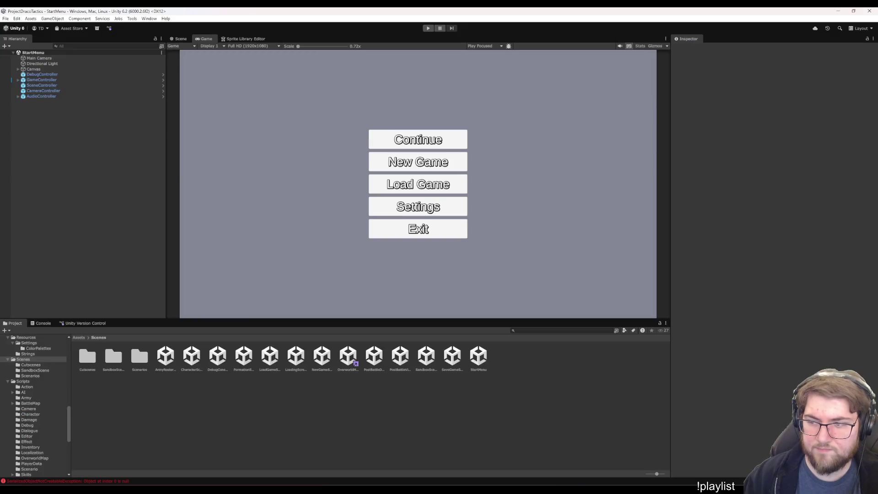
# - Enter Play mode from the StartMenu scene to test the cursor lock while walking
pyautogui.click(428, 29)
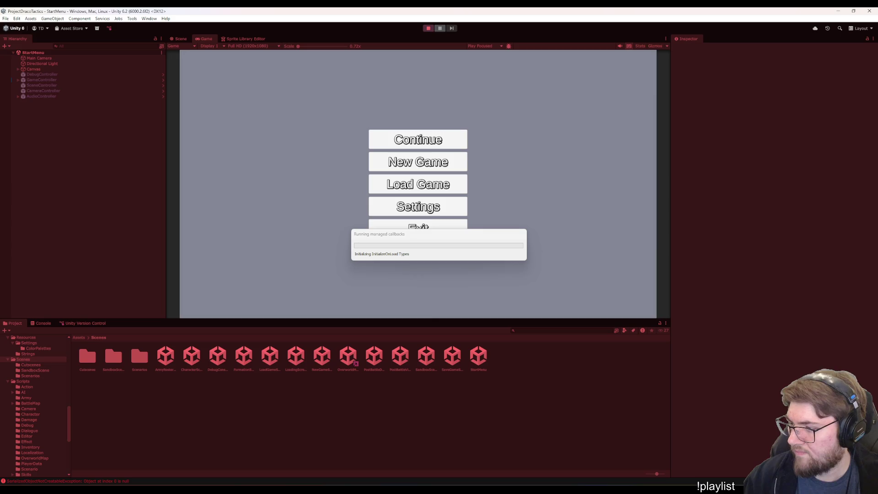
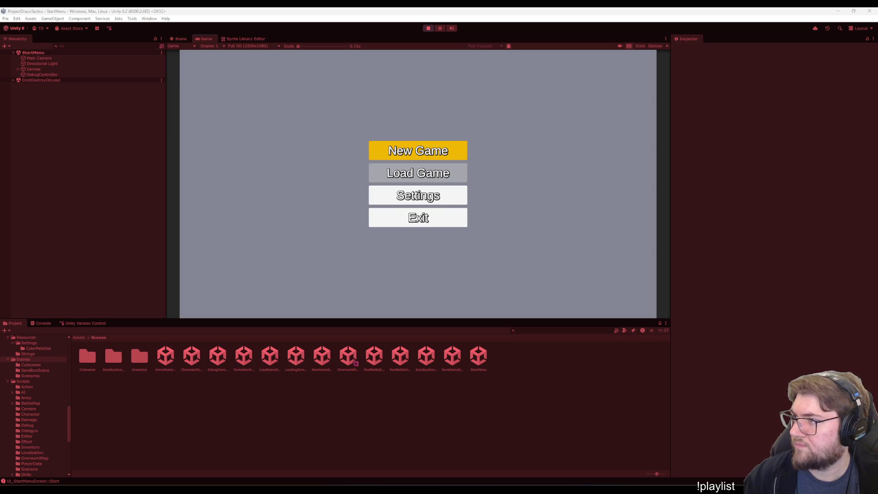
# - Start a new game and send the character travelling to Bigcitysland on the overworld map
pyautogui.click(453, 270)
pyautogui.click(430, 151)
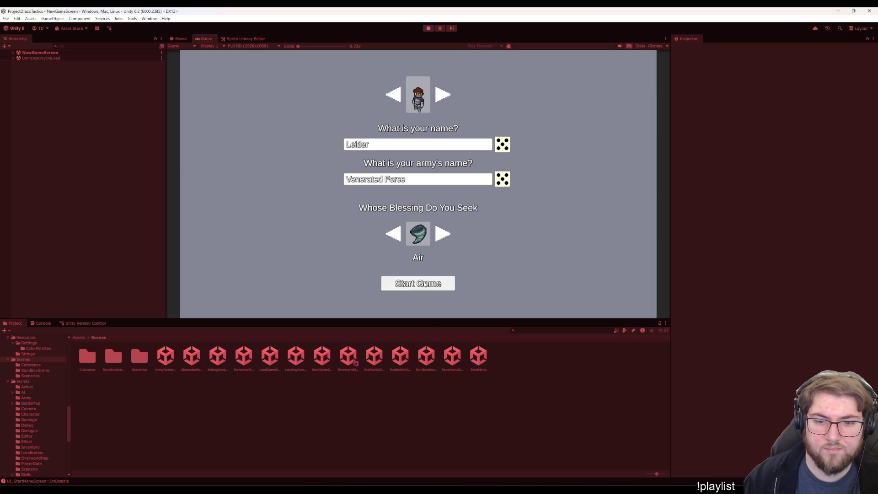
pyautogui.click(425, 284)
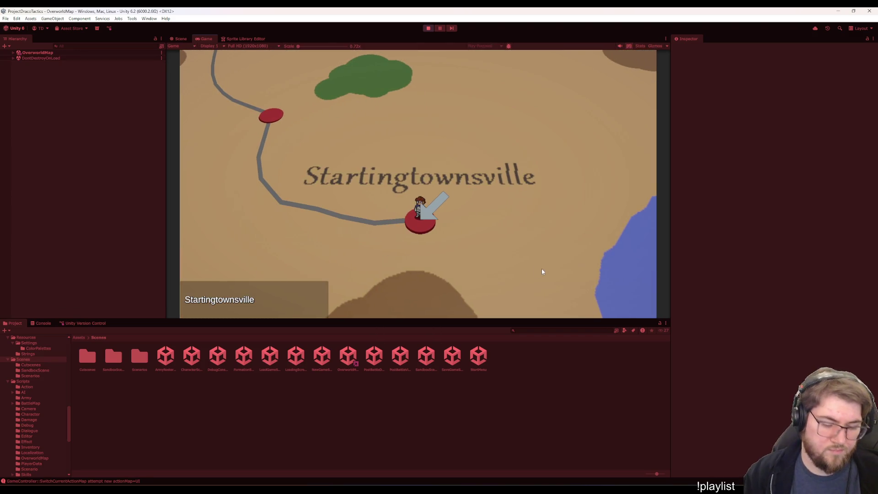
pyautogui.press('Up')
pyautogui.press('Return')
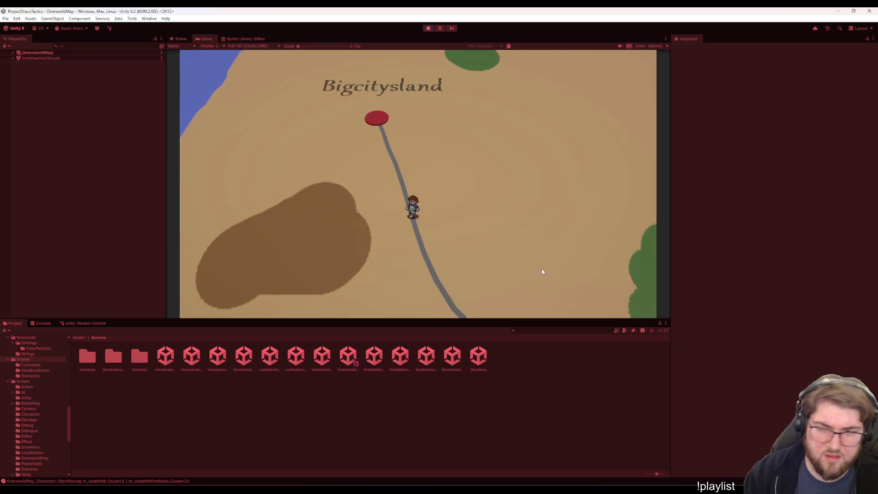
# - Switch to Visual Studio at StartNewMoveGoal in OverworldMap_Character.cs
pyautogui.moveTo(538, 490)
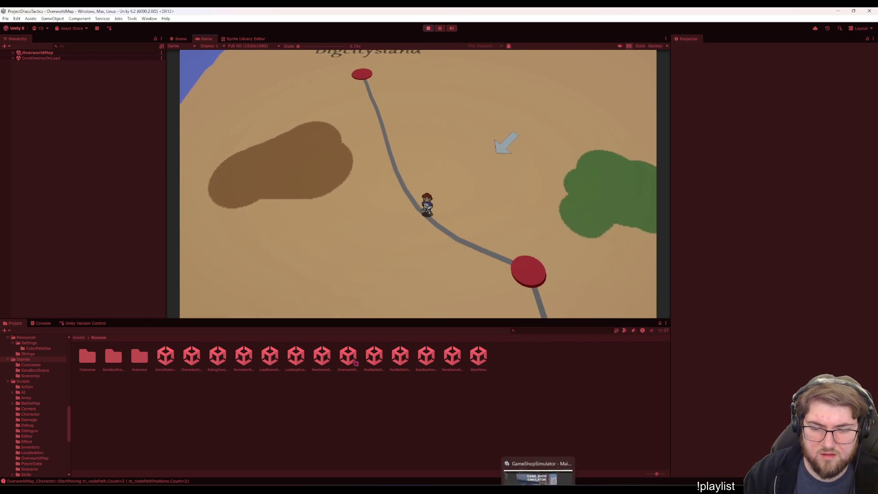
pyautogui.click(578, 462)
pyautogui.click(452, 232)
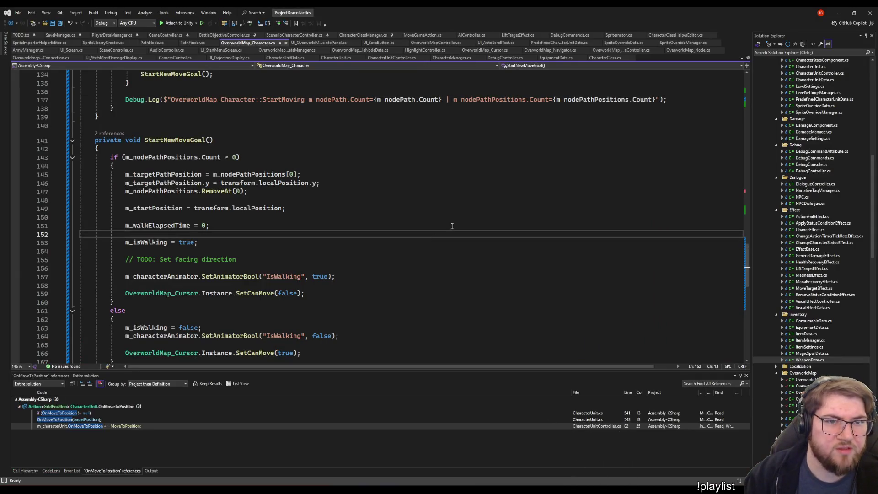
# - Open OverworldMap_Cursor.cs at SetCanMove from the movement-start code
pyautogui.click(513, 191)
pyautogui.click(484, 50)
pyautogui.click(288, 277)
pyautogui.click(277, 309)
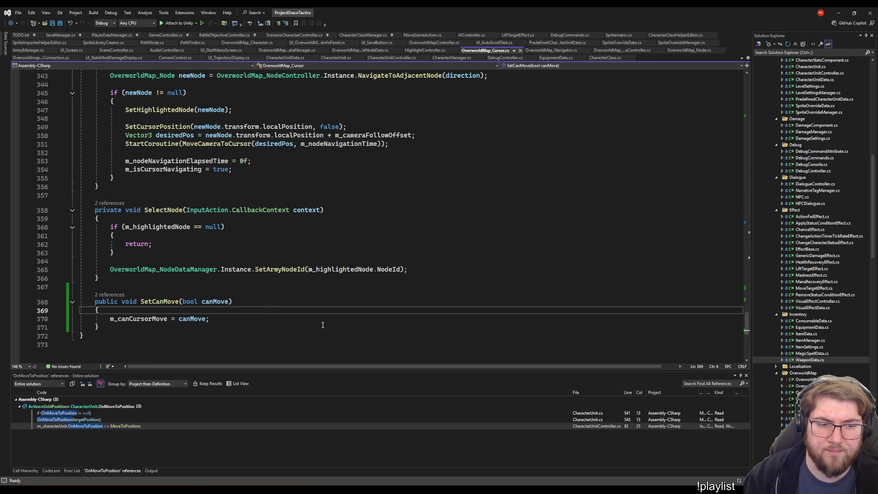
pyautogui.scroll(4, 323, 325)
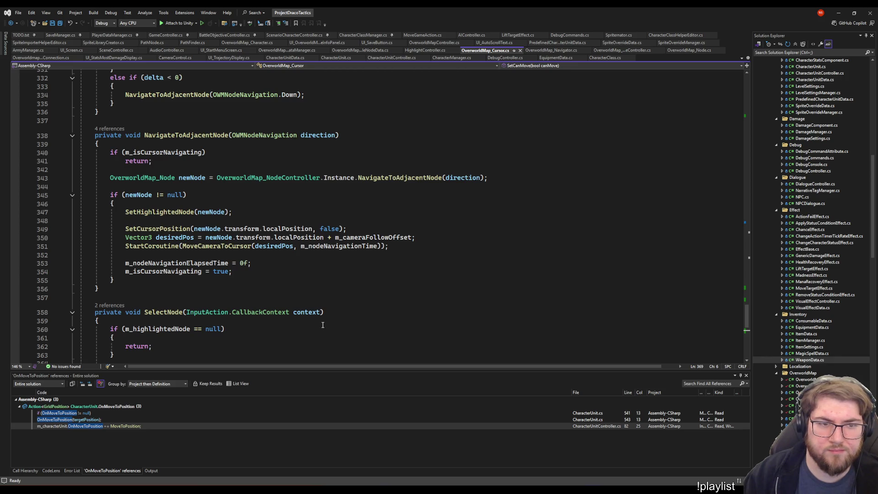
# - Highlight the uses of NavigateToAdjacentNode, m_canCursorMove and SetCursorPosition in the cursor script
pyautogui.click(210, 135)
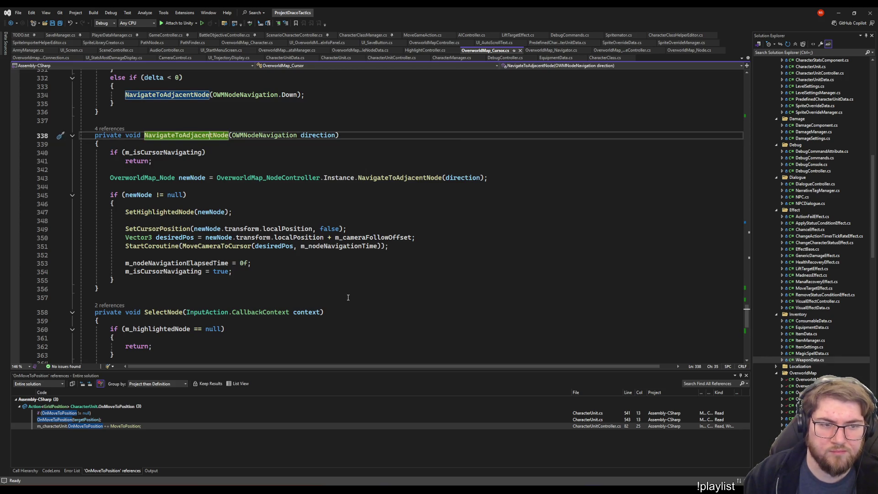
pyautogui.scroll(9, 348, 298)
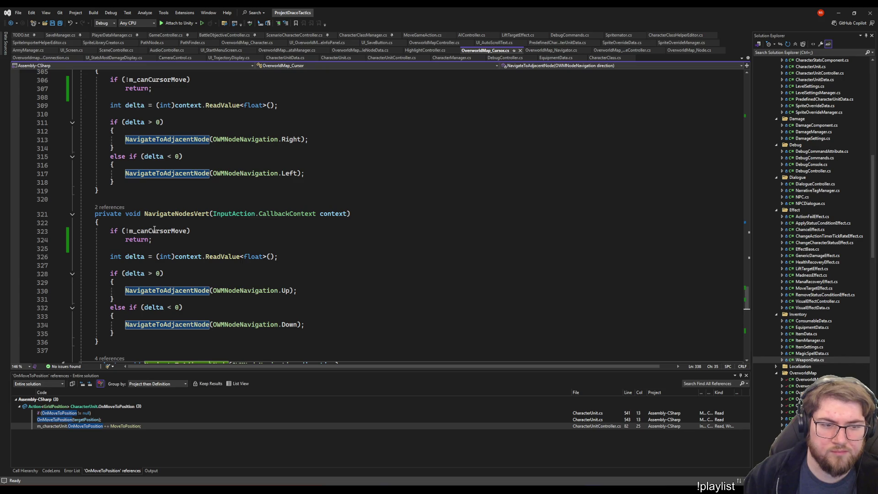
pyautogui.click(154, 231)
pyautogui.scroll(1, 257, 233)
pyautogui.scroll(6, 355, 260)
pyautogui.scroll(17, 352, 263)
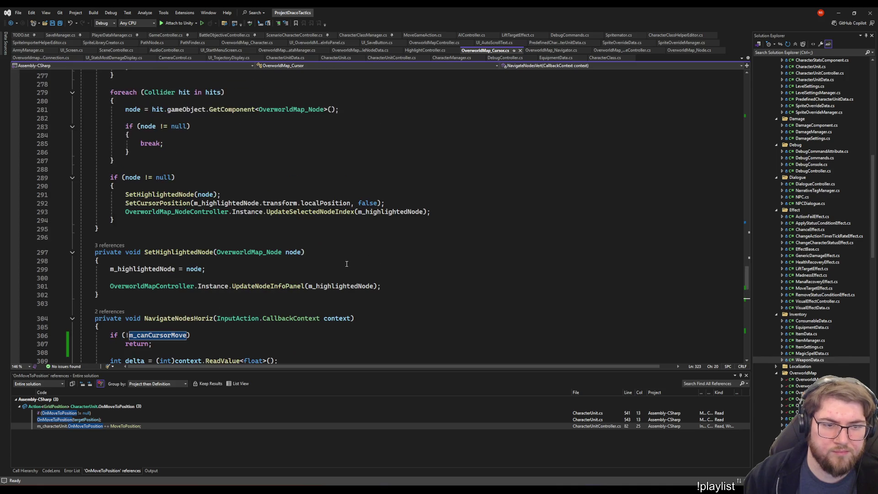
pyautogui.scroll(3, 340, 258)
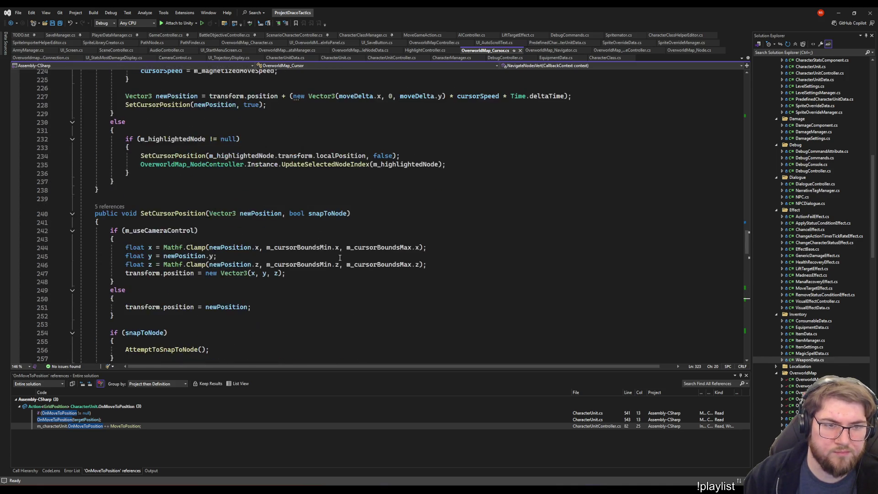
pyautogui.click(159, 187)
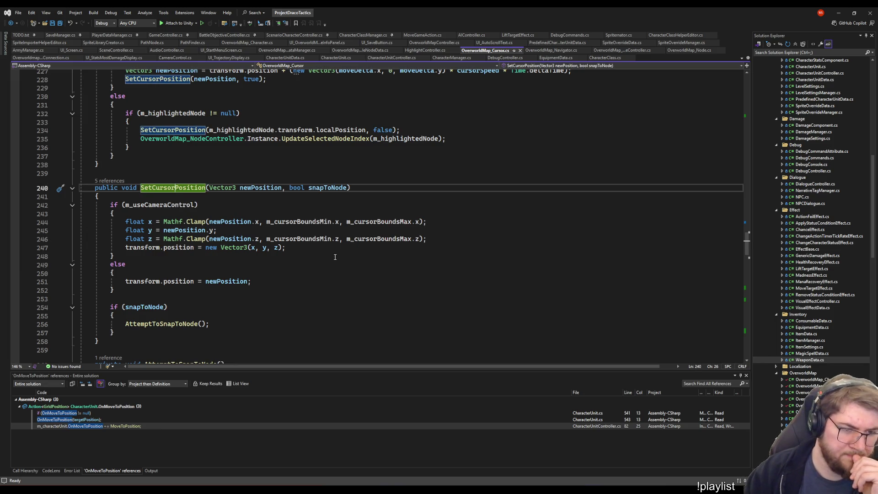
pyautogui.scroll(5, 336, 256)
pyautogui.scroll(3, 336, 258)
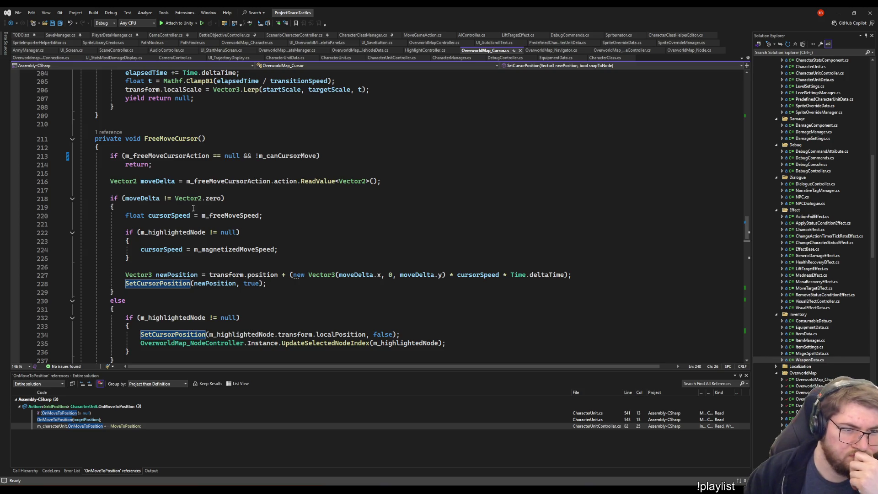
# - Change the && on line 213's early-return check to || and save the script
pyautogui.click(252, 156)
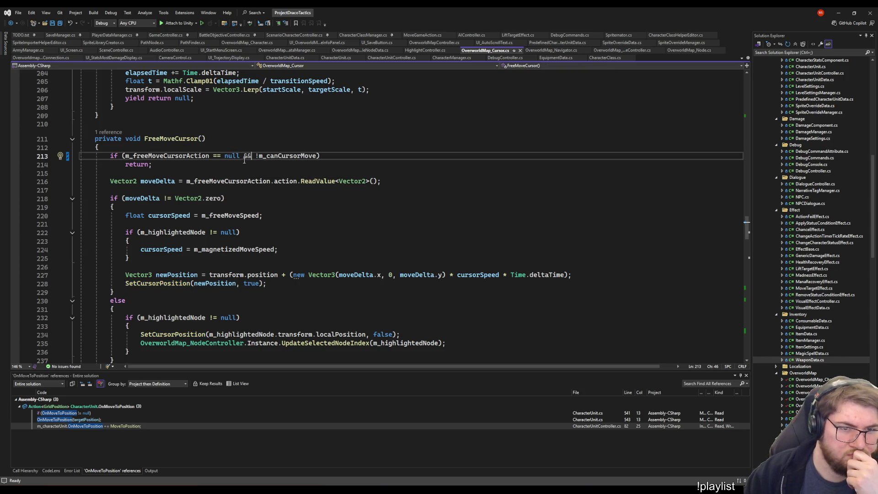
pyautogui.doubleClick(249, 155)
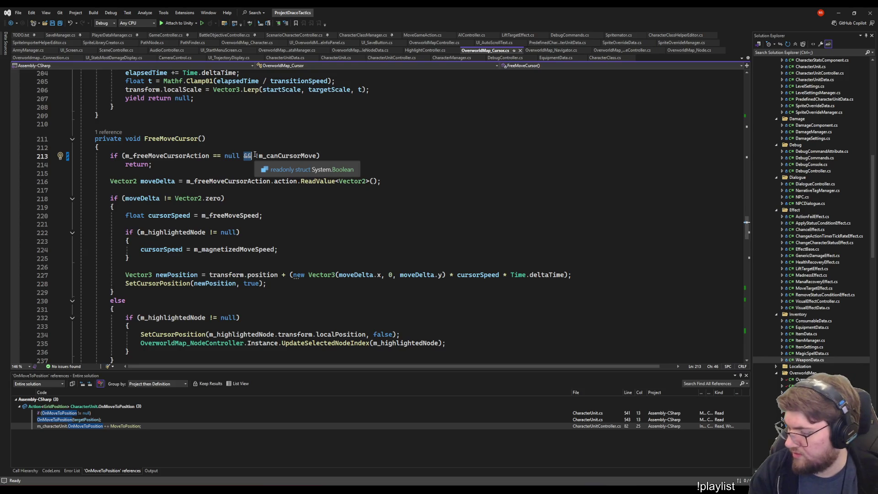
pyautogui.write('||')
pyautogui.hotkey('ctrl', 's')
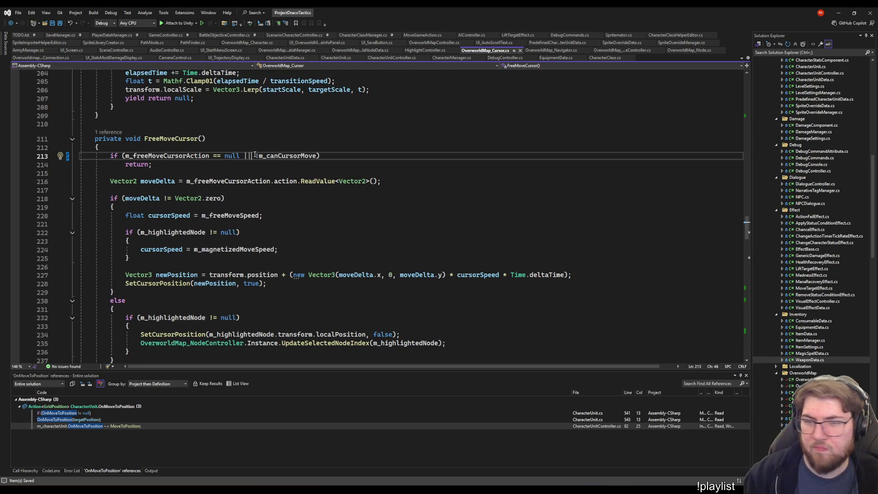
# - Review the script up to the FreeMoveCursor call, then switch back to Unity
pyautogui.scroll(7, 366, 197)
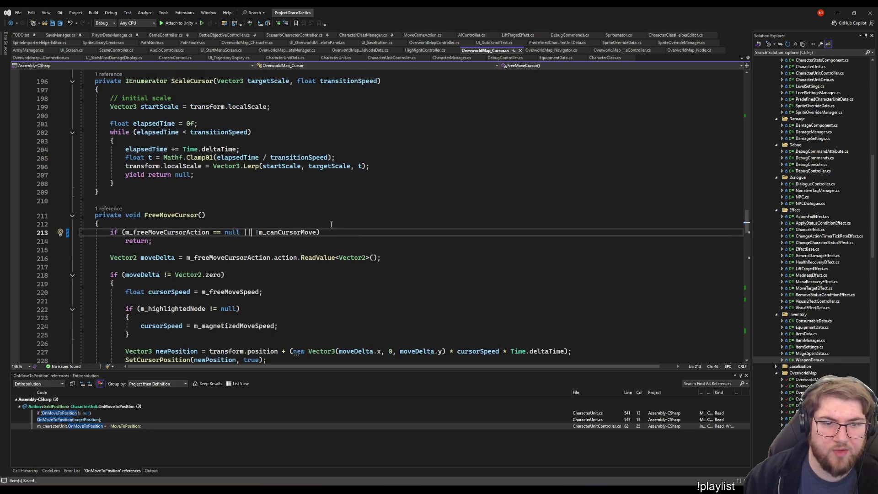
pyautogui.scroll(2, 362, 245)
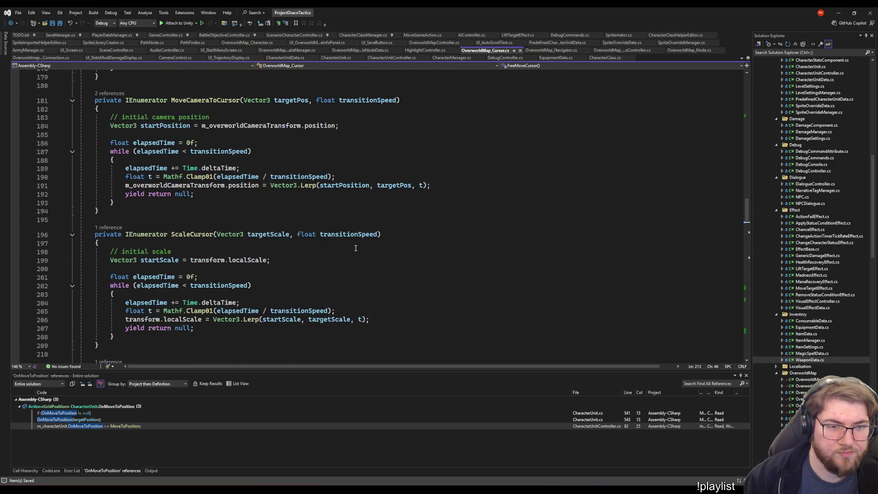
pyautogui.scroll(-20, 343, 229)
pyautogui.scroll(-8, 325, 216)
pyautogui.scroll(20, 316, 218)
pyautogui.scroll(1, 329, 251)
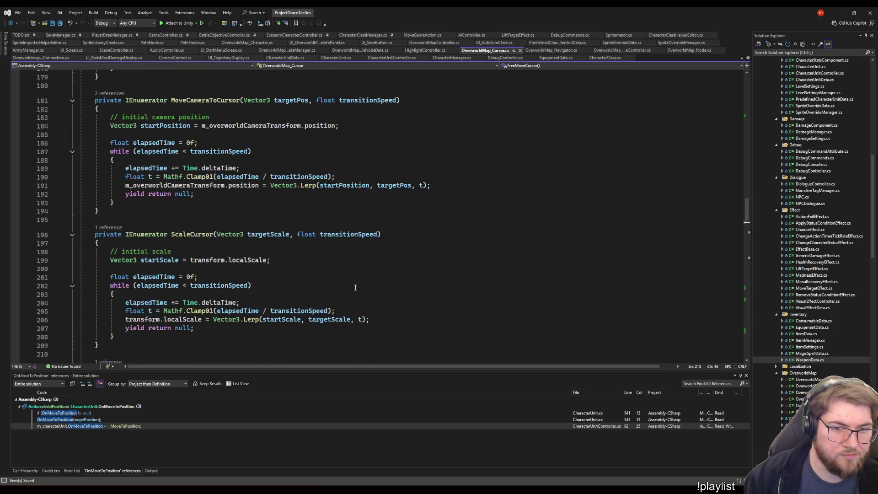
pyautogui.scroll(11, 355, 287)
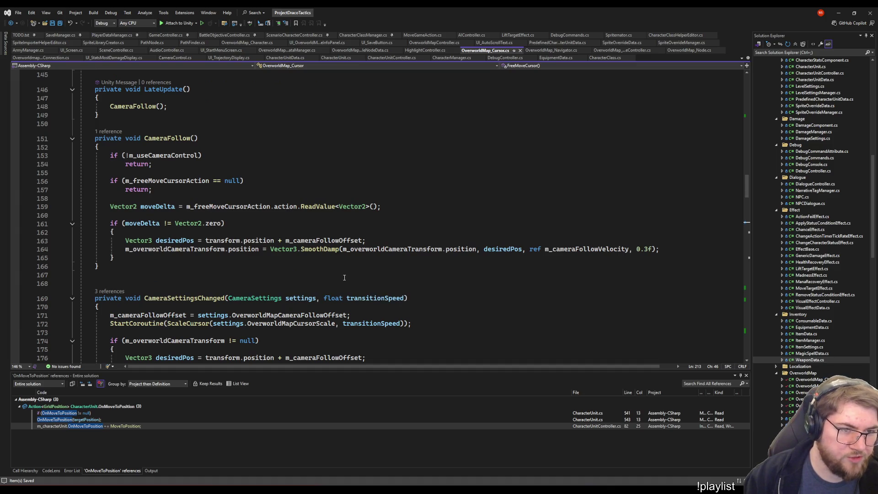
pyautogui.scroll(7, 345, 277)
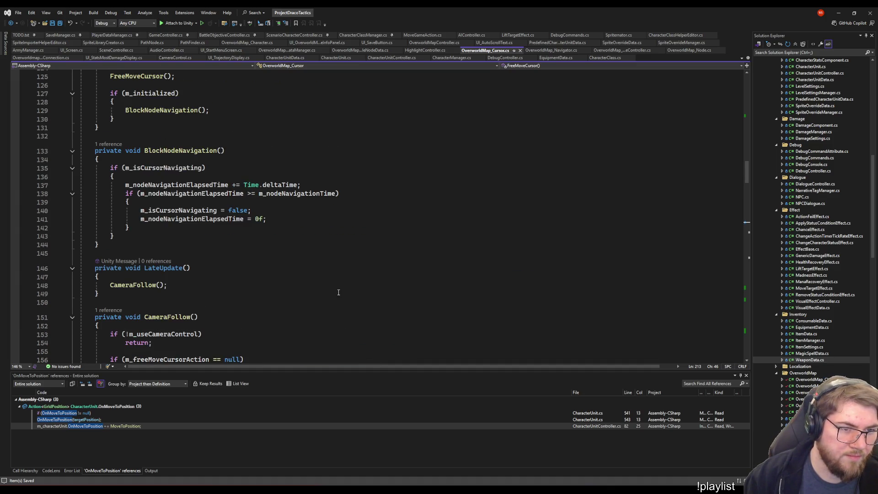
pyautogui.scroll(5, 354, 251)
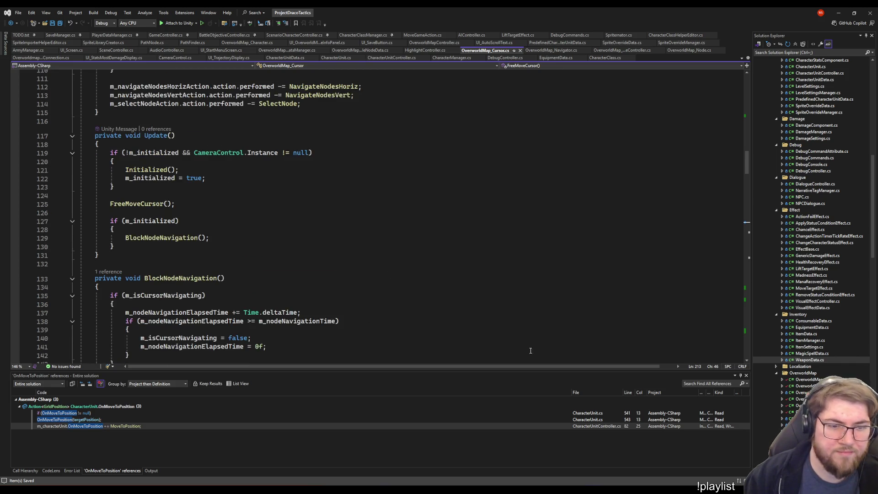
pyautogui.click(583, 202)
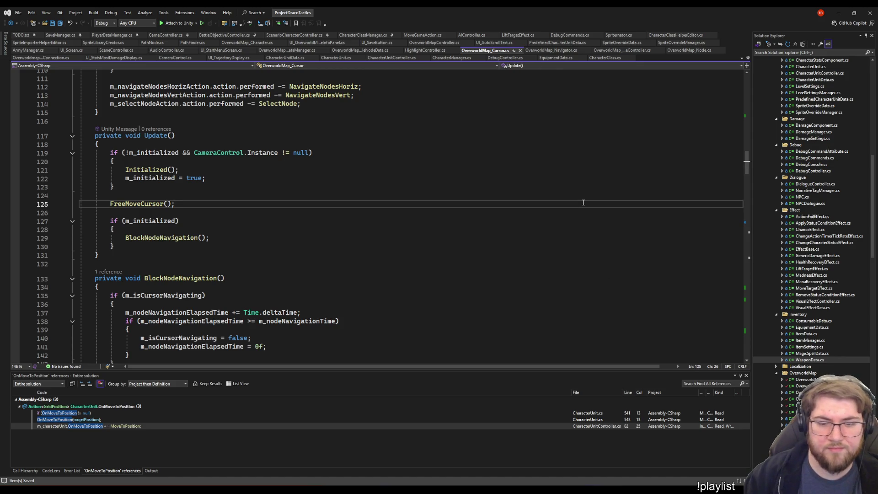
pyautogui.hotkey('alt', 'Tab')
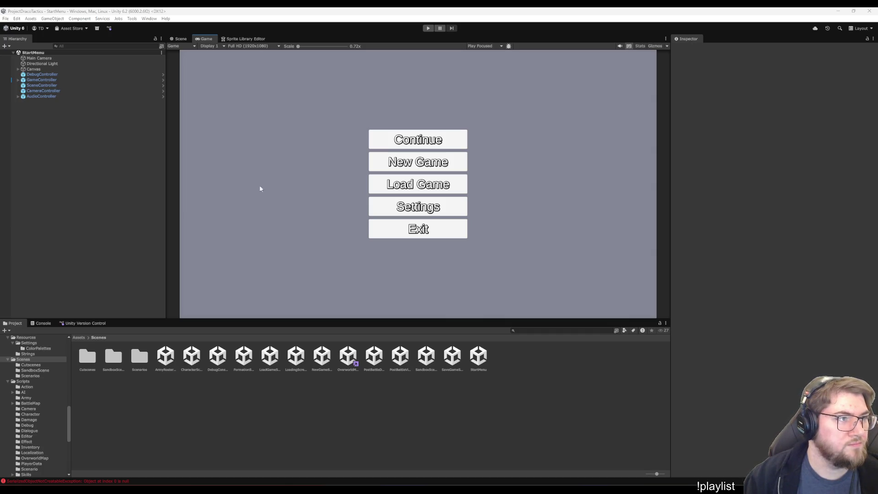
# - Run the game, start a new game and walk to Bigcitysland
pyautogui.click(428, 28)
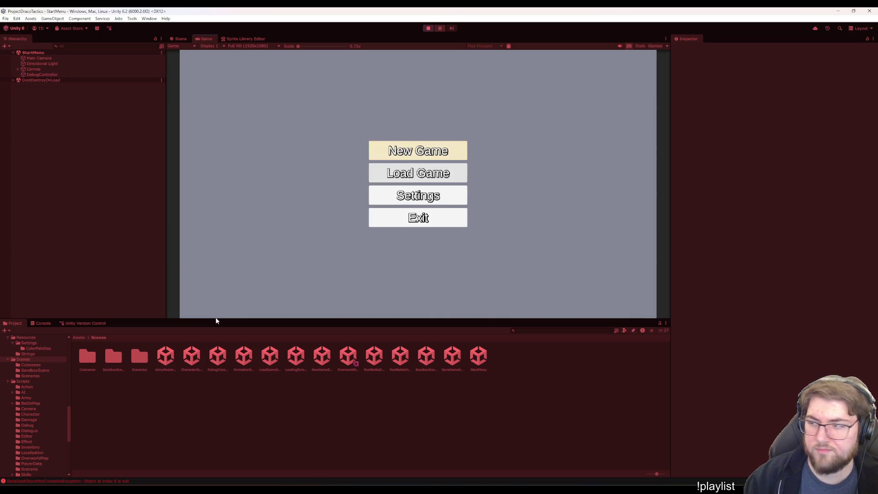
pyautogui.click(453, 151)
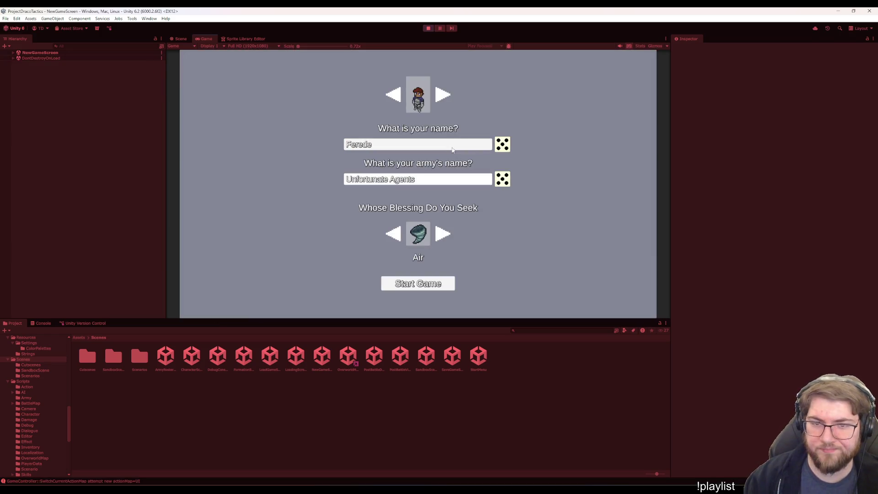
pyautogui.click(426, 281)
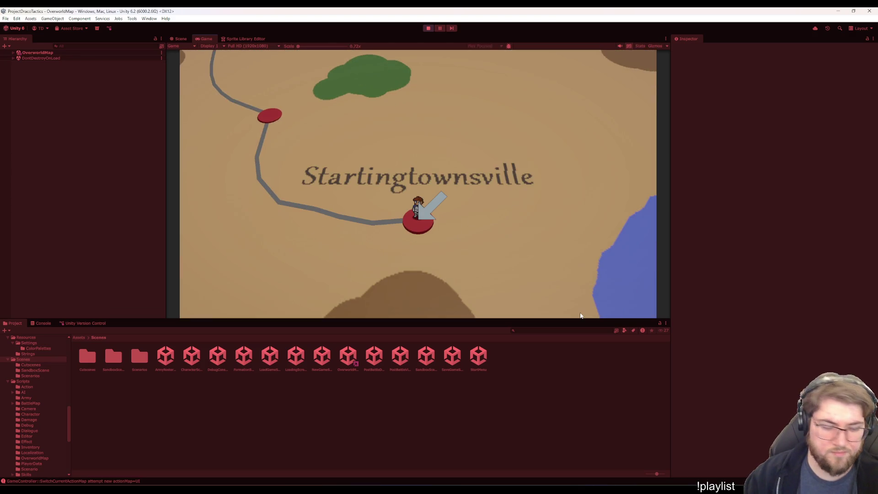
pyautogui.press('Up')
pyautogui.press('Return')
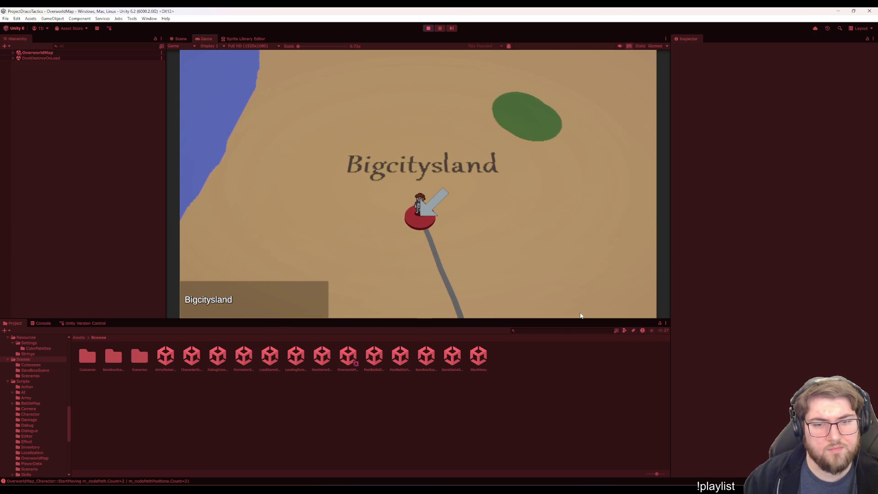
# - Walk the character back to Startingtownsville and bring up the army roster screen
pyautogui.press('Down')
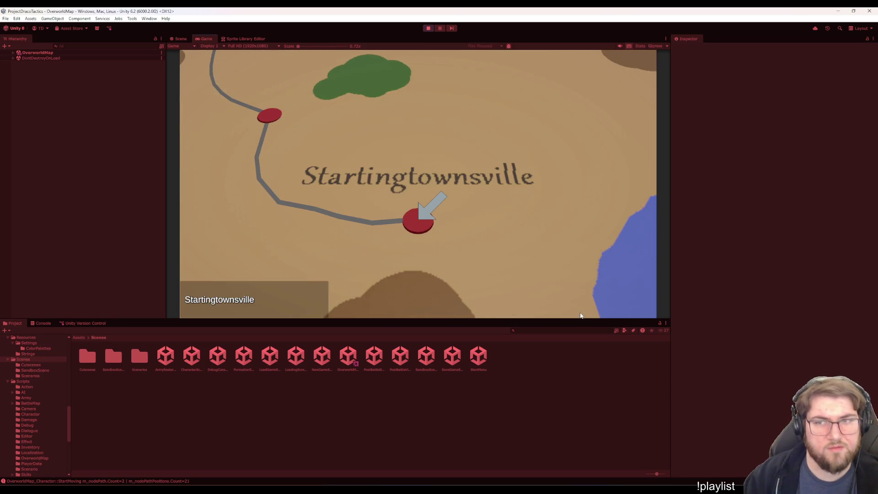
pyautogui.press('Return')
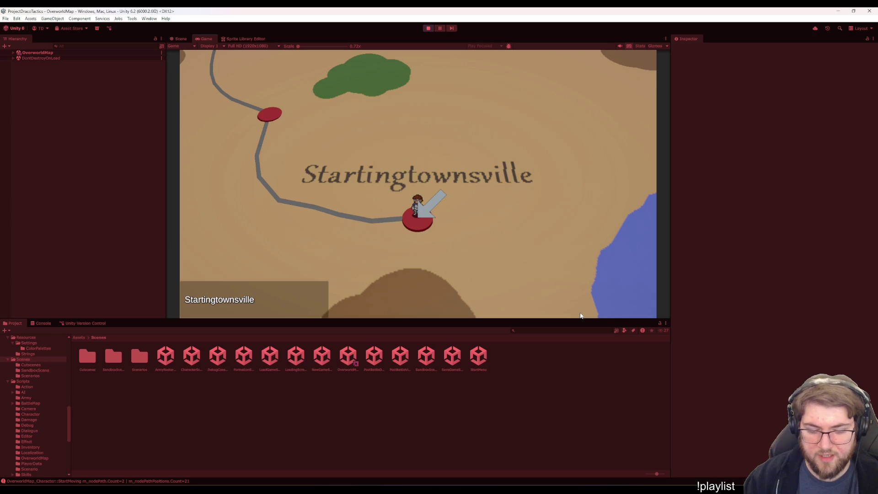
pyautogui.press('Return')
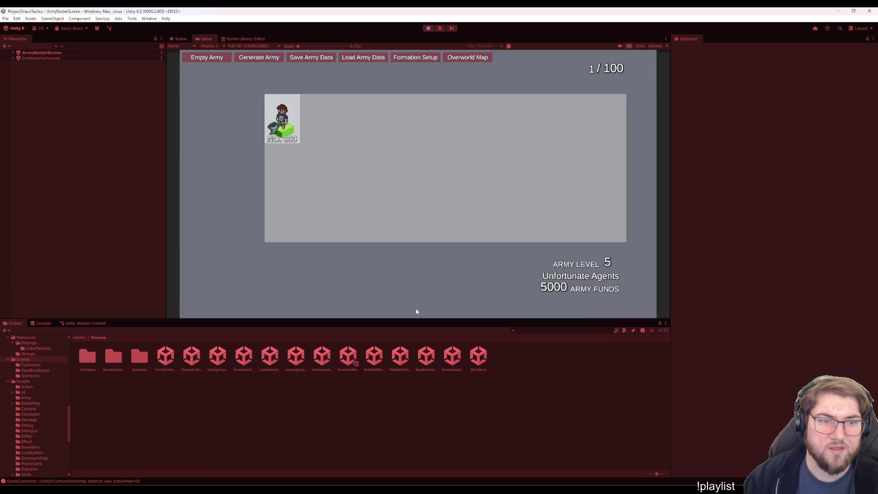
# - Generate armies until the roster reaches 100/100 units, then go to Formation Setup
pyautogui.click(279, 58)
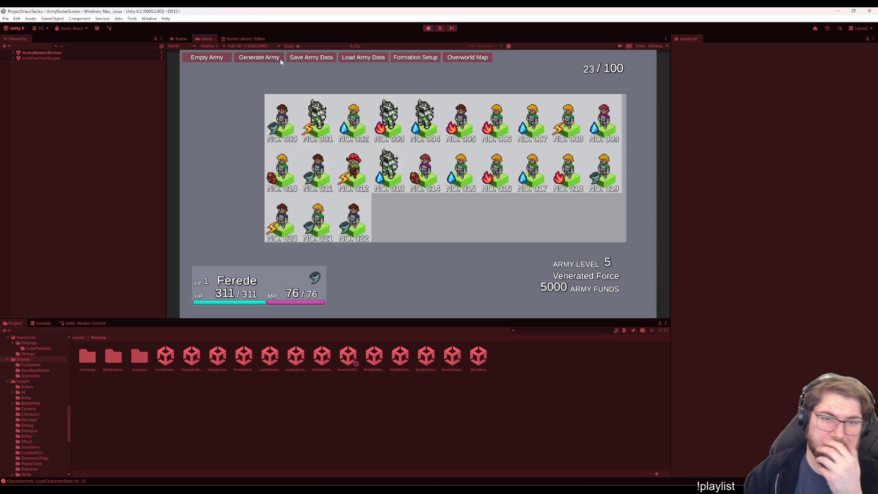
pyautogui.click(280, 58)
pyautogui.click(280, 59)
pyautogui.click(280, 58)
pyautogui.click(280, 58)
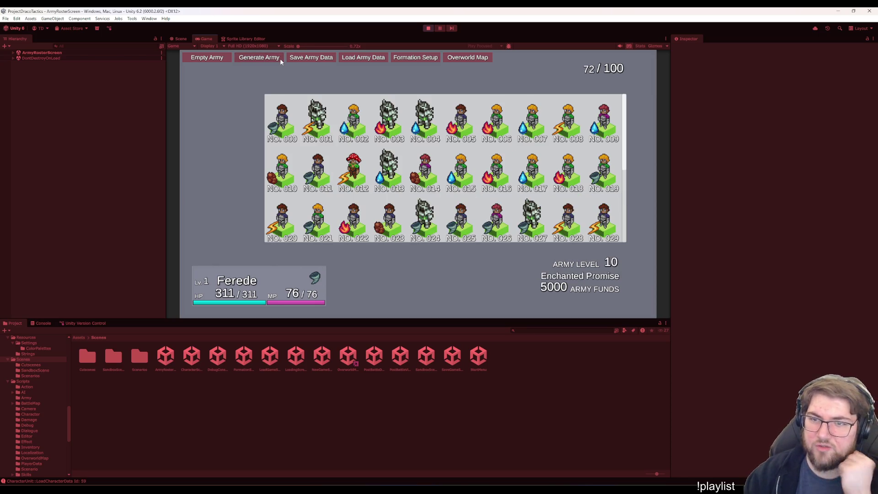
pyautogui.click(280, 58)
pyautogui.click(280, 58)
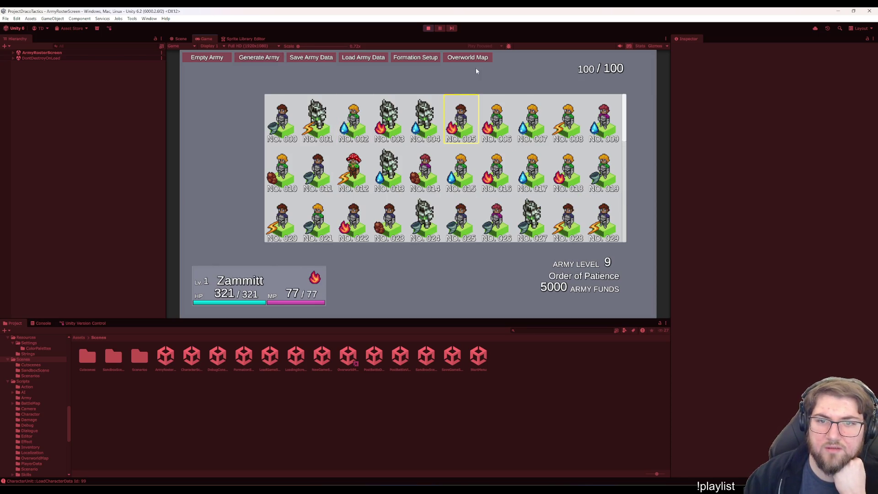
pyautogui.click(400, 60)
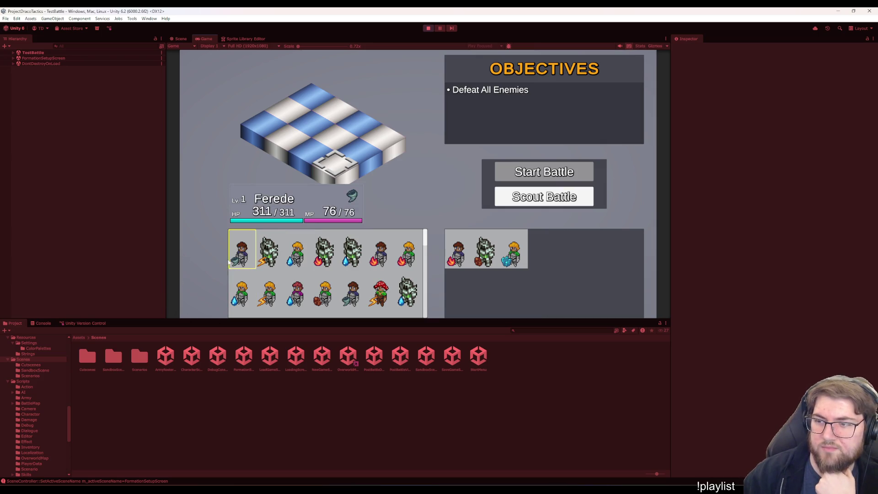
# - Place Ferede and Dom Tomato on board tiles, add the yellow-haired water unit, and scout the battle
pyautogui.moveTo(240, 240); pyautogui.dragTo(336, 162)
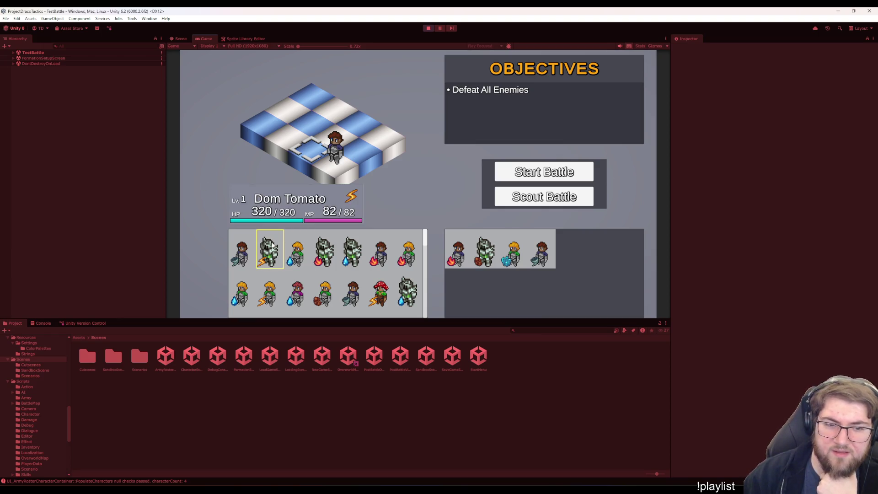
pyautogui.moveTo(273, 246); pyautogui.dragTo(295, 138)
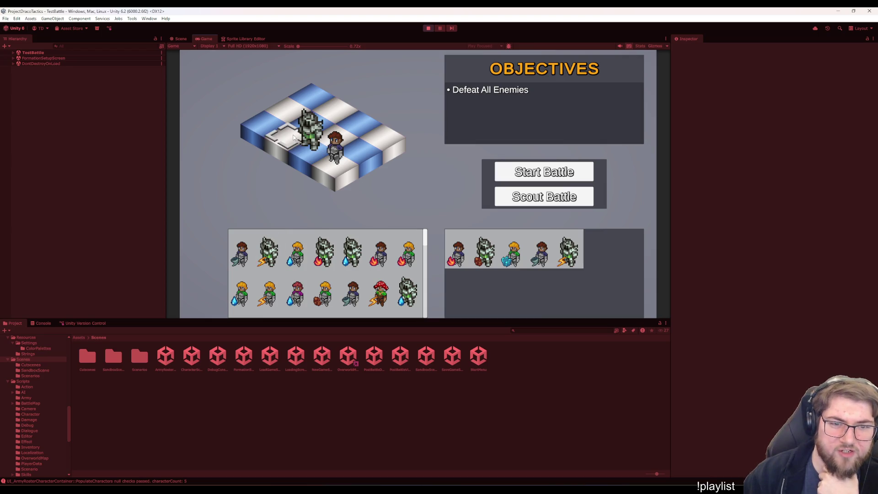
pyautogui.click(298, 251)
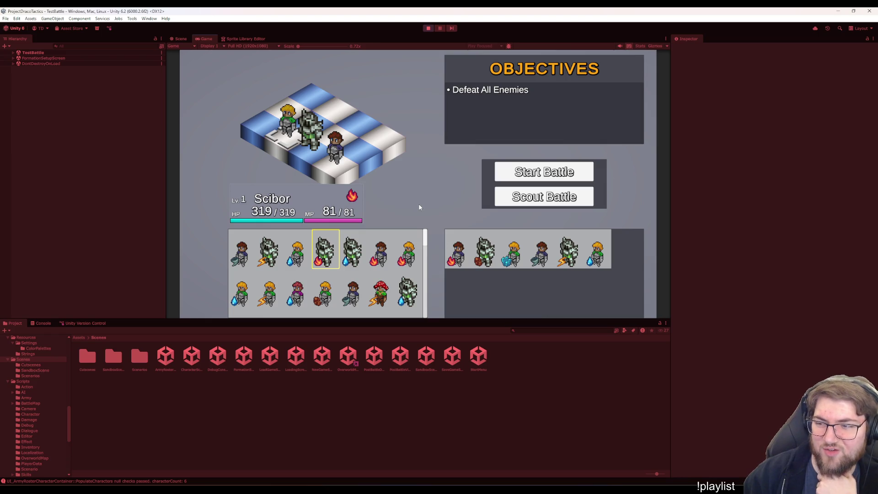
pyautogui.click(503, 196)
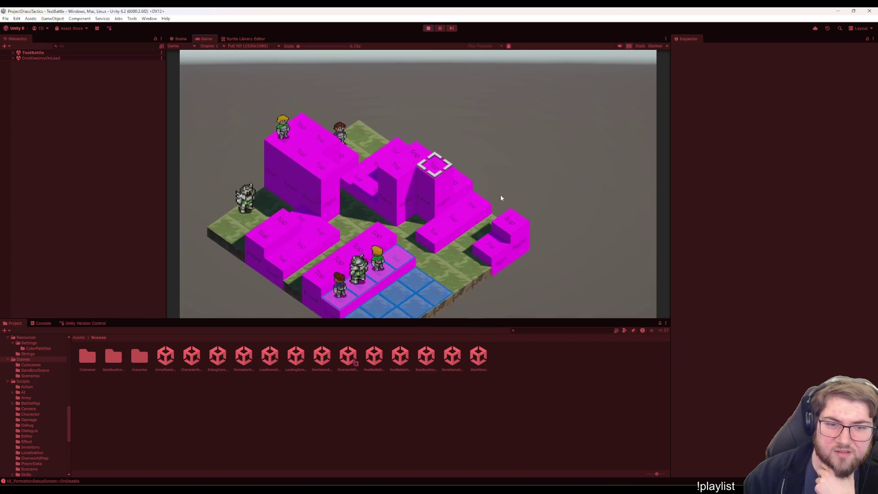
# - Scout the map in top-down and rotated camera views, then return and start the battle
pyautogui.press('Tab')
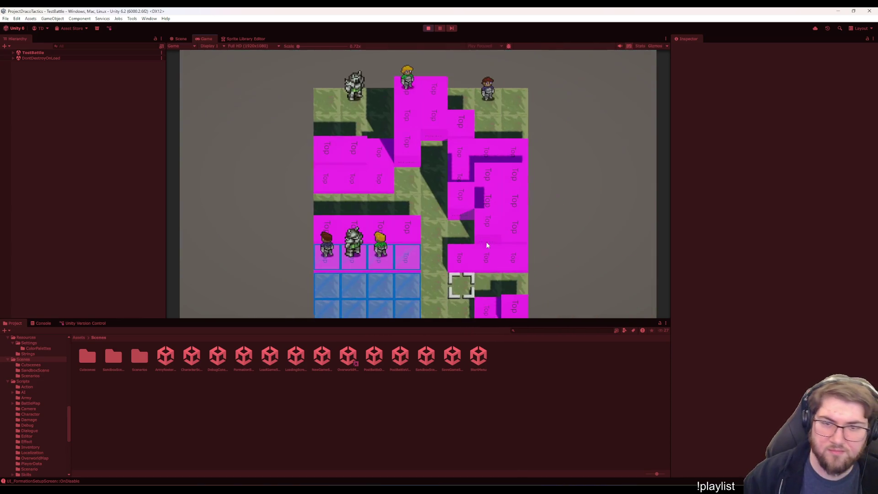
pyautogui.press('Tab')
pyautogui.press('Tab')
pyautogui.press('Tab')
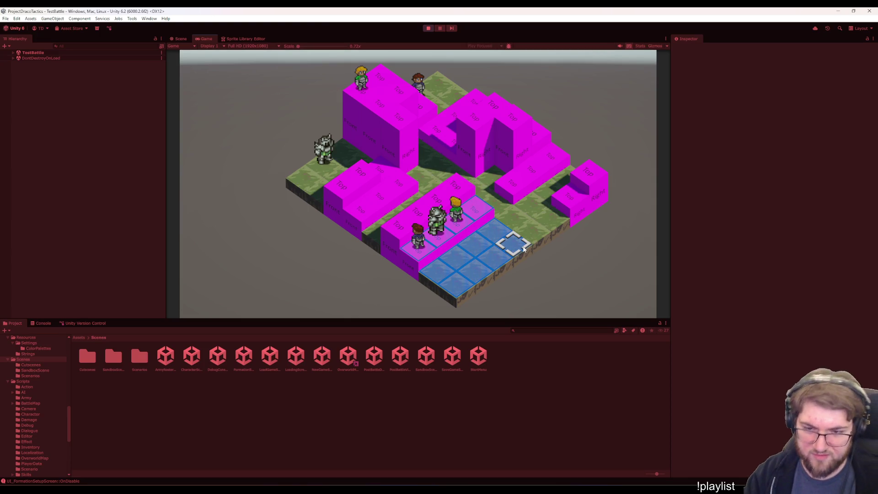
pyautogui.press('q')
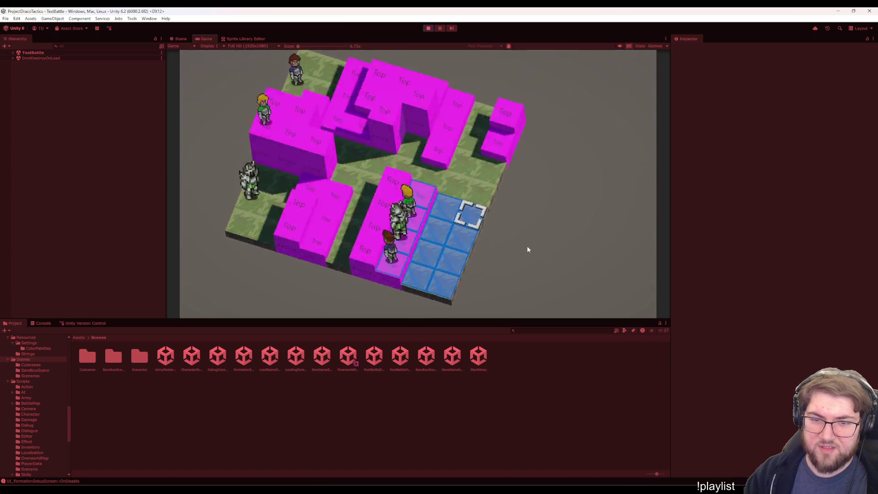
pyautogui.press('q')
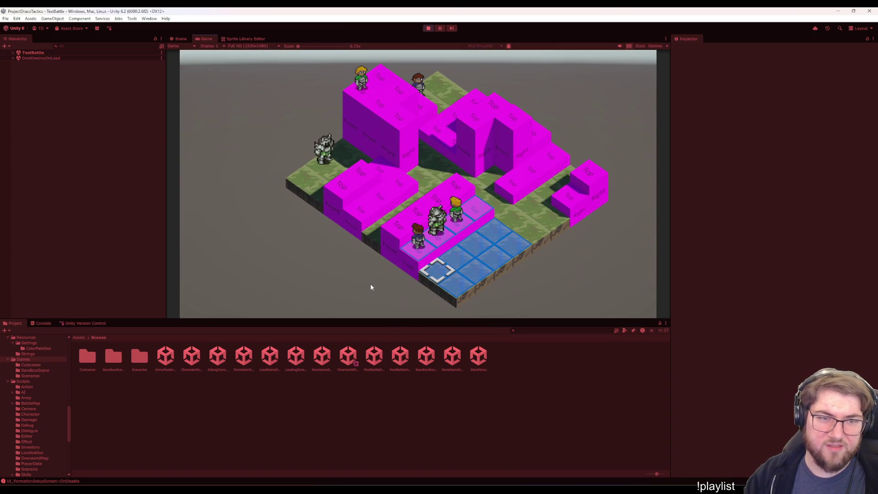
pyautogui.press('Escape')
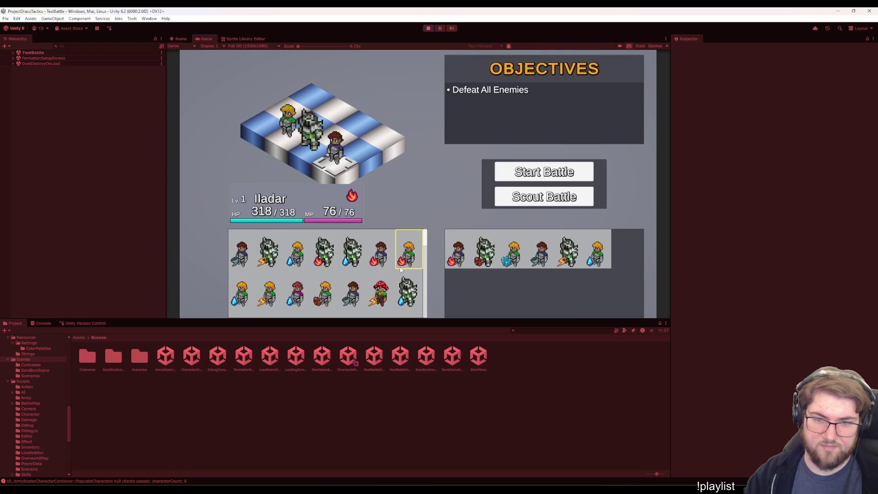
pyautogui.click(516, 173)
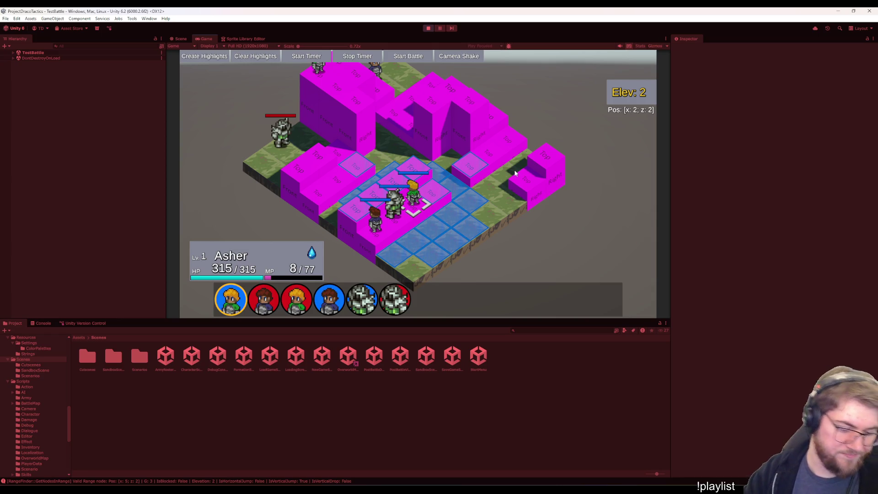
# - Run addallitems and equip 13 in the debug console, then close it
pyautogui.press('`')
pyautogui.write('addallitems')
pyautogui.press('Return')
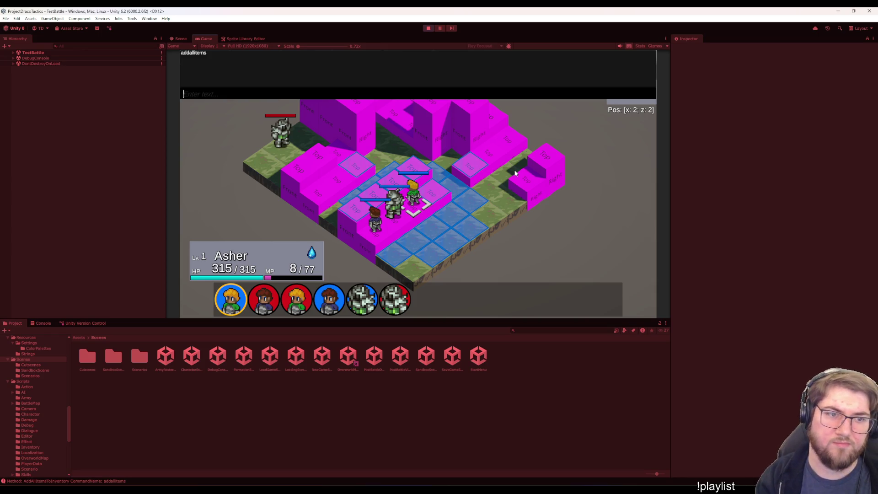
pyautogui.write('ad')
pyautogui.press('BackSpace')
pyautogui.press('BackSpace')
pyautogui.write('equip 13')
pyautogui.press('Return')
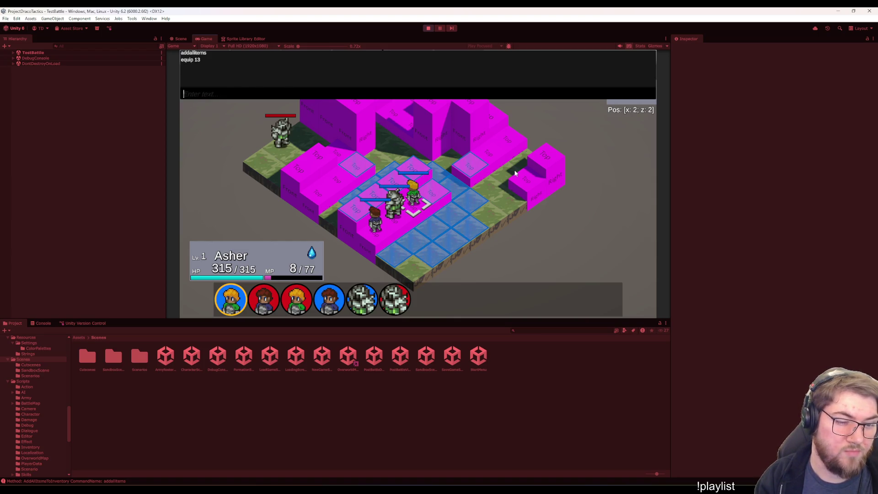
pyautogui.press('`')
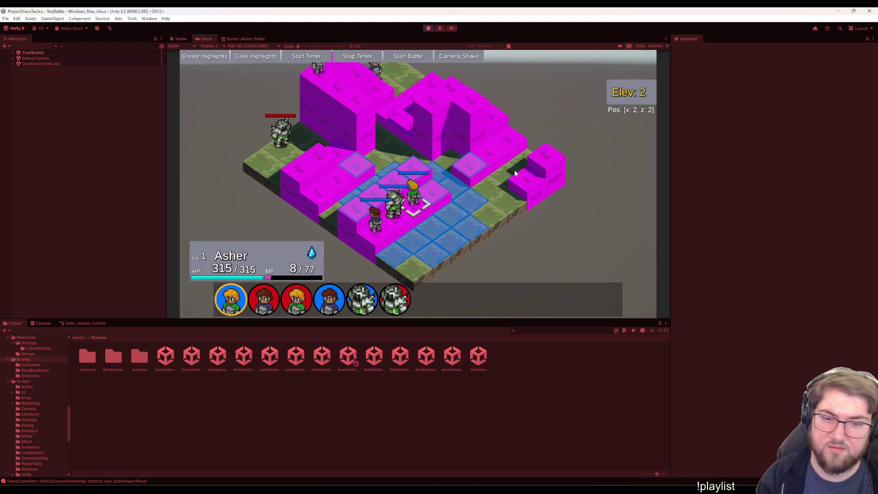
# - Move Asher to a nearby tile and end his turn with Wait
pyautogui.press('Escape')
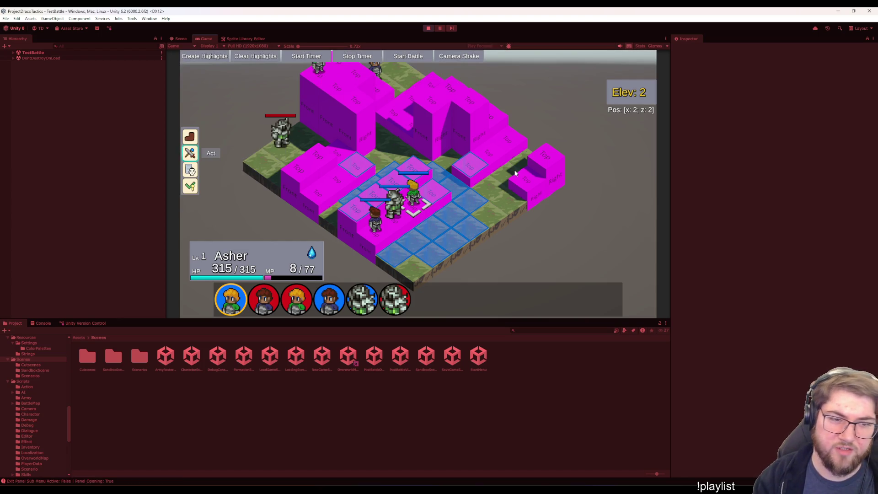
pyautogui.press('Up')
pyautogui.press('Return')
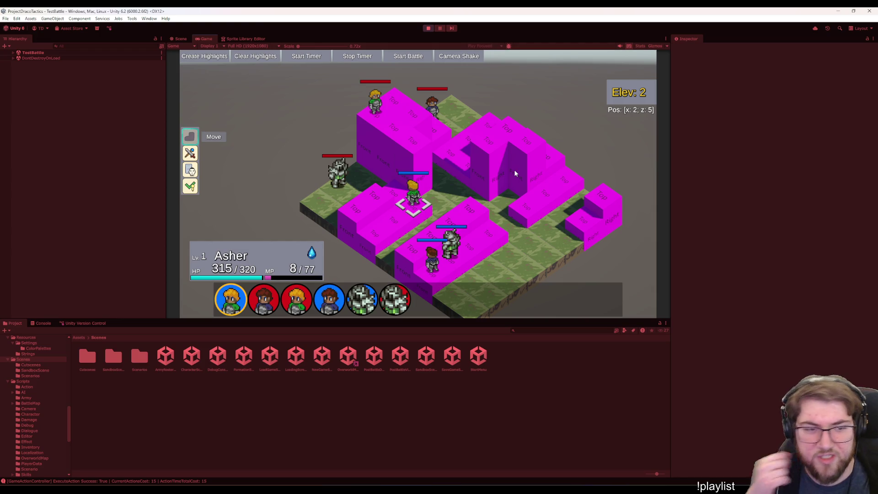
pyautogui.press('Down')
pyautogui.press('Return')
pyautogui.press('Escape')
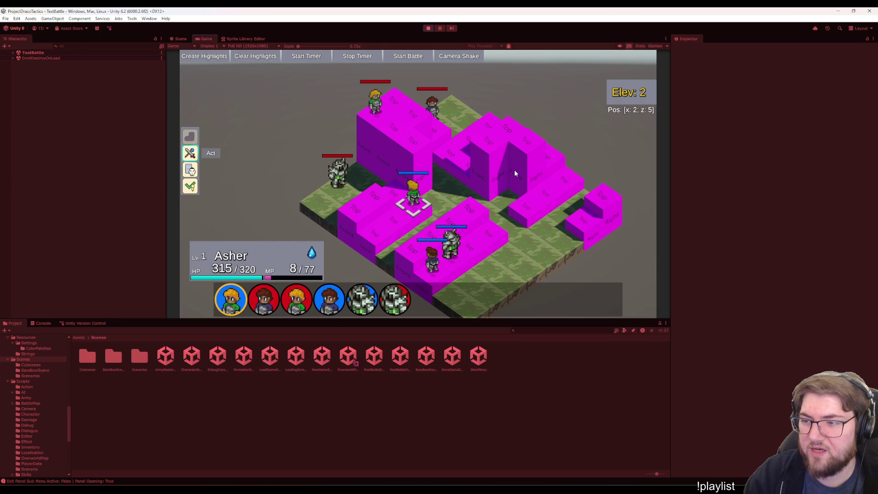
pyautogui.press('Down')
pyautogui.press('Down')
pyautogui.press('Return')
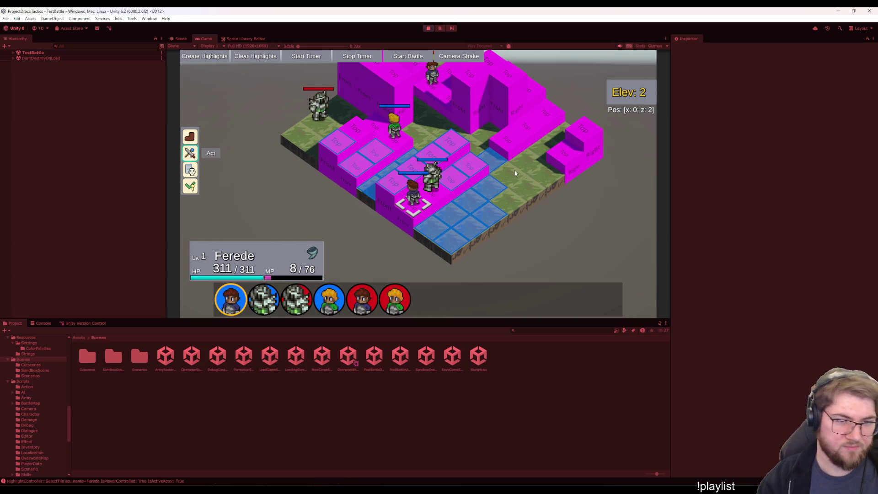
# - Back out of Ferede's action menu and open the debug console
pyautogui.press('Up')
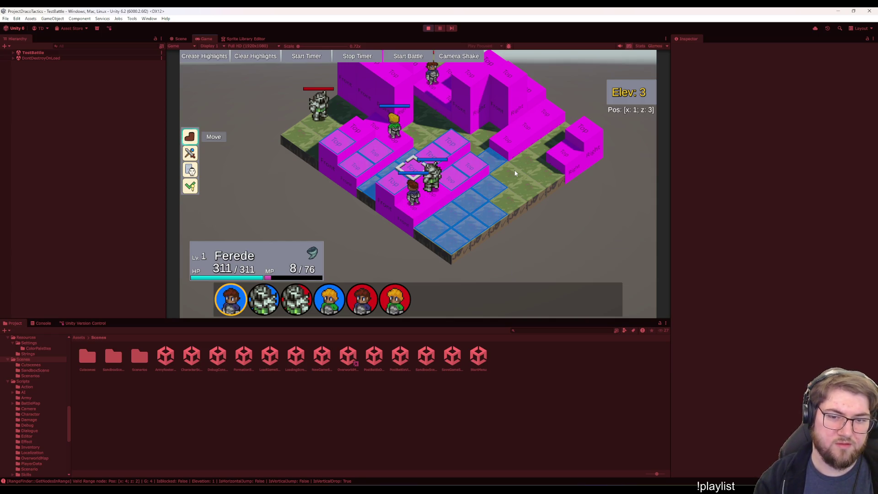
pyautogui.press('Down')
pyautogui.press('Return')
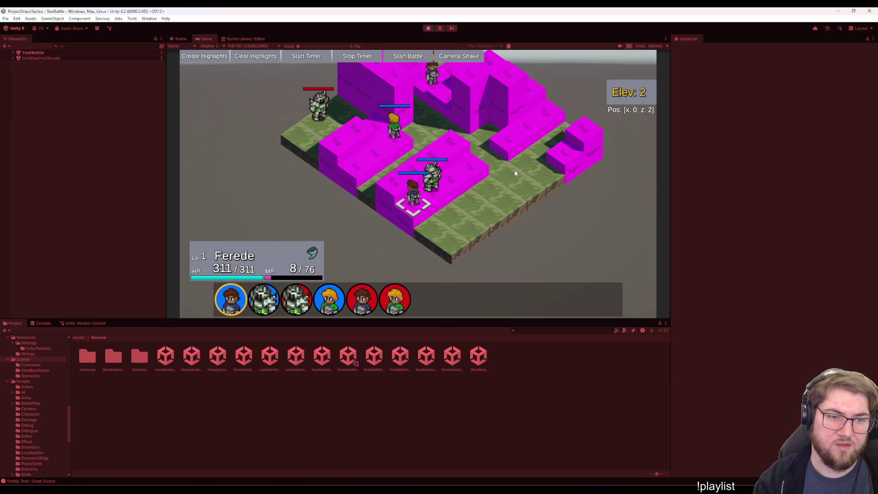
pyautogui.press('`')
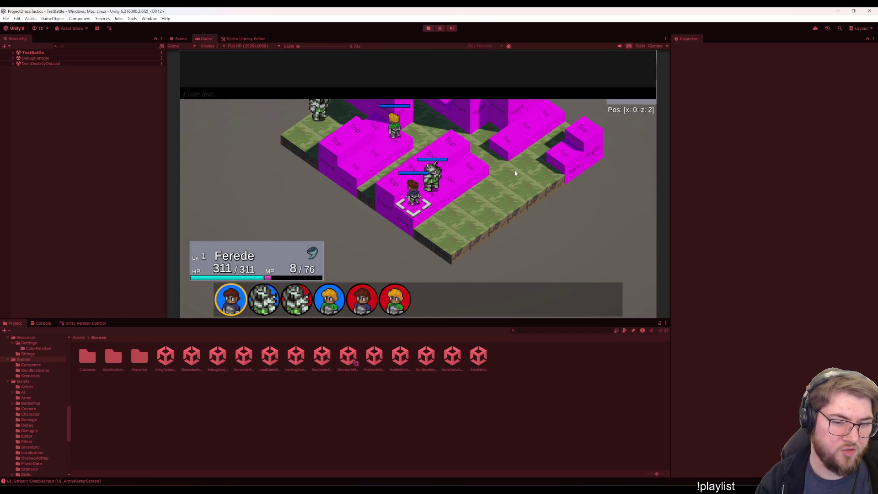
# - Select the IronSpear asset in Assets > Data > Inventory > Weapons
pyautogui.scroll(10, 48, 402)
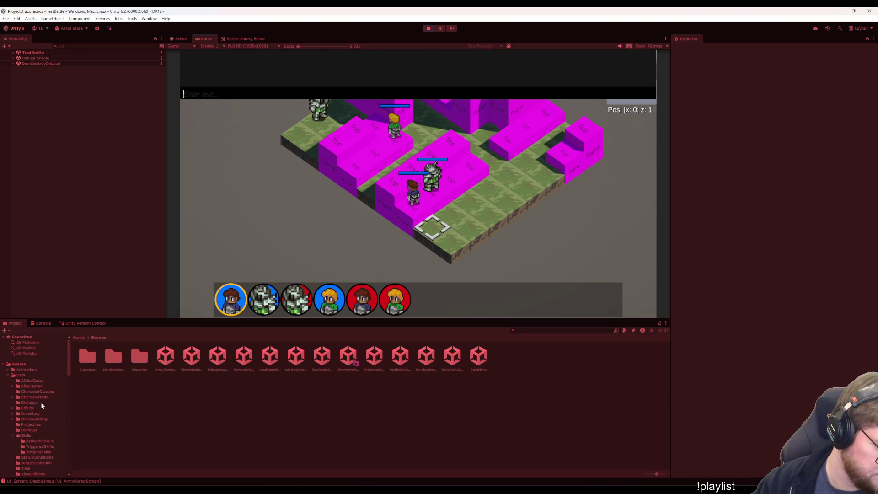
pyautogui.click(30, 413)
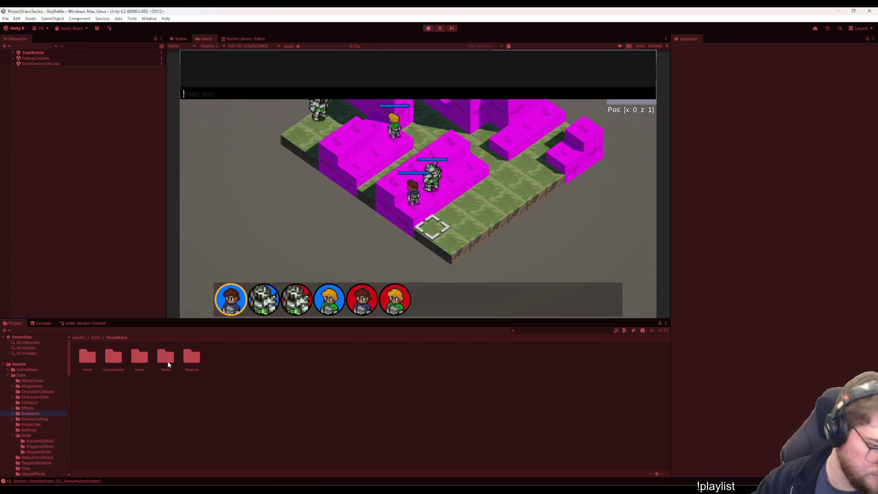
pyautogui.doubleClick(191, 359)
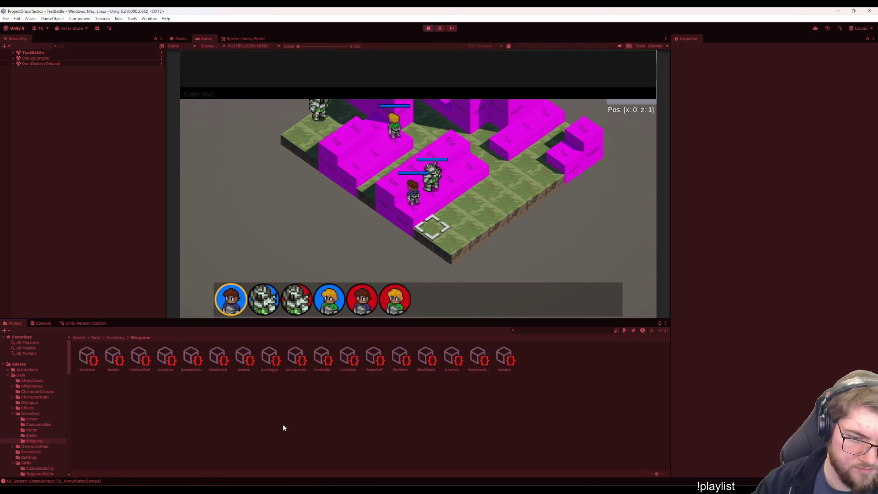
pyautogui.click(348, 359)
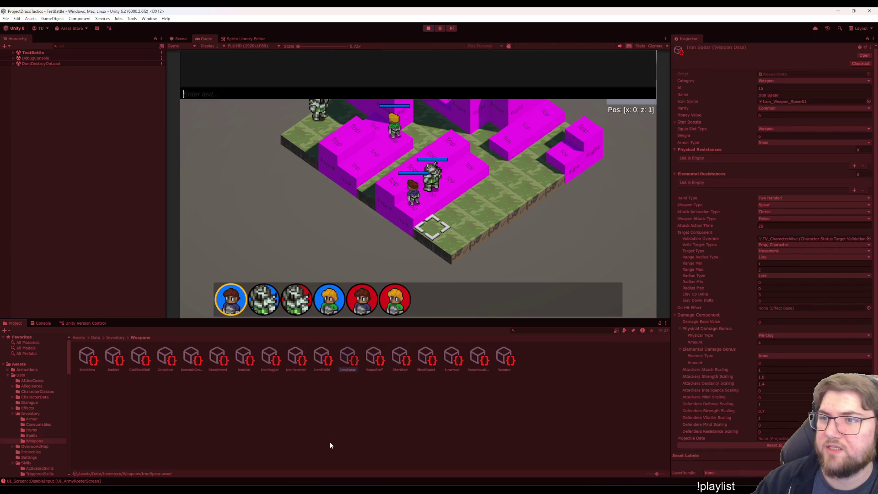
# - Run equip 15 in the debug console and close it
pyautogui.click(198, 92)
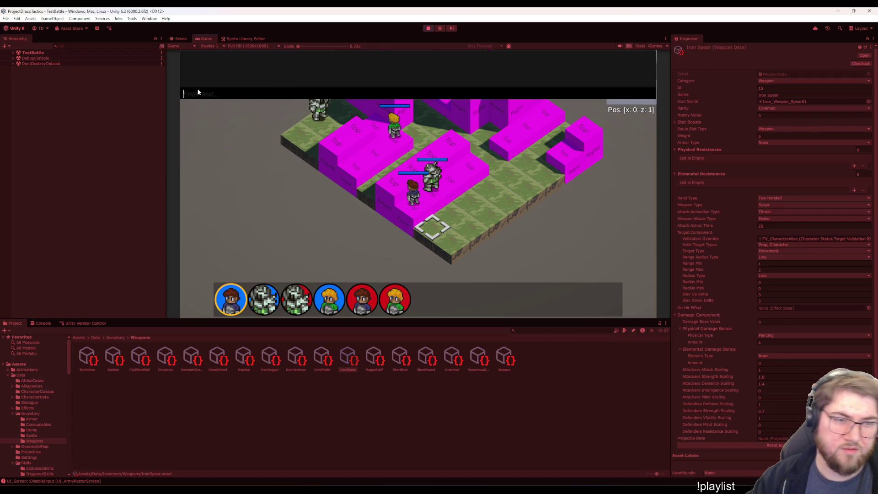
pyautogui.write('equip 15')
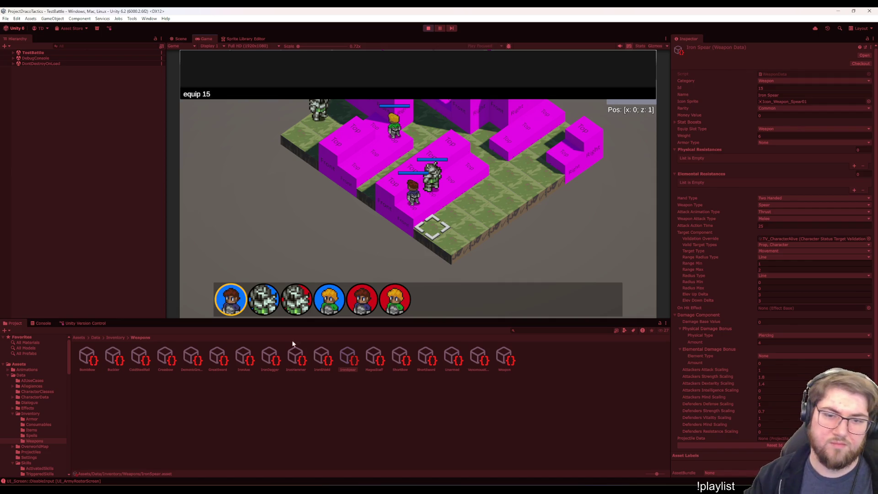
pyautogui.moveTo(416, 208)
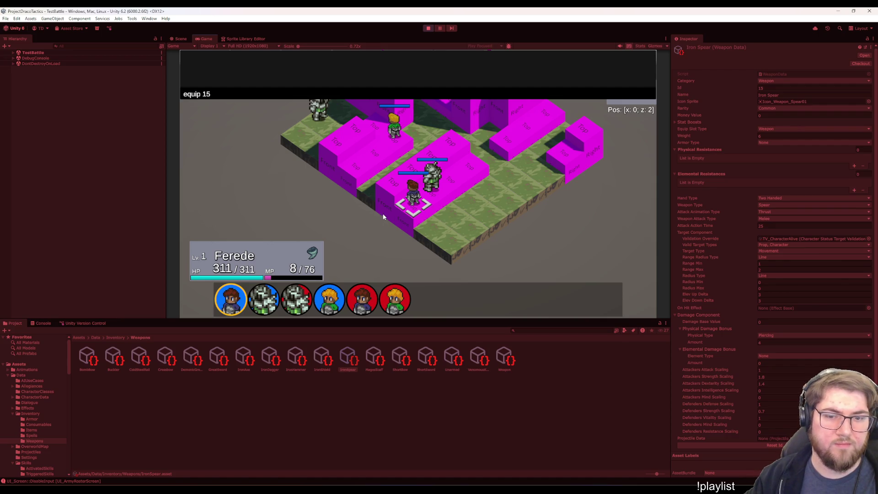
pyautogui.press('Return')
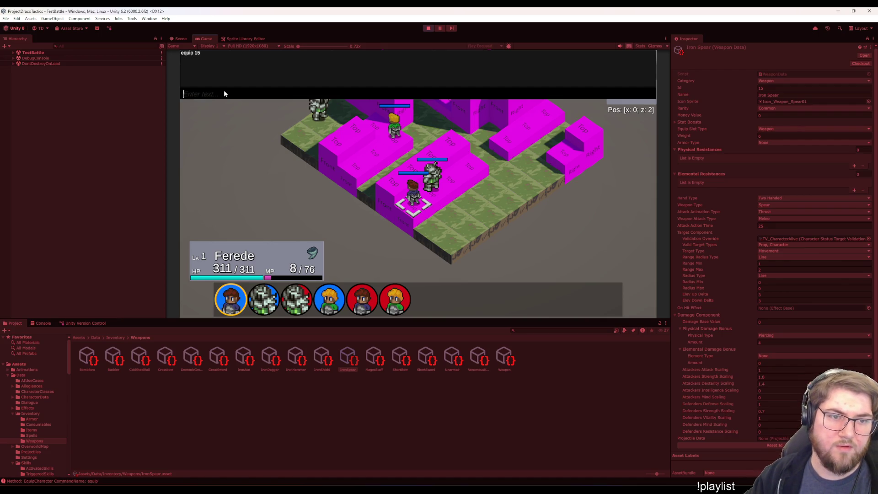
pyautogui.press('`')
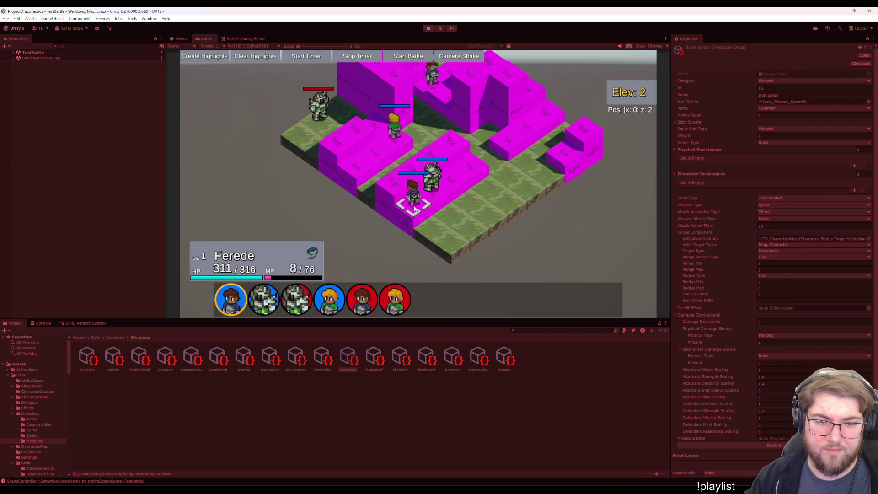
# - Move Ferede, preview and cancel an Iron Spear attack, then end his turn
pyautogui.click(415, 208)
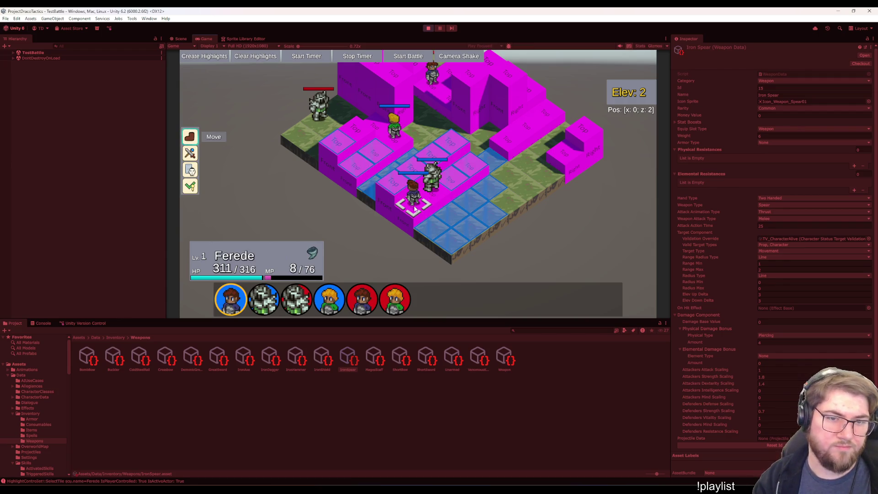
pyautogui.press('Return')
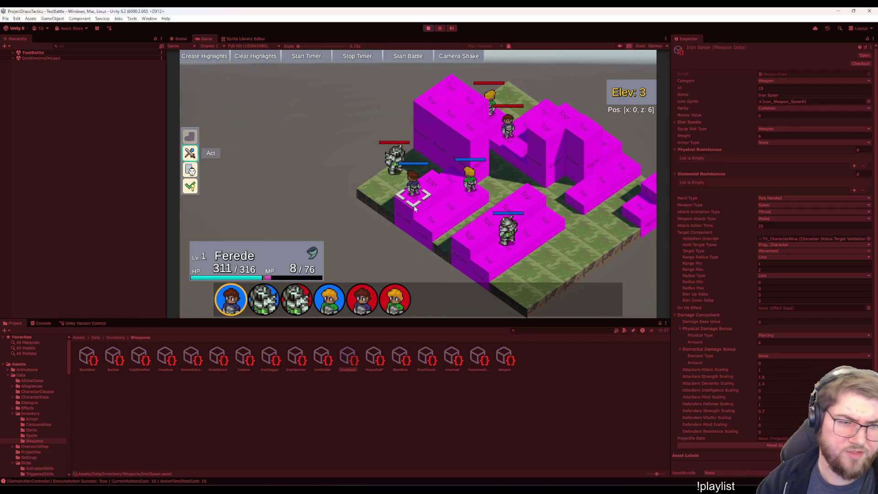
pyautogui.press('Return')
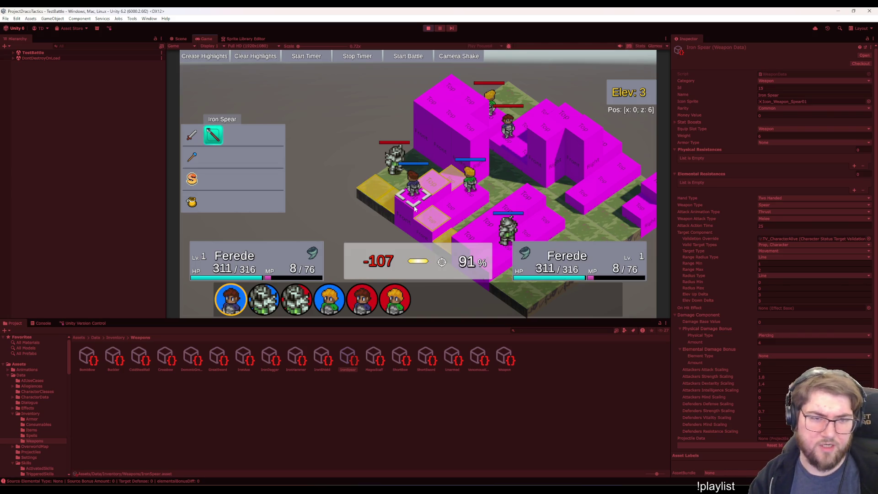
pyautogui.press('Escape')
pyautogui.press('Escape')
pyautogui.press('Down')
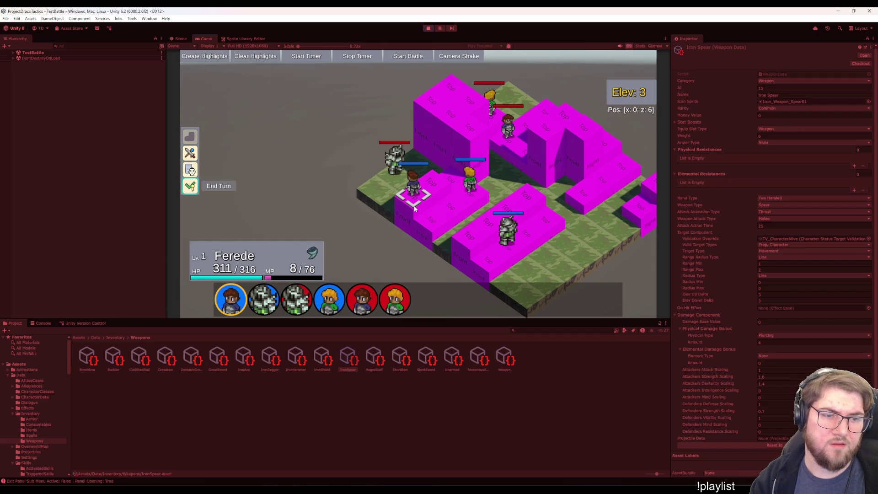
pyautogui.press('Return')
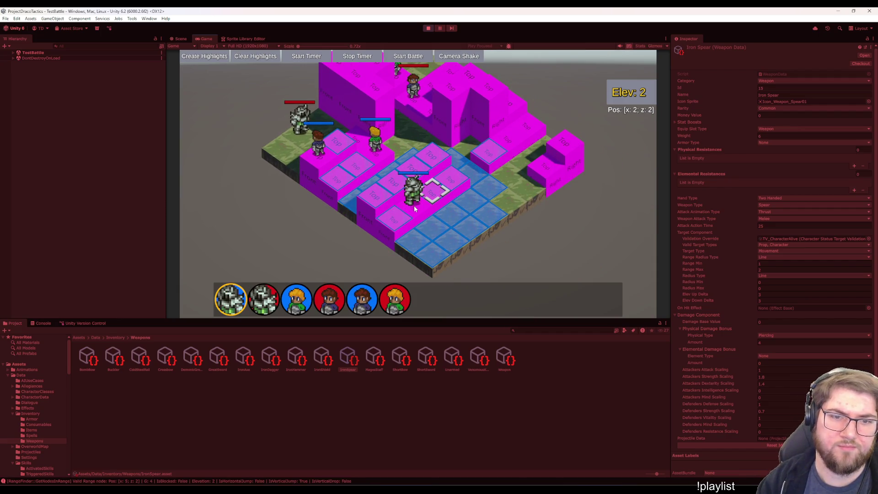
# - Run the 'equip 16' command for Dom Tomato in the debug console
pyautogui.press('e')
pyautogui.press('e')
pyautogui.press('e')
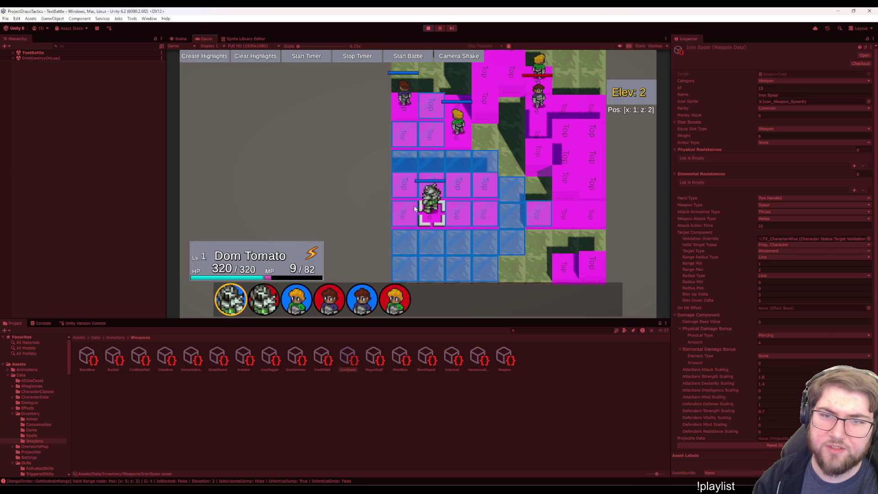
pyautogui.press('e')
pyautogui.press('e')
pyautogui.press('e')
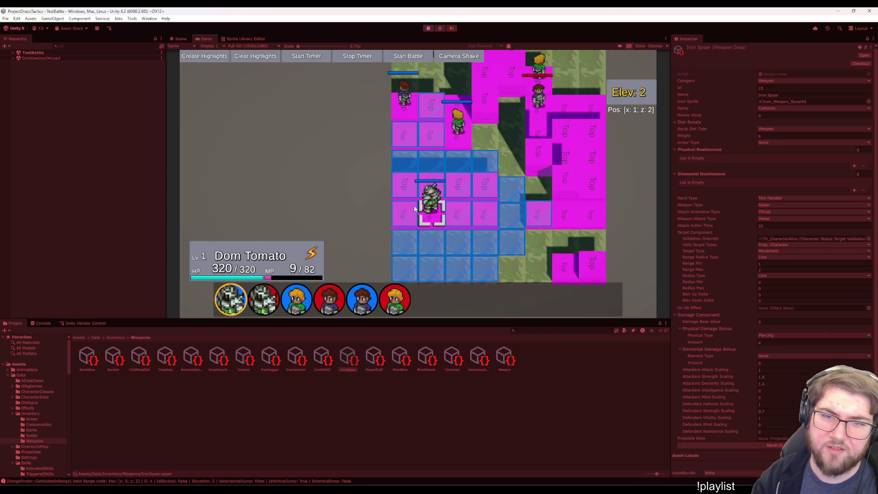
pyautogui.press('`')
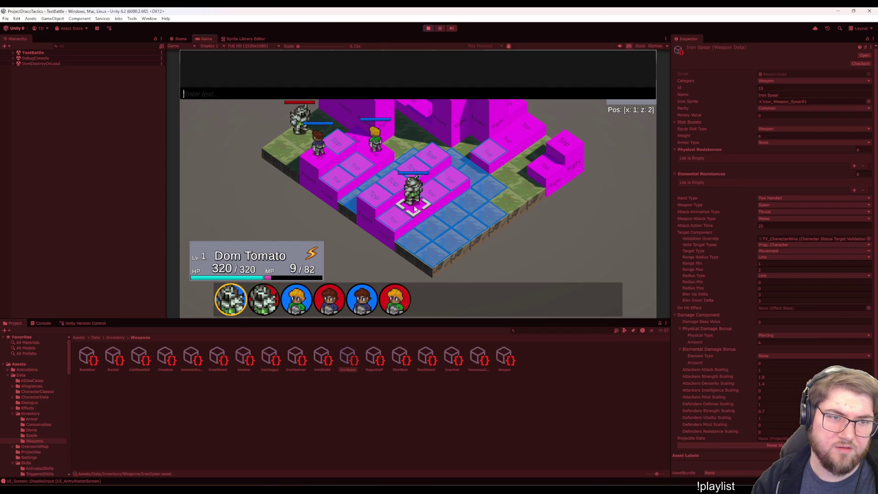
pyautogui.write('equip 16')
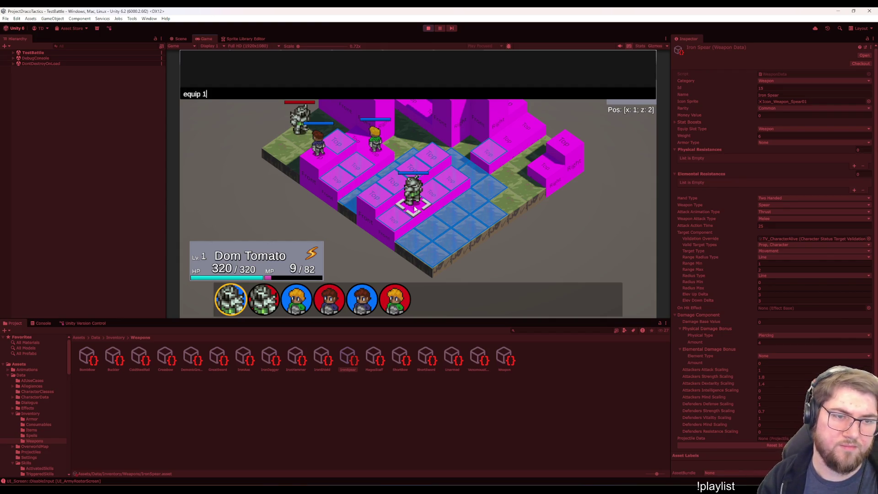
pyautogui.write('5')
pyautogui.press('Return')
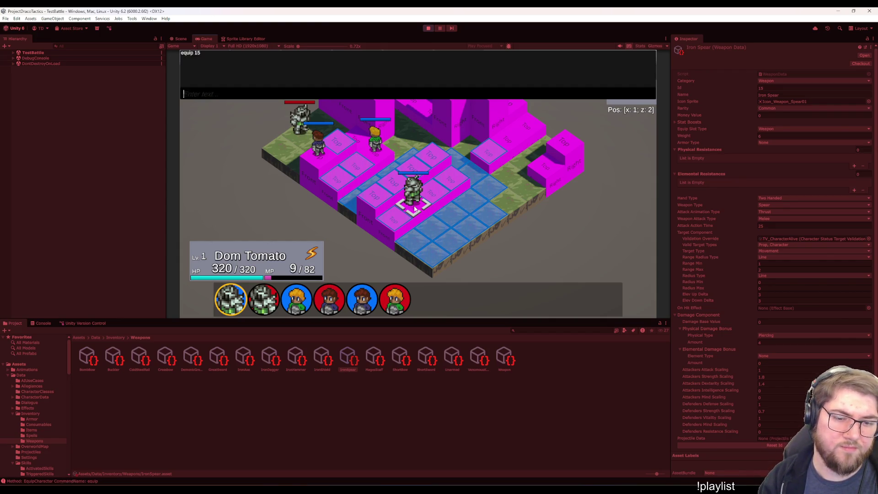
pyautogui.press('`')
# - Move Dom Tomato to a new tile and browse his Move/Act command menu
pyautogui.press('w')
pyautogui.press('w')
pyautogui.press('w')
pyautogui.press('w')
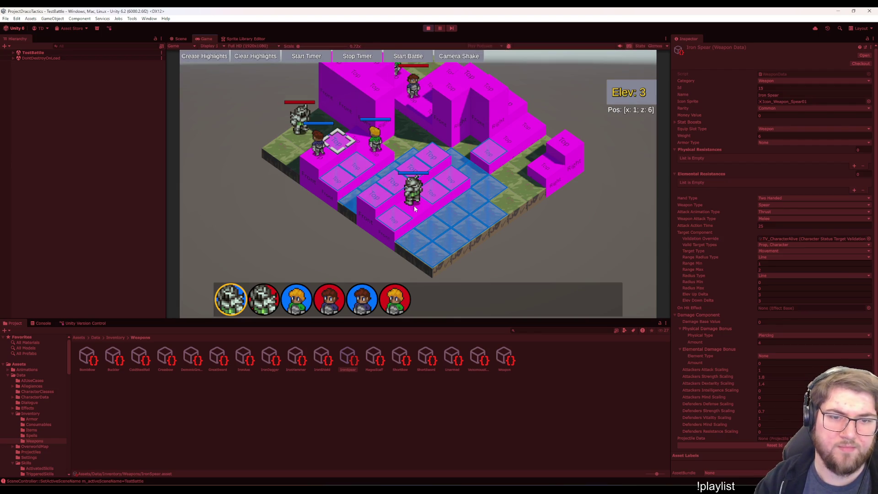
pyautogui.press('s')
pyautogui.press('s')
pyautogui.press('s')
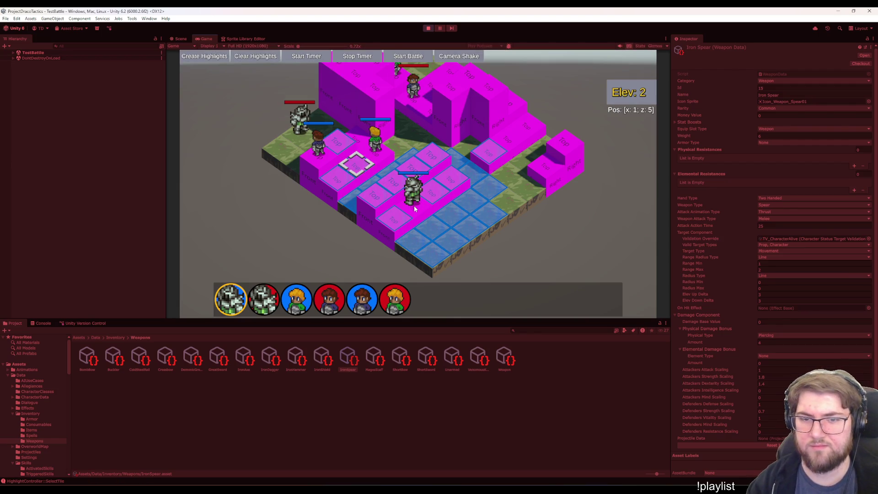
pyautogui.press('space')
pyautogui.press('s')
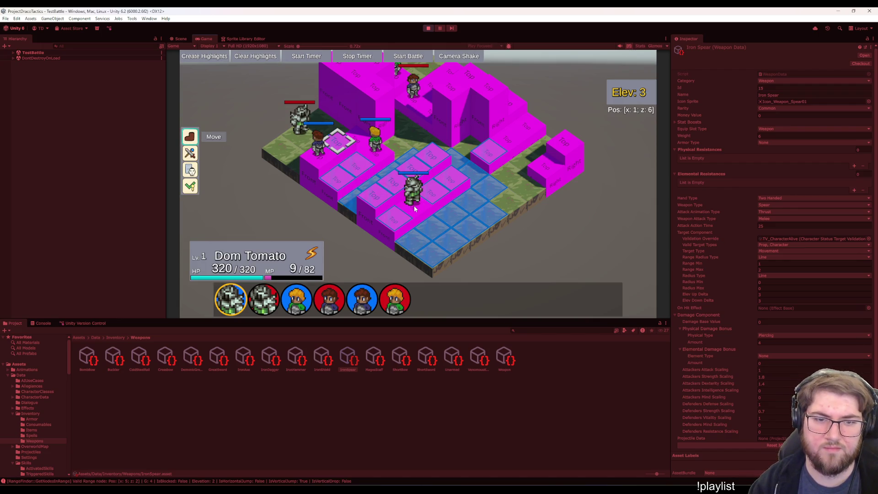
pyautogui.press('space')
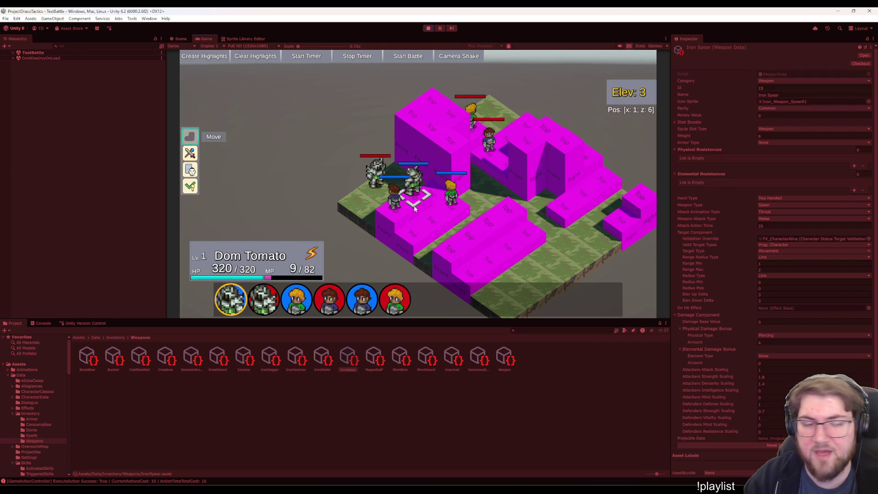
pyautogui.press('Down')
pyautogui.press('Up')
# - Check the weapon list, then run 'additem 15' and 'exit' in the debug console
pyautogui.press('Down')
pyautogui.press('Return')
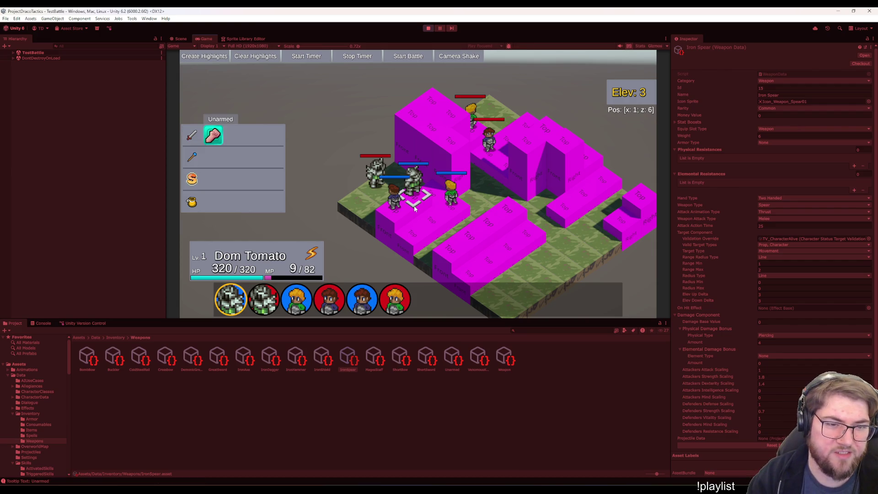
pyautogui.press('Escape')
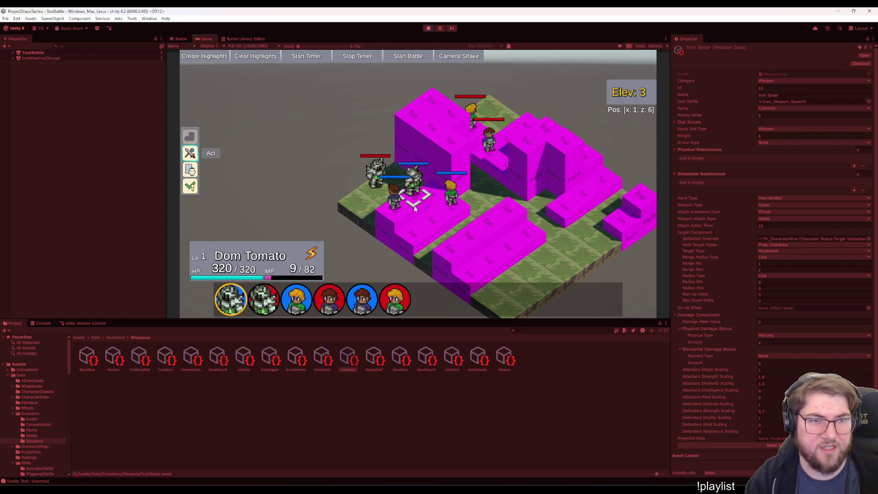
pyautogui.press('`')
pyautogui.write('ad')
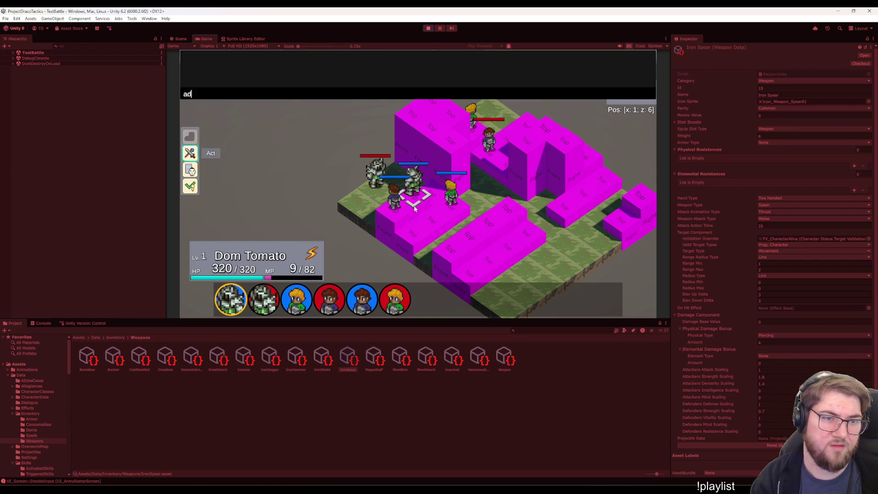
pyautogui.write('ditem 15')
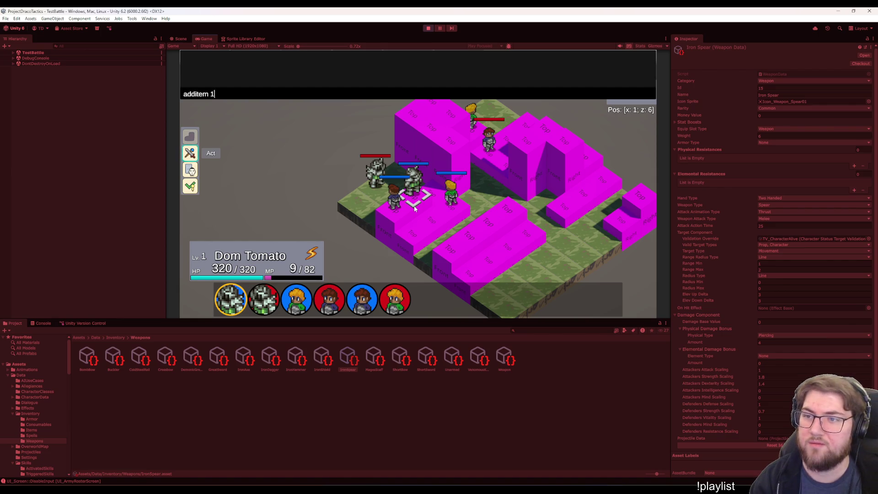
pyautogui.press('Return')
pyautogui.write('exit')
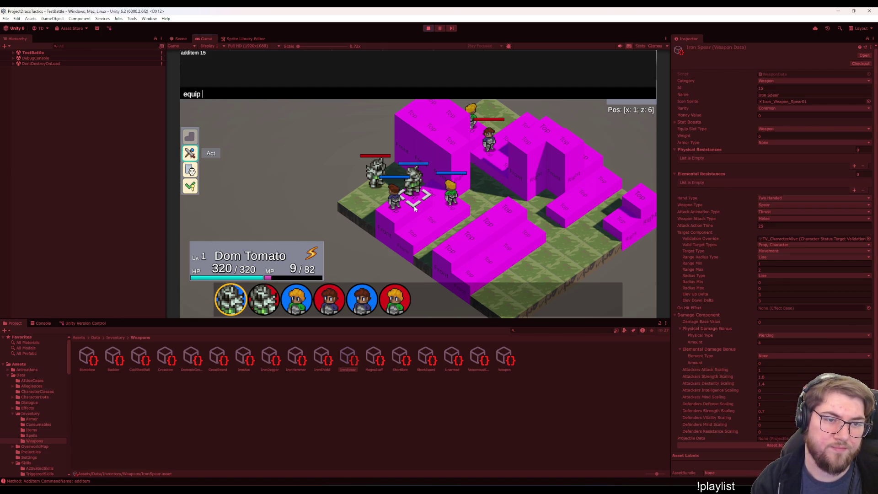
pyautogui.press('Return')
# - Preview an Iron Spear attack against Jeff, then back out to the character status screen
pyautogui.press('Return')
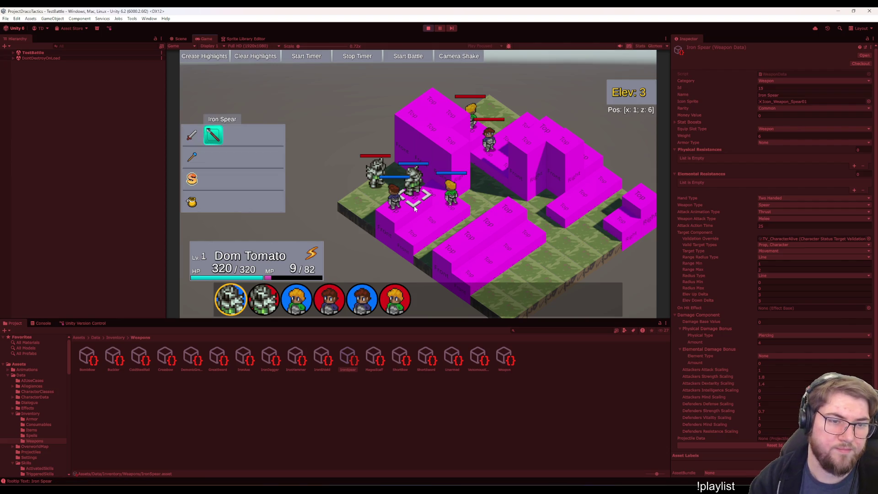
pyautogui.press('Return')
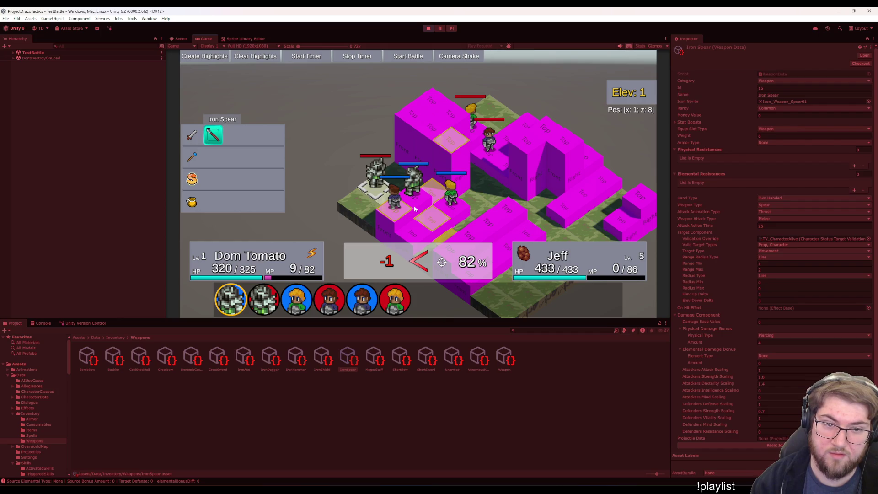
pyautogui.press('Escape')
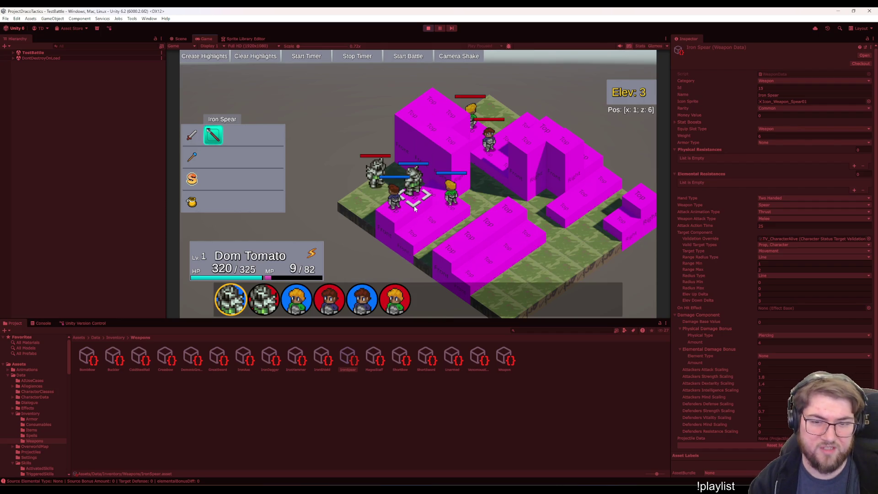
pyautogui.press('Escape')
pyautogui.press('Down')
pyautogui.press('Escape')
pyautogui.press('Tab')
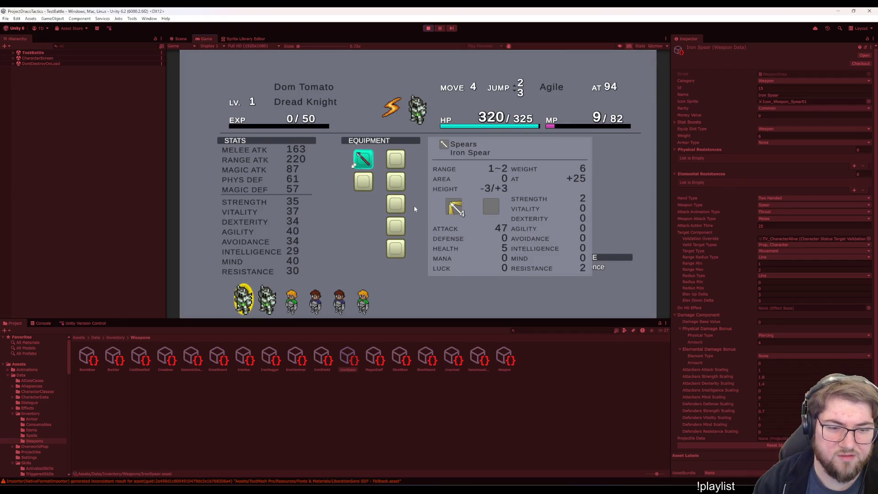
# - Toggle the Iron Spear detail panel and flip between Dom Tomato's and Jeff's status pages
pyautogui.press('Down')
pyautogui.press('Up')
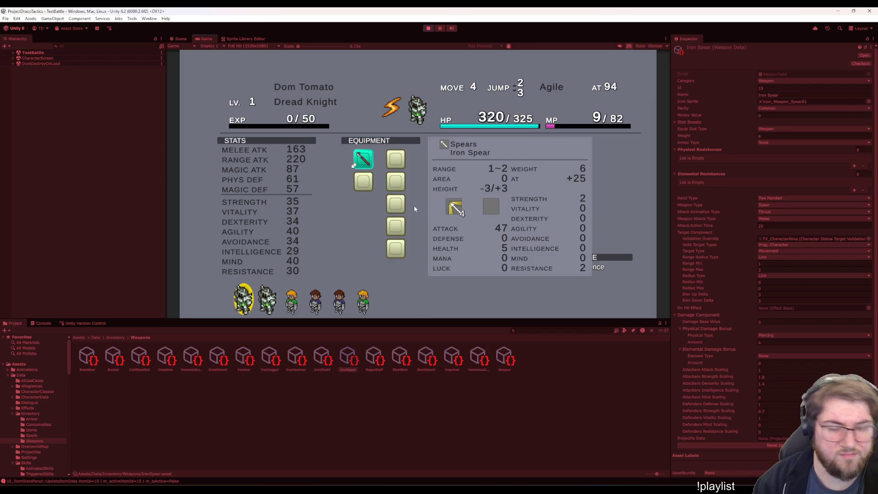
pyautogui.press('e')
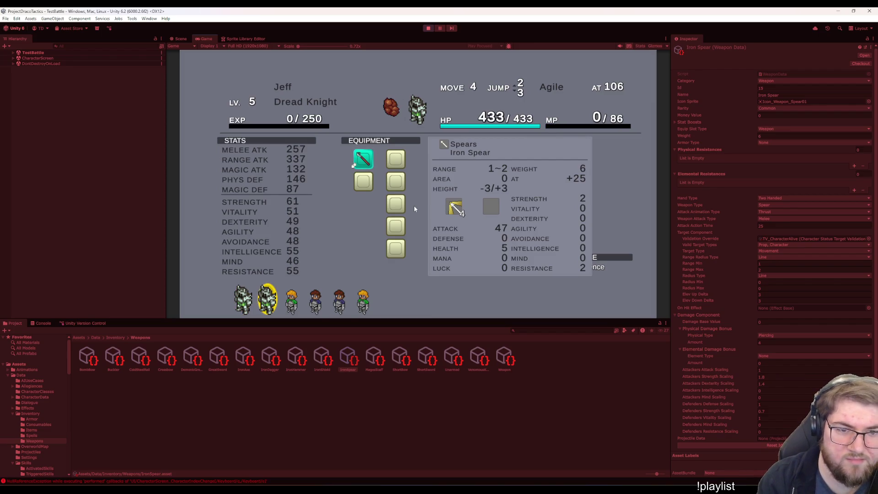
pyautogui.press('q')
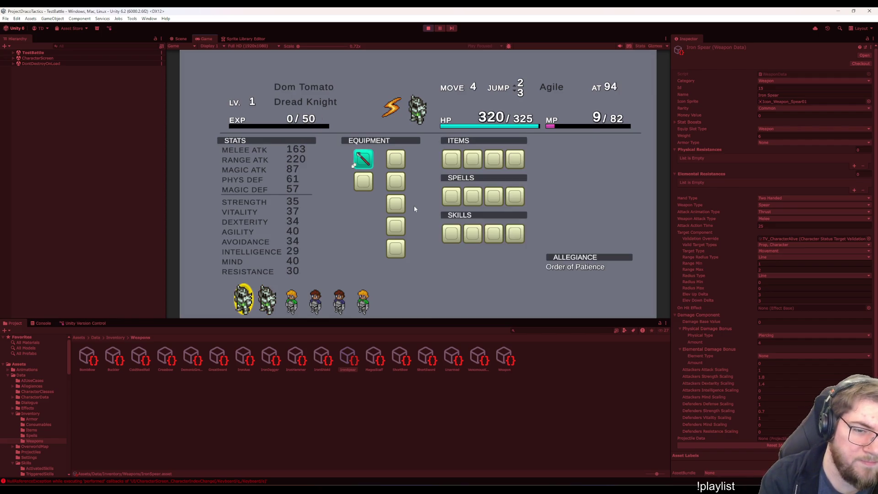
pyautogui.press('e')
pyautogui.press('q')
pyautogui.press('e')
pyautogui.press('q')
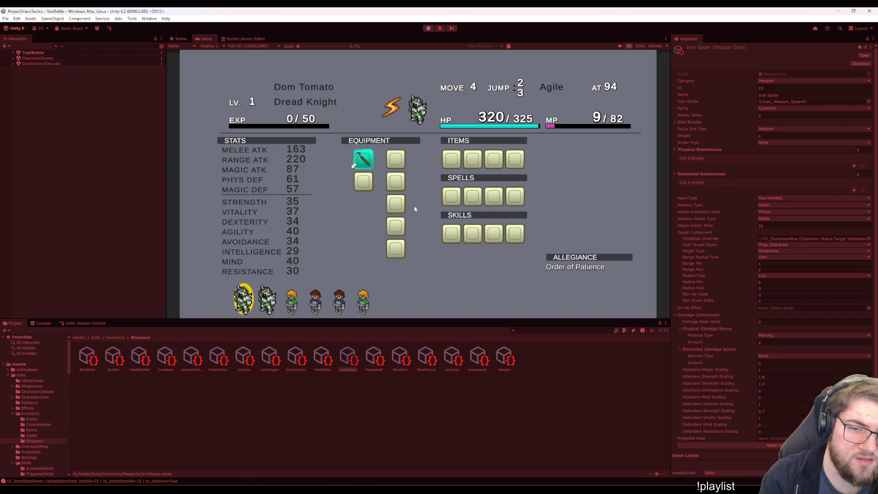
pyautogui.press('e')
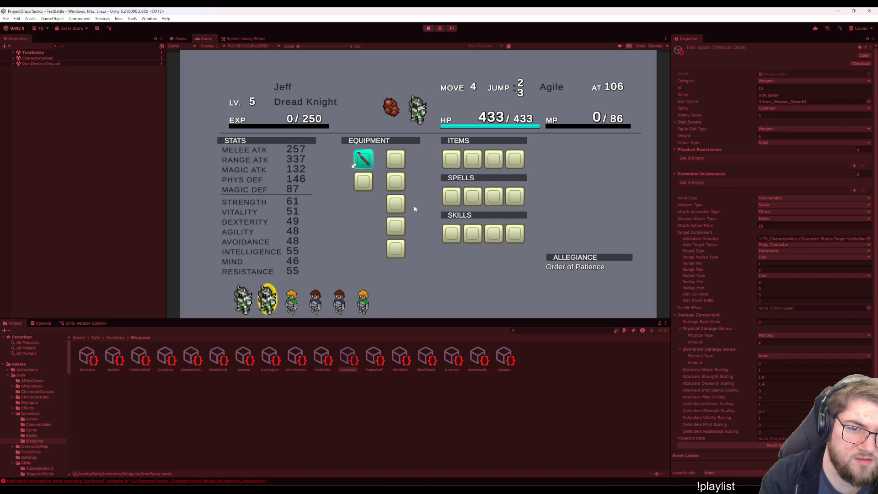
# - Cycle through the other party members, select the bottom equipment slot, and view the Console
pyautogui.press('e')
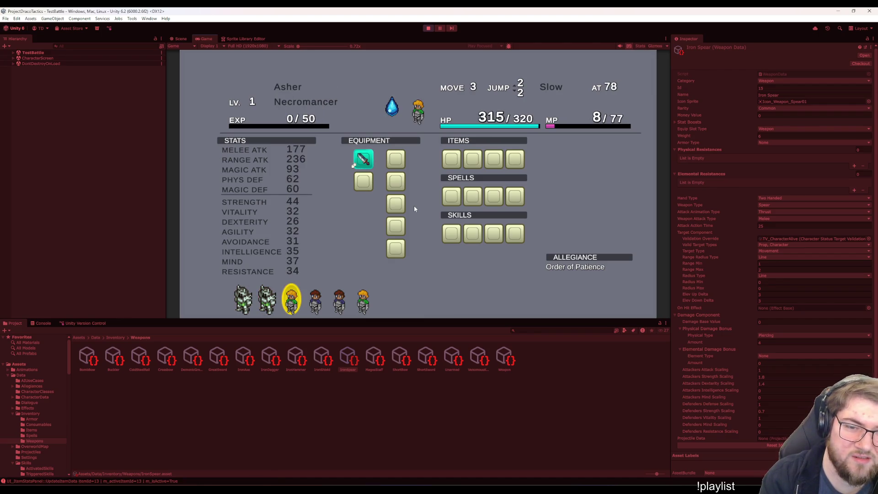
pyautogui.press('q')
pyautogui.press('e')
pyautogui.press('e')
pyautogui.press('e')
pyautogui.press('e')
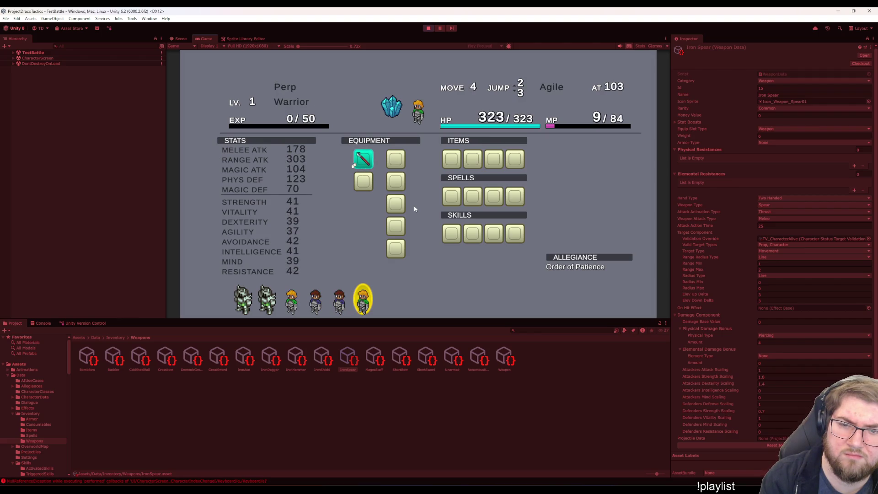
pyautogui.press('q')
pyautogui.press('q')
pyautogui.press('q')
pyautogui.press('q')
pyautogui.press('e')
pyautogui.press('e')
pyautogui.press('e')
pyautogui.press('q')
pyautogui.press('q')
pyautogui.press('q')
pyautogui.press('e')
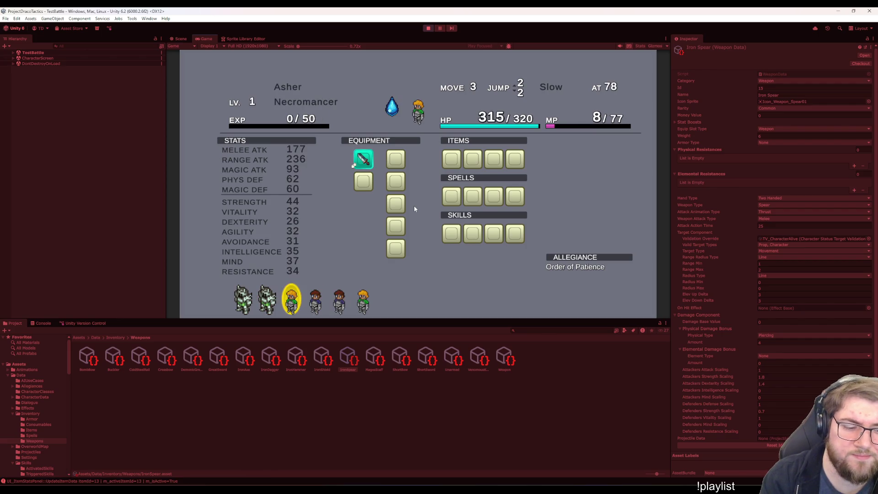
pyautogui.press('e')
pyautogui.press('q')
pyautogui.press('q')
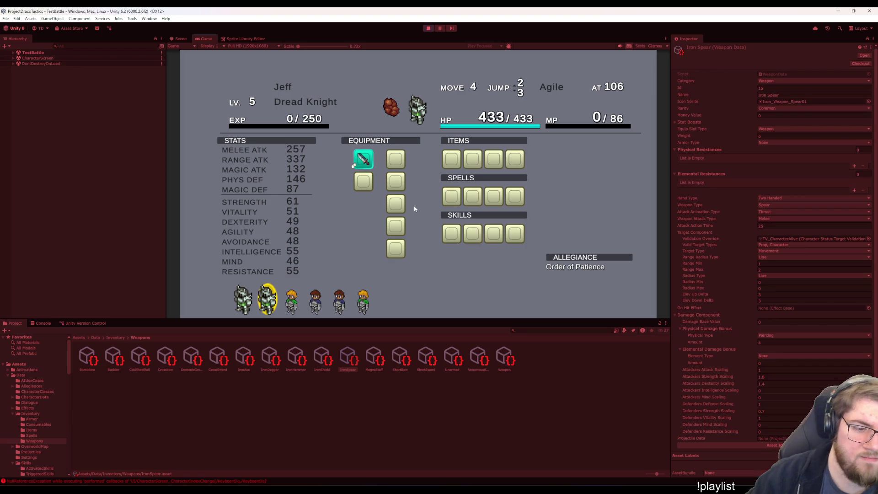
pyautogui.click(396, 247)
pyautogui.click(46, 323)
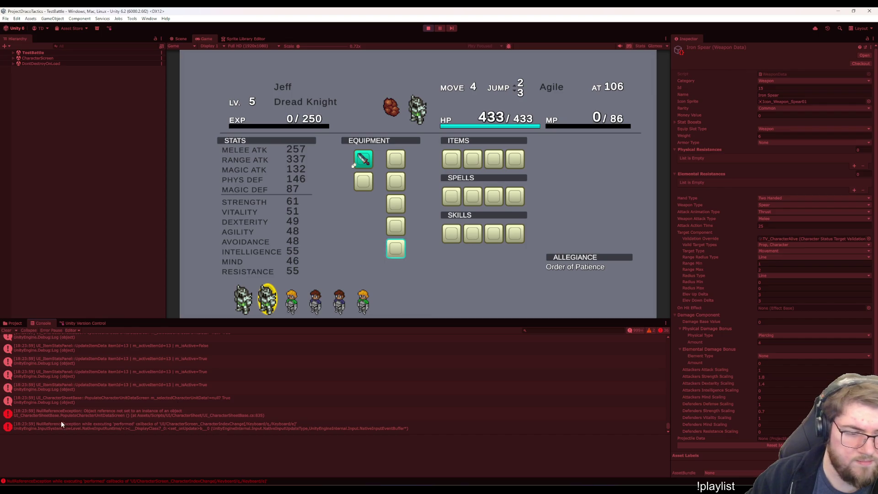
# - Select the NullReferenceException entry and follow its UI_CharacterSheetBase.cs:835 stack-trace link
pyautogui.click(137, 414)
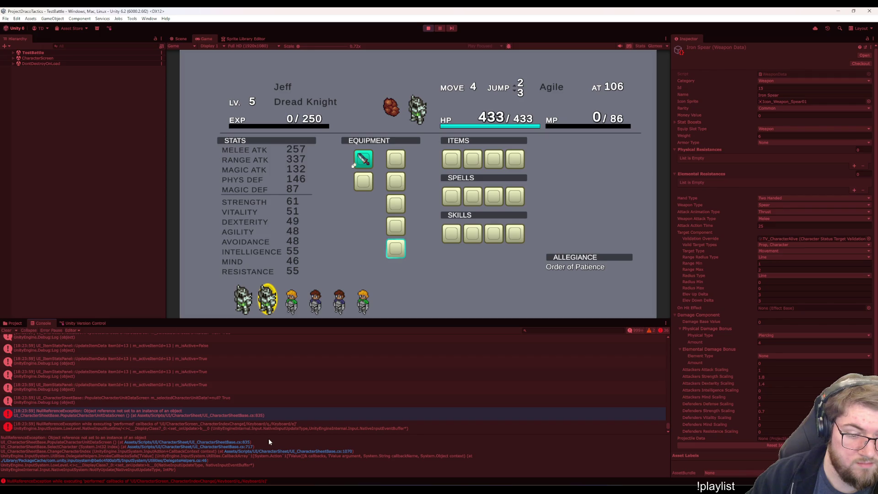
pyautogui.click(219, 440)
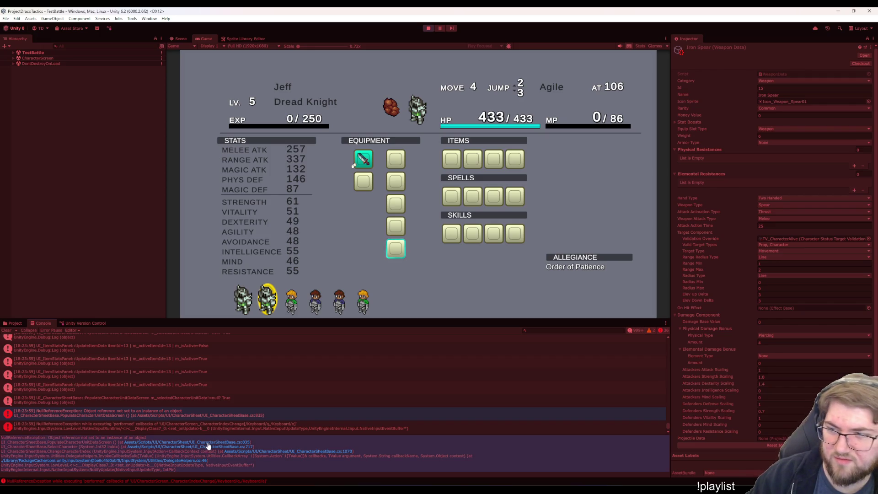
pyautogui.click(208, 443)
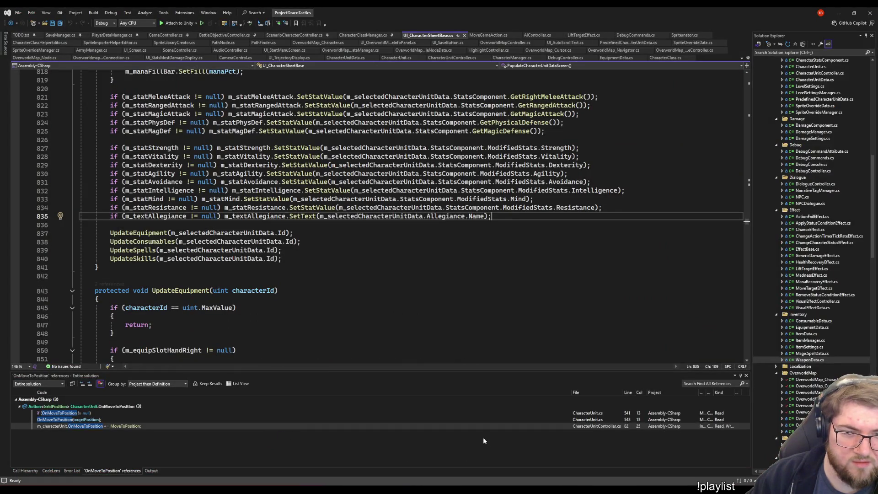
# - Minimise Visual Studio, restore it at line 835, then minimise it again
pyautogui.click(834, 15)
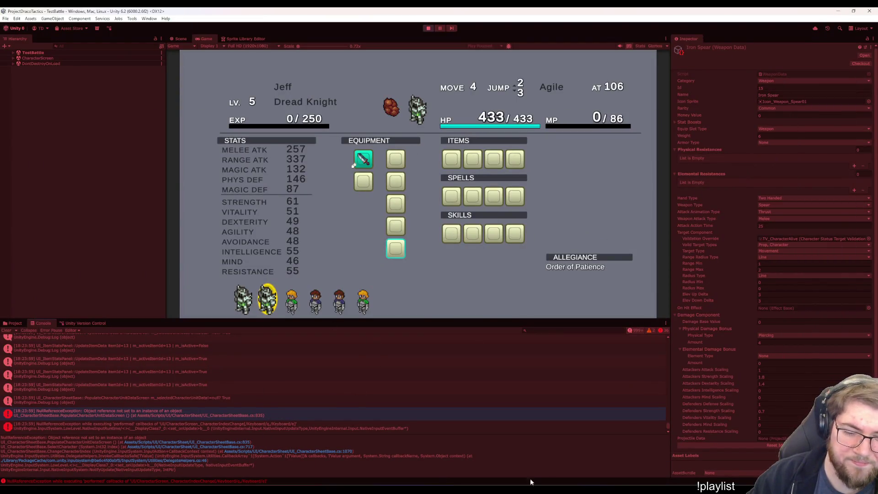
pyautogui.moveTo(530, 482)
pyautogui.click(576, 462)
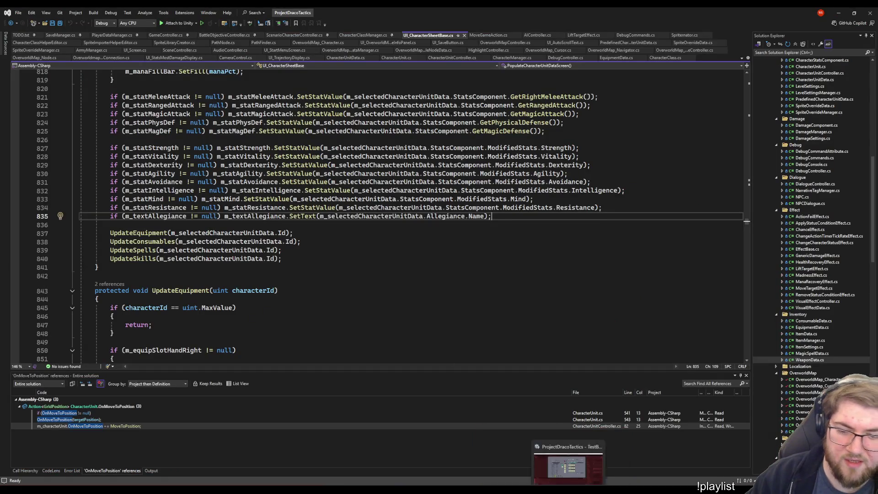
pyautogui.click(835, 11)
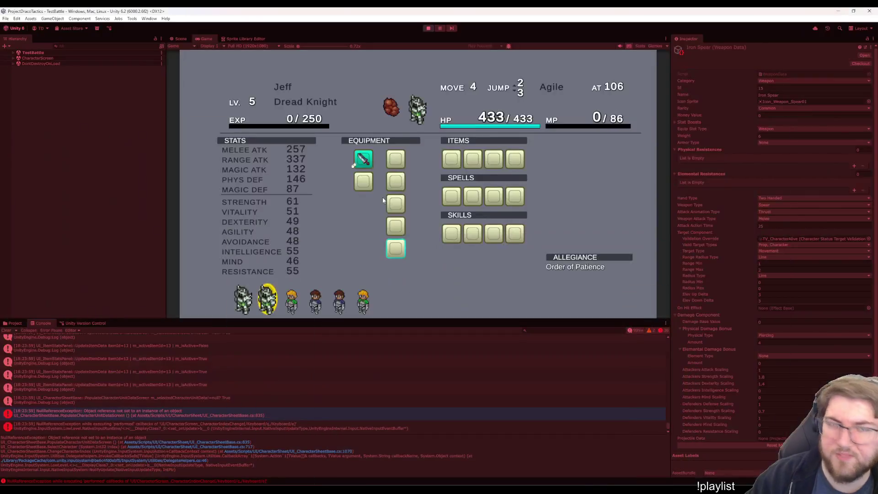